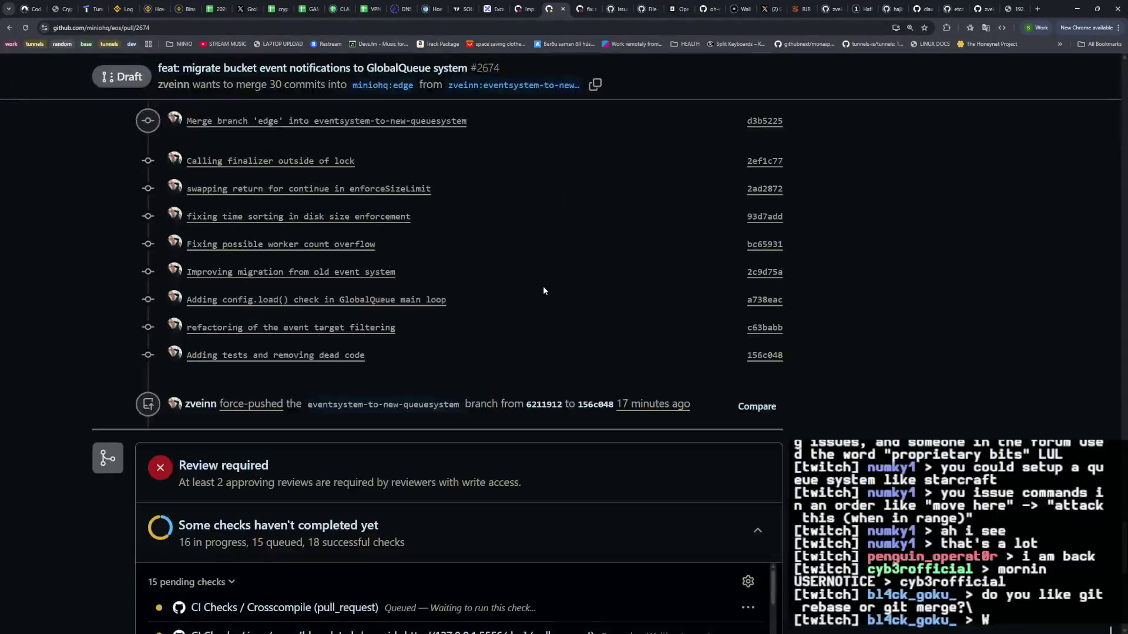
Scroll through PR #2674's pending checks, then go to the GAME spreadsheet's Sheet2
mouse_move(772, 238)
left_mouse_down()
mouse_move(778, 407)
mouse_move(788, 343)
mouse_move(777, 446)
mouse_move(777, 215)
left_mouse_up()
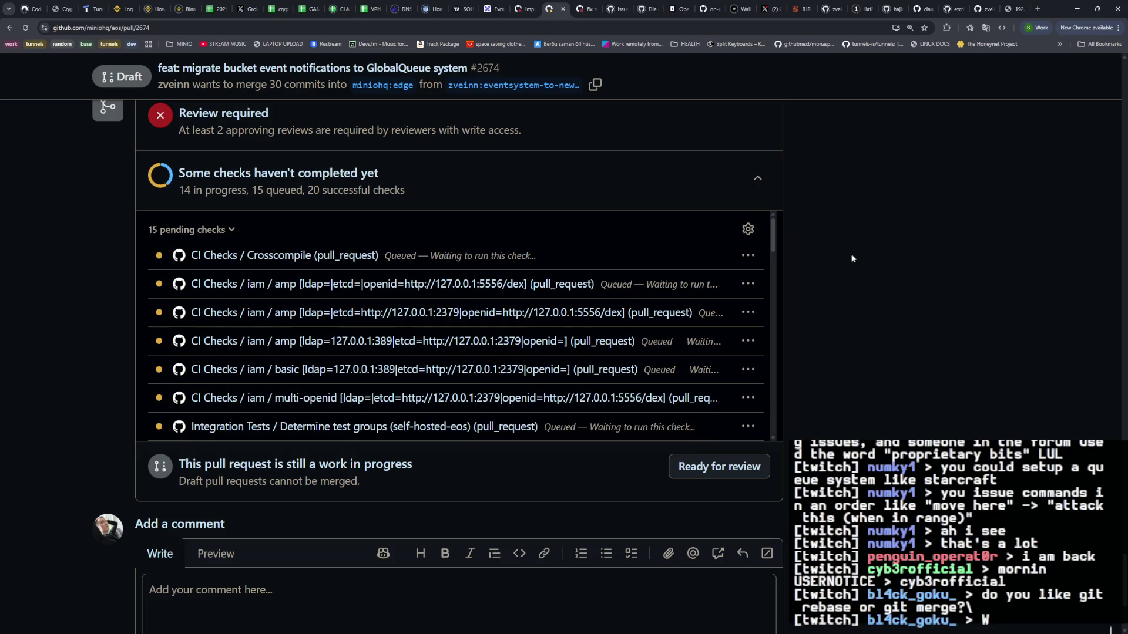
left_click(311, 13)
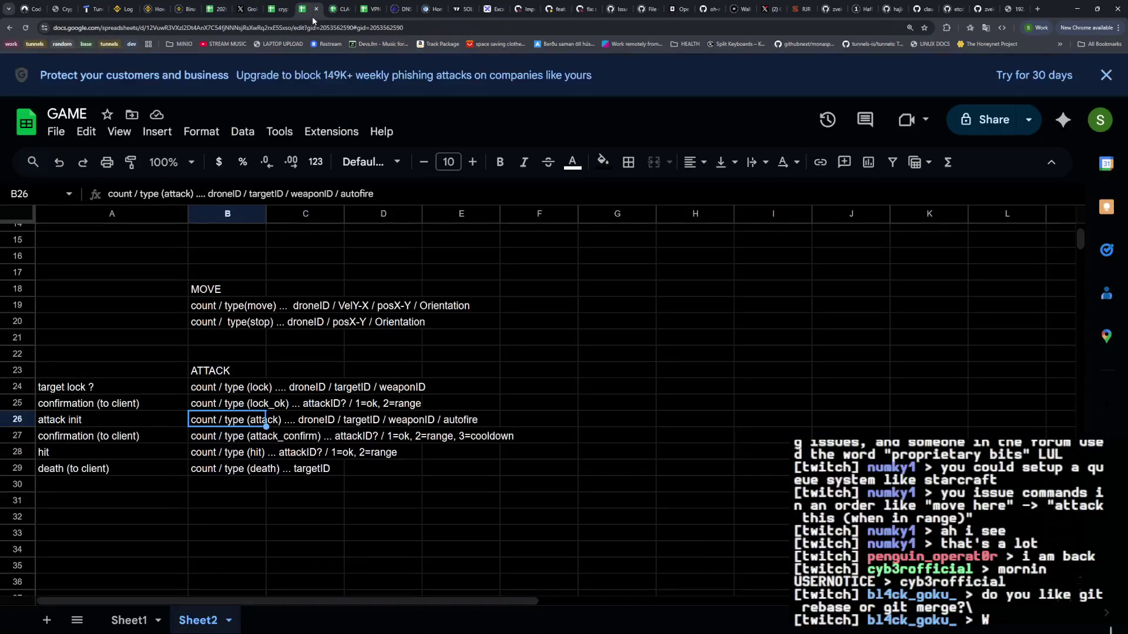
Replace the '?' after attackID in the attack_confirm row with '/ damage / current_health'
left_click(291, 356)
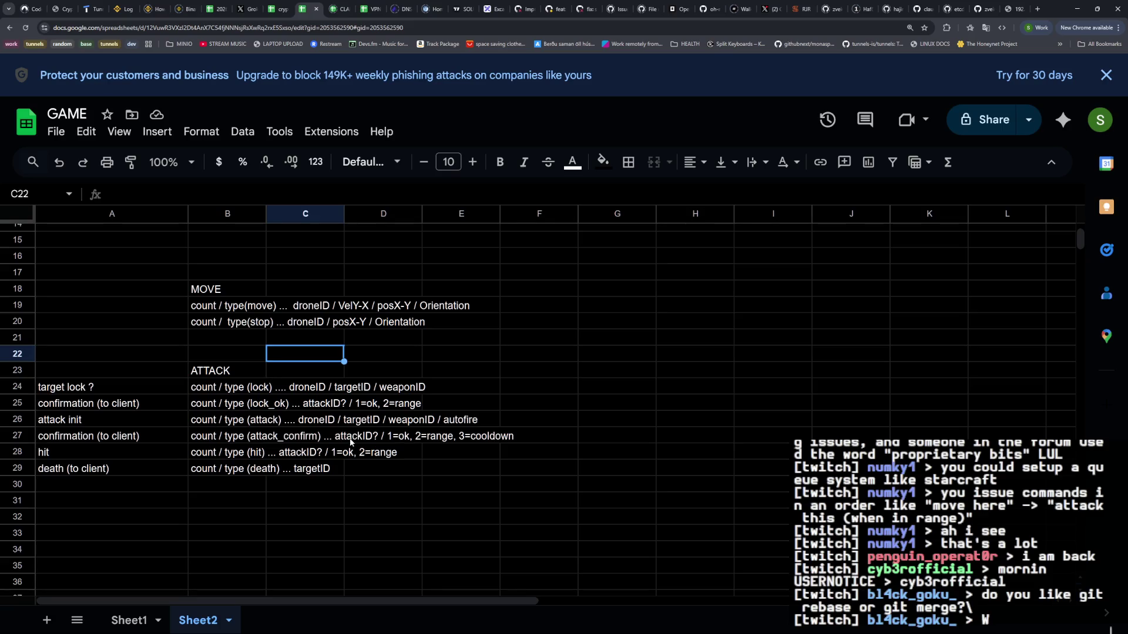
double_click(234, 441)
left_click(369, 435)
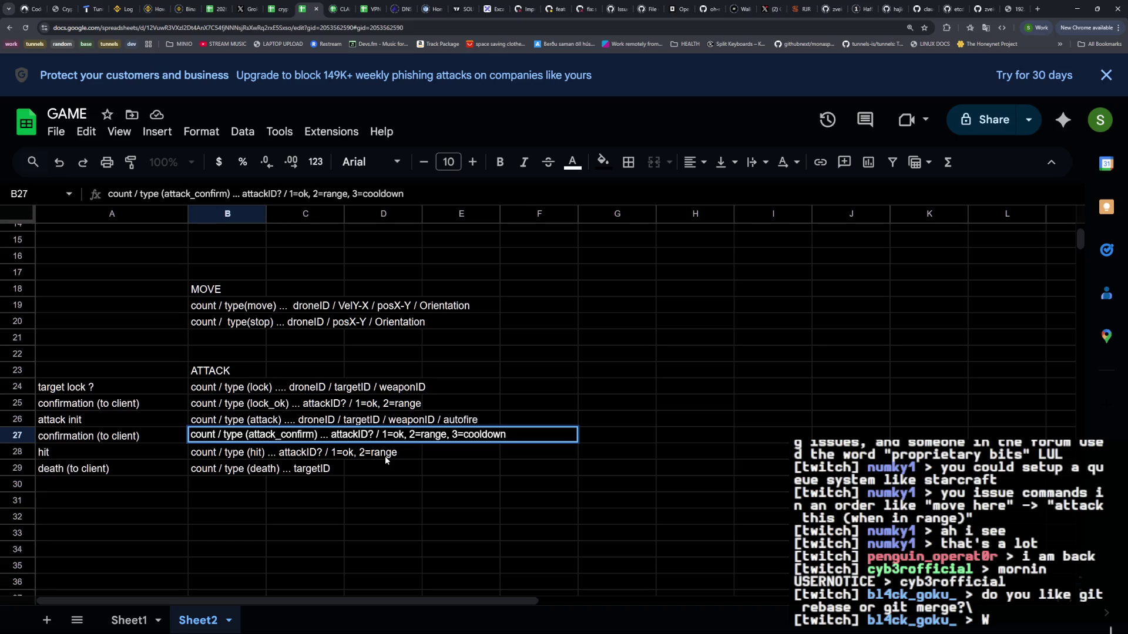
key("BackSpace")
type("/ dam")
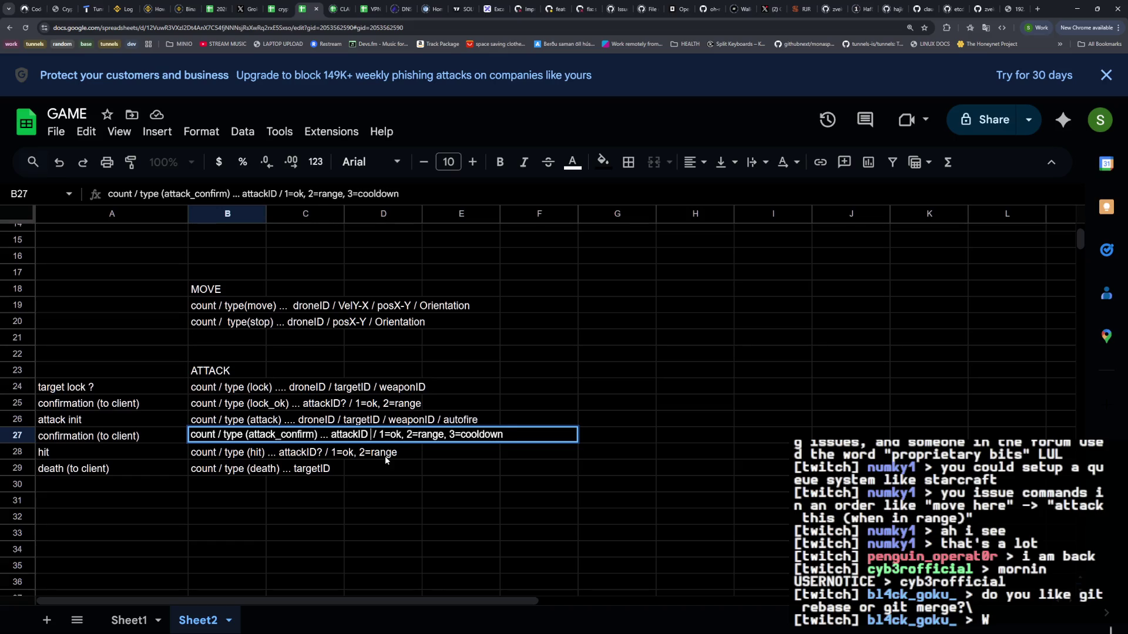
type("age")
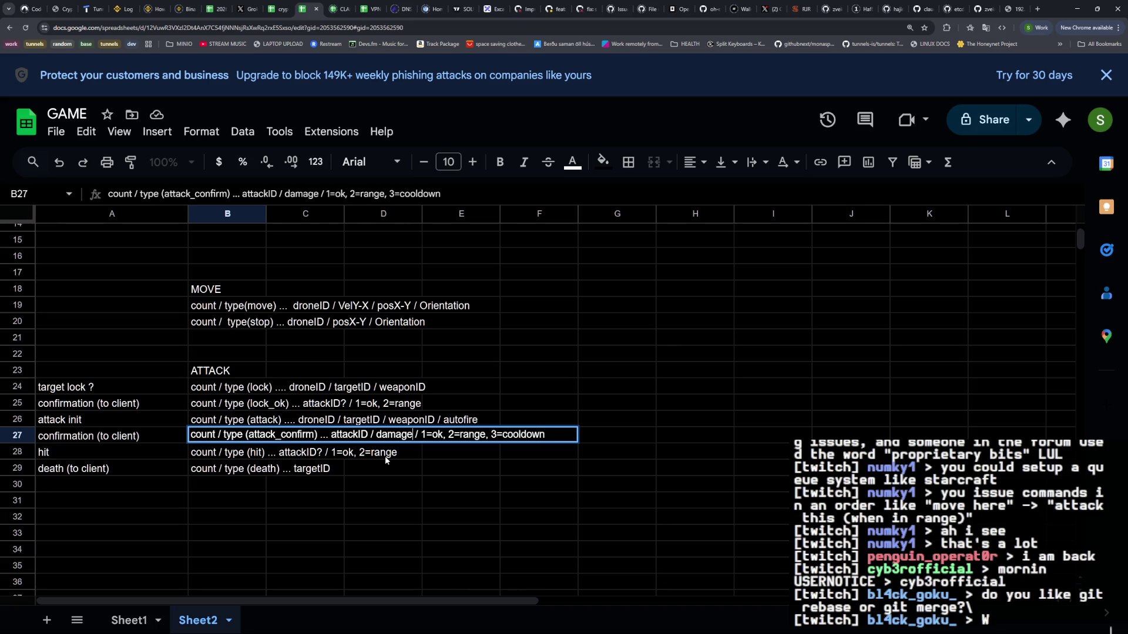
type(" / ")
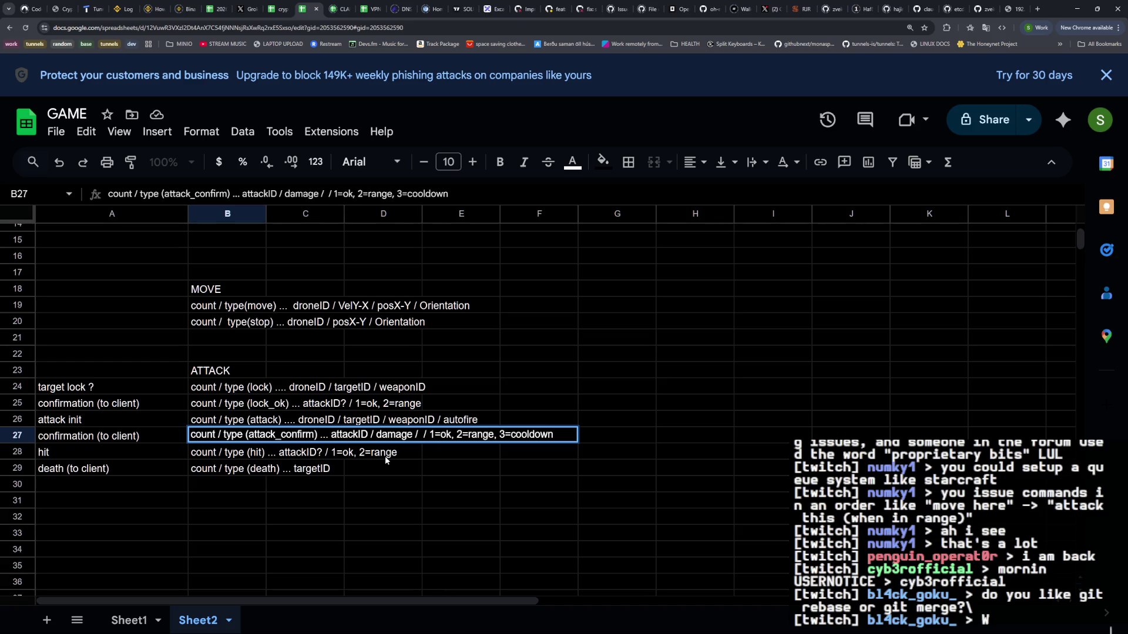
type("current")
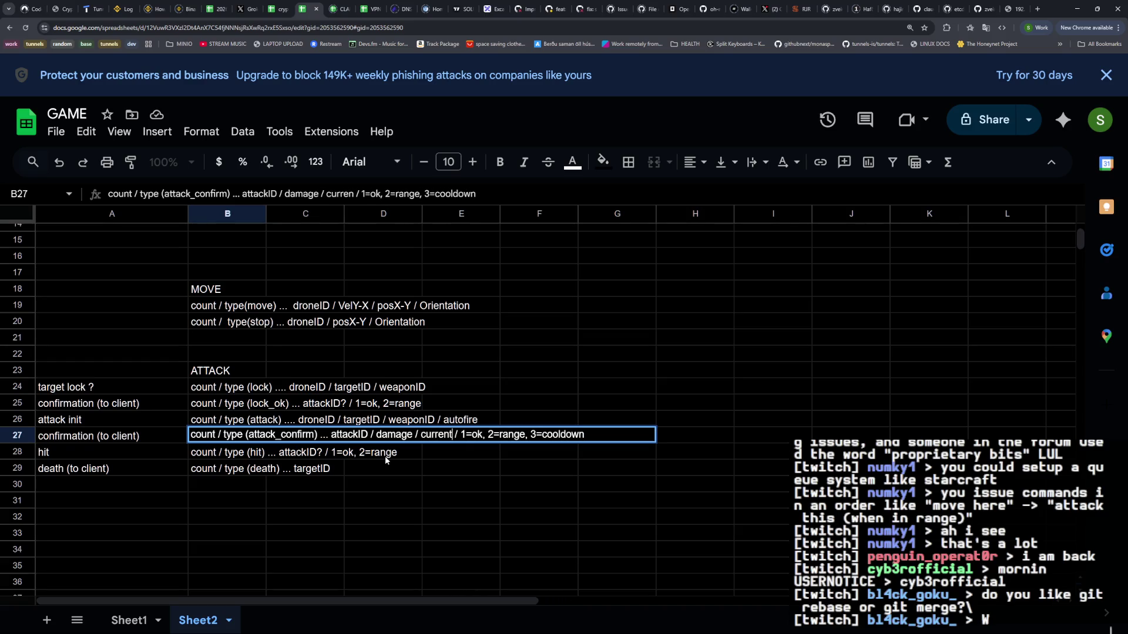
type("_health")
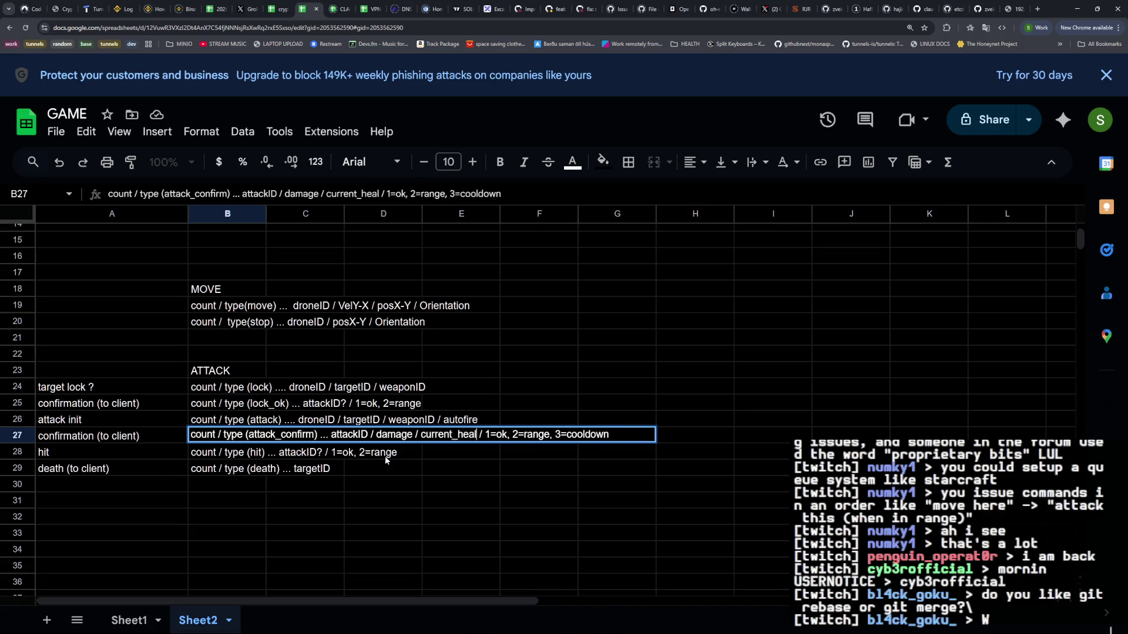
key("Return")
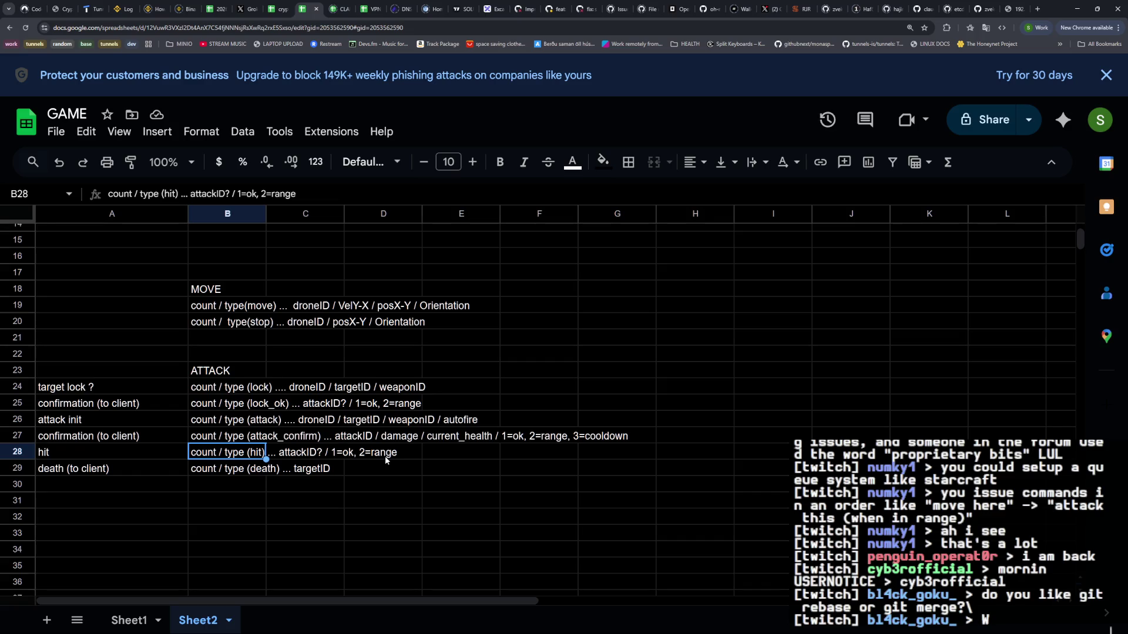
Append '/ max_health' to the attack_confirm row and reopen it for editing
key("Up")
key("Return")
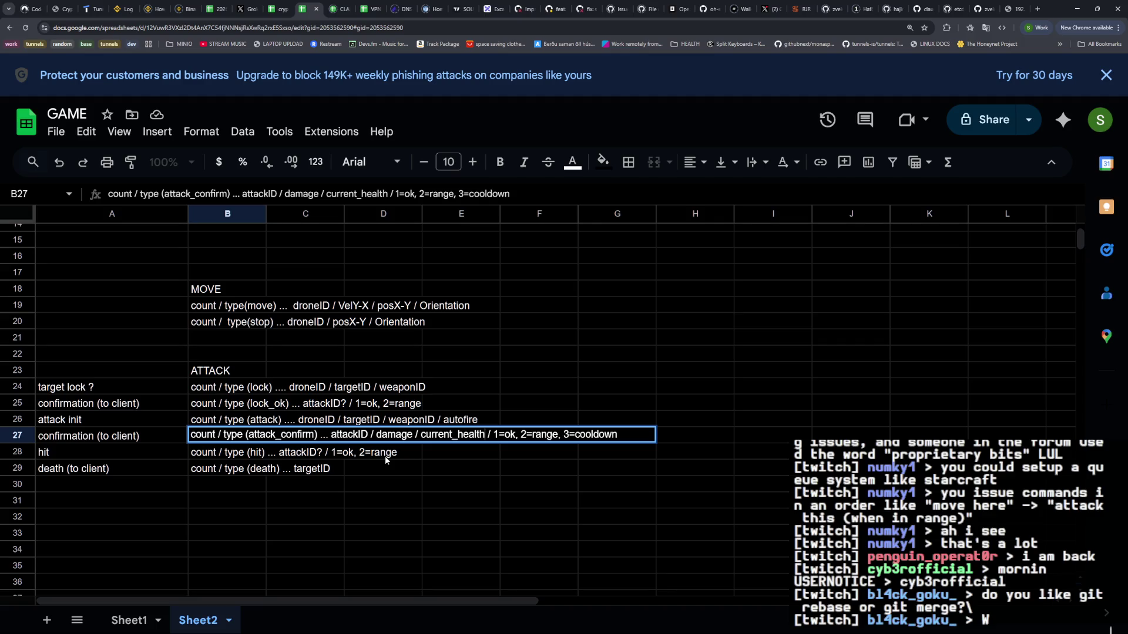
type("/ max_he")
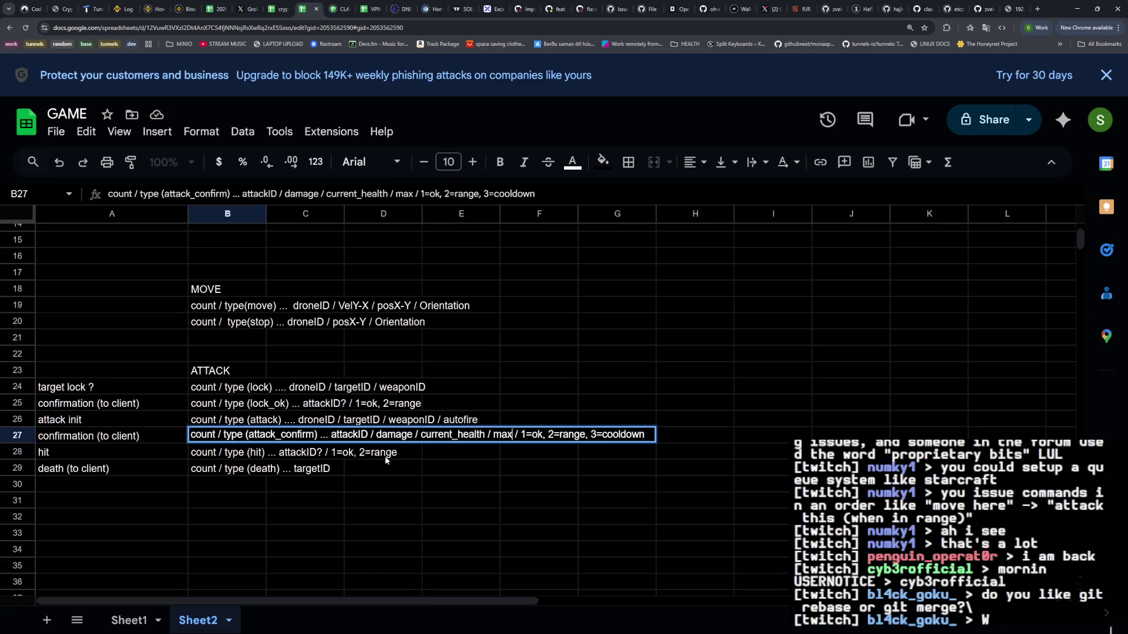
type("alth")
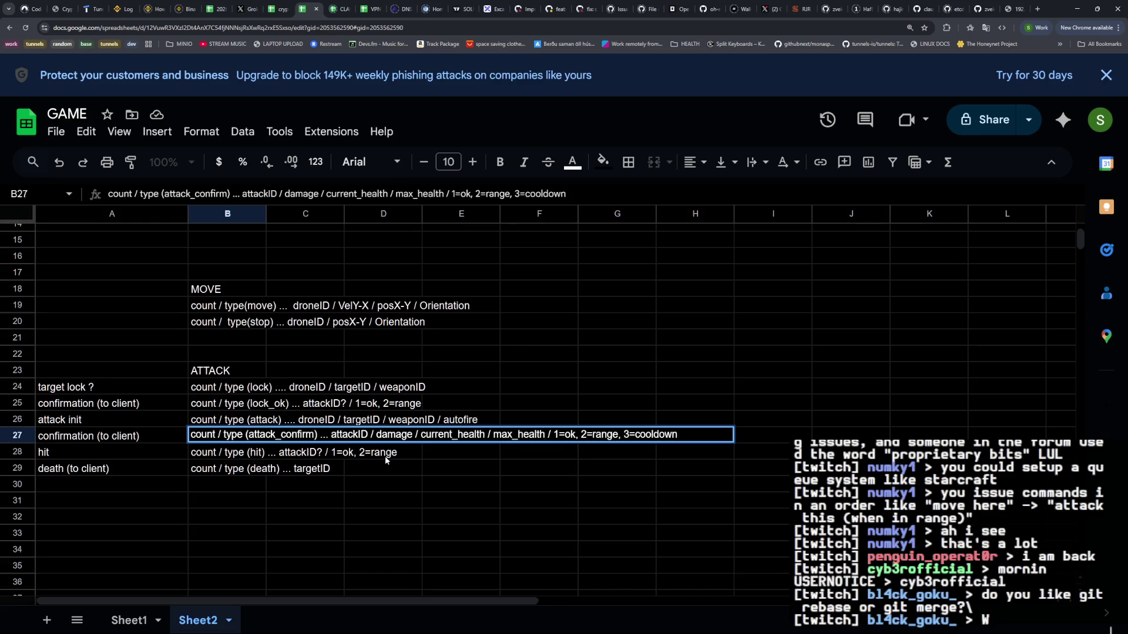
key("Return")
key("Up")
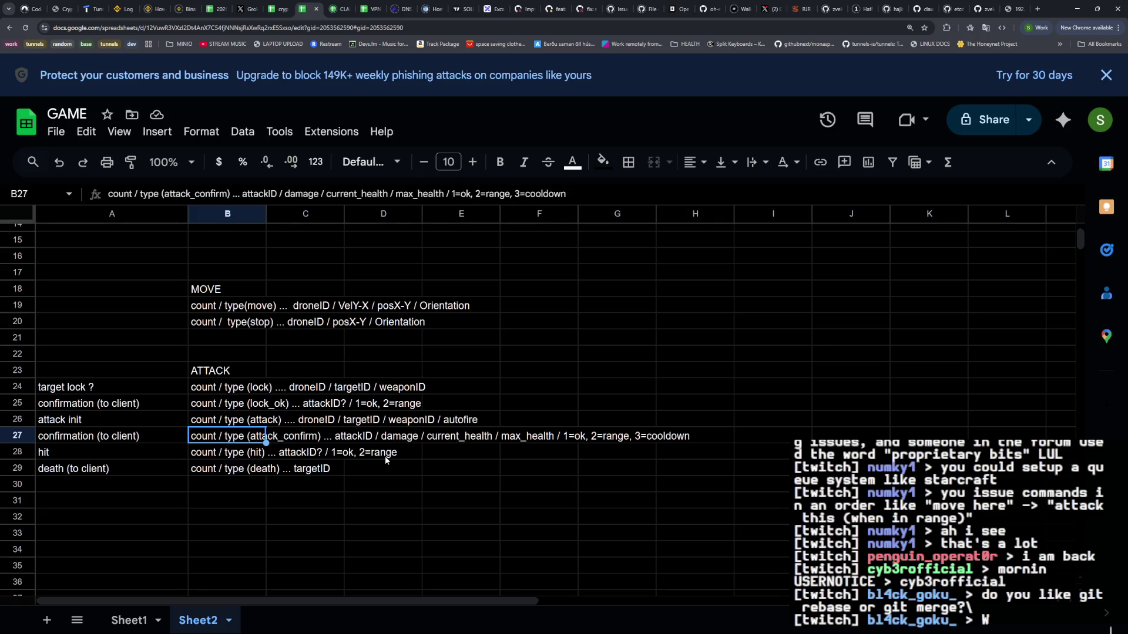
key("Return")
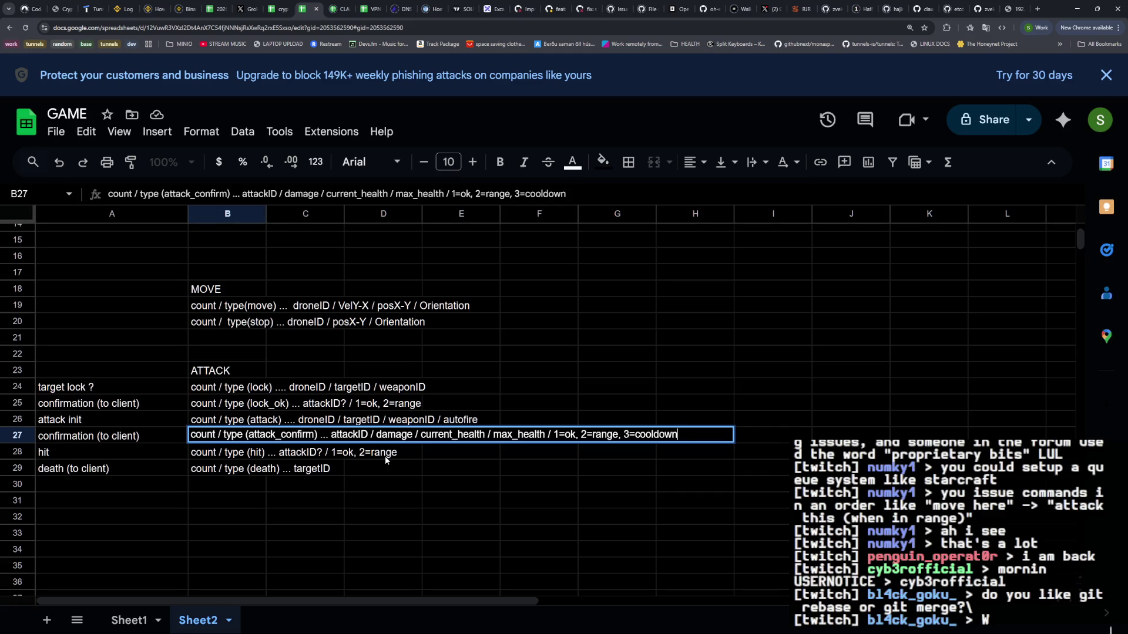
key("Left")
key("Left")
key("Left")
Delete max_health from the attack_confirm row
key("BackSpace")
key("BackSpace")
key("BackSpace")
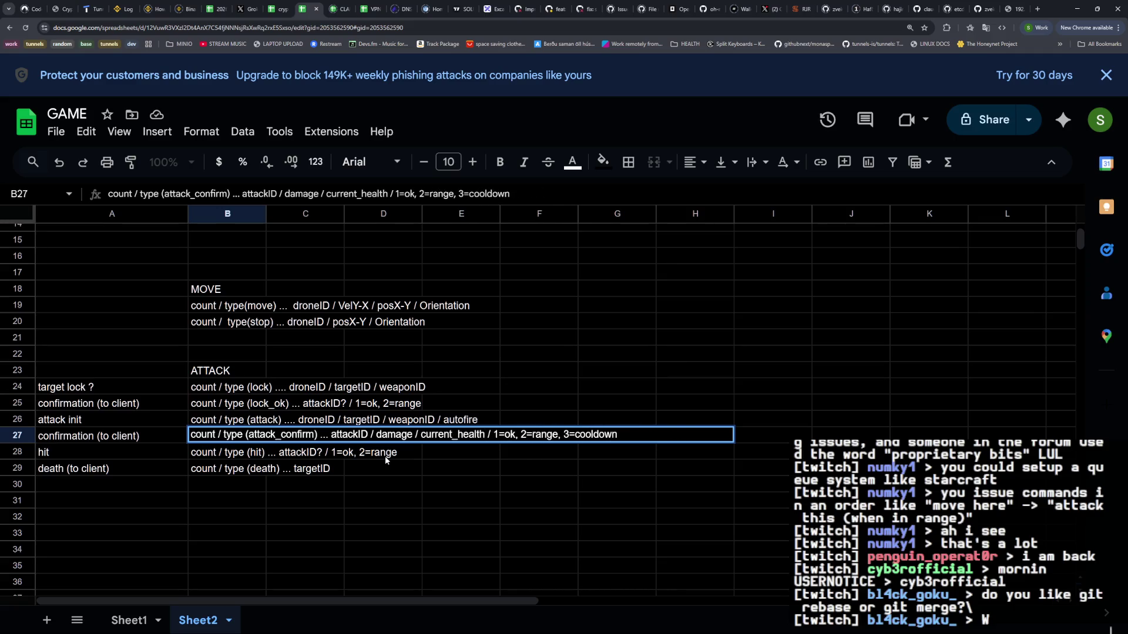
key("Return")
key("Up")
key("Up")
key("Up")
scroll(386, 460, "up", 1)
Drag the MOVE block up two rows
left_click(227, 335)
left_click(444, 371, "shift")
left_click_drag(229, 375, 223, 343)
Enter 'NPC/ENEMY/FIRENDLY/PARTY enters precense' in B20
left_click(218, 369)
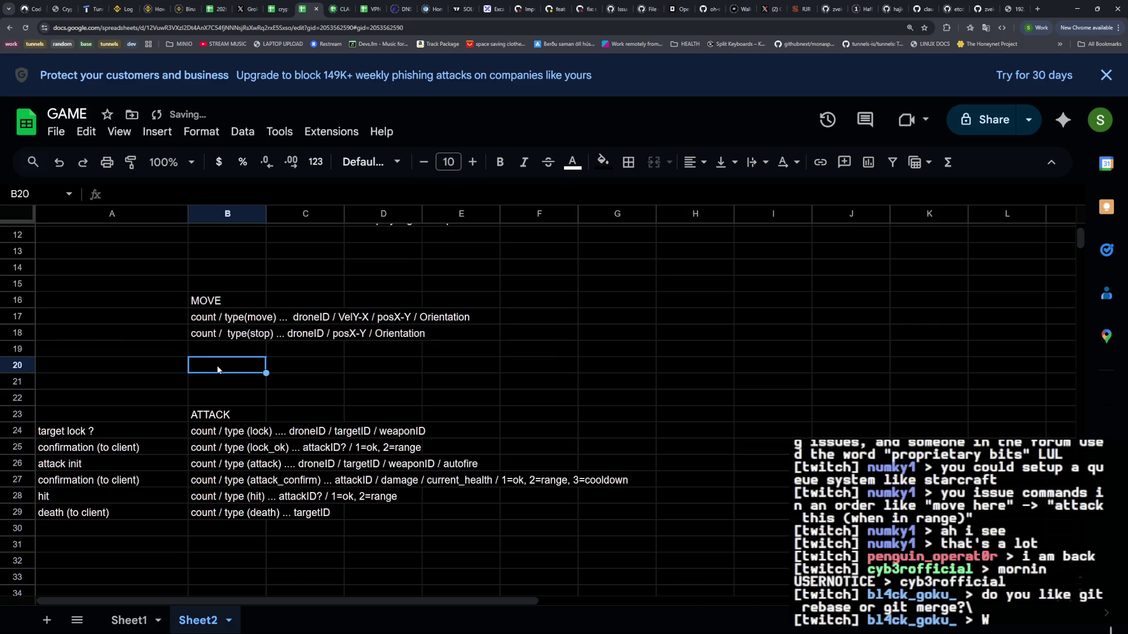
type("NPC")
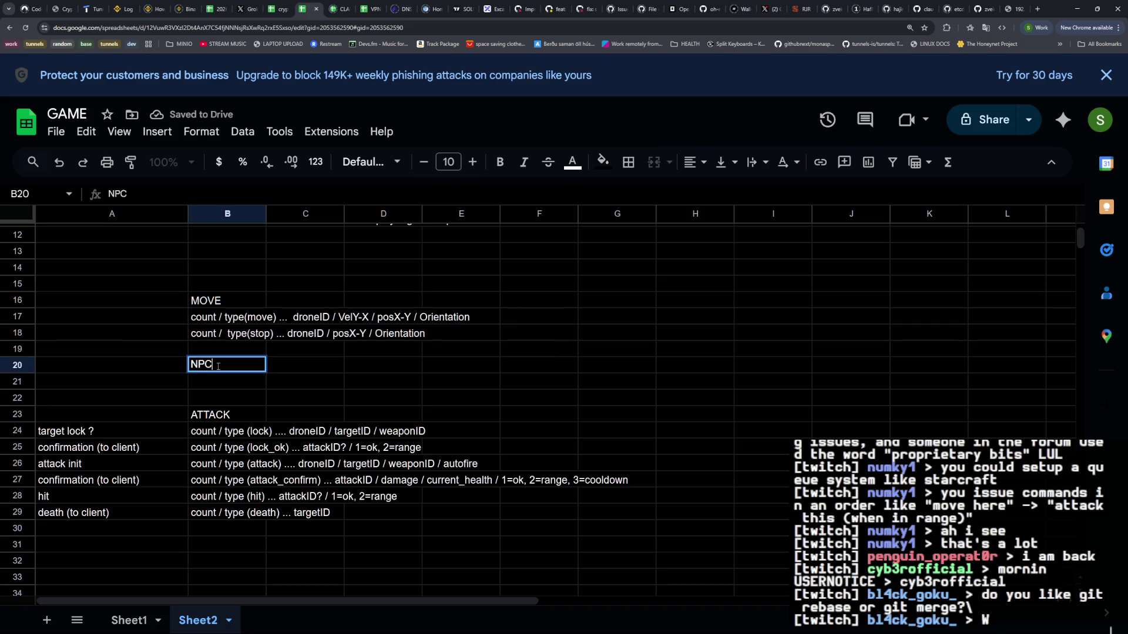
type("/ENEMY/F")
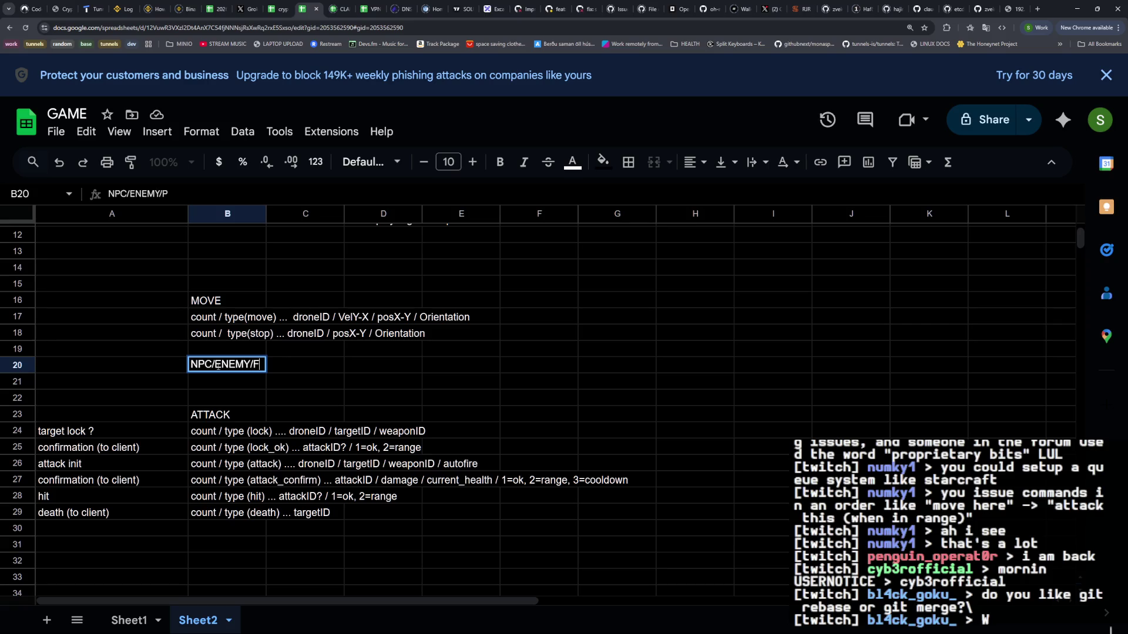
type("IRENDLY/PAR")
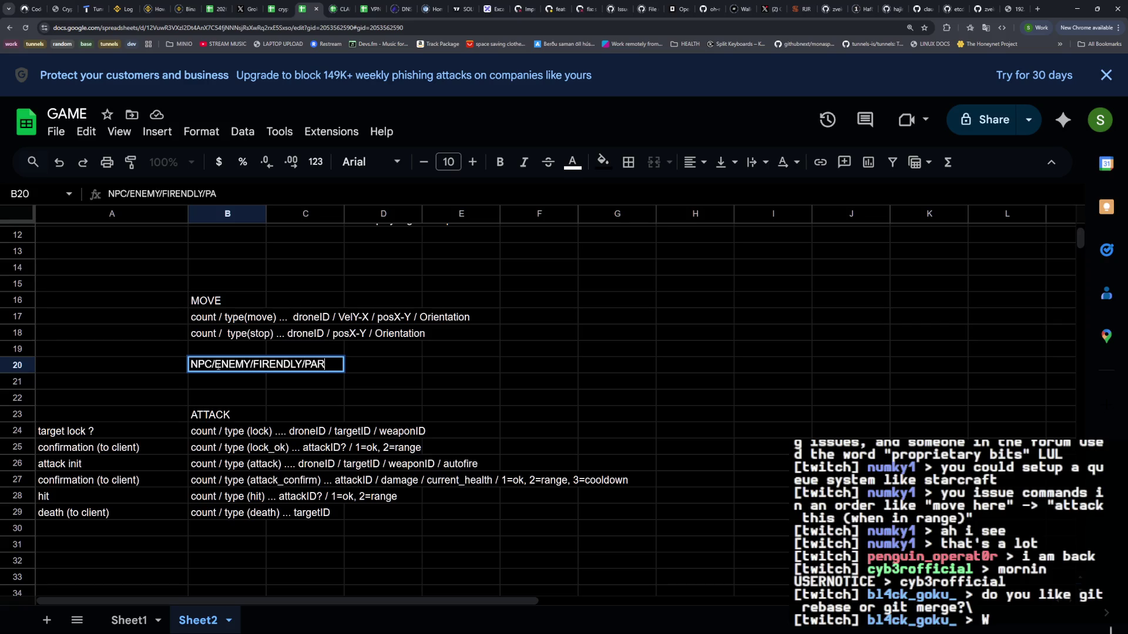
type("TY enters")
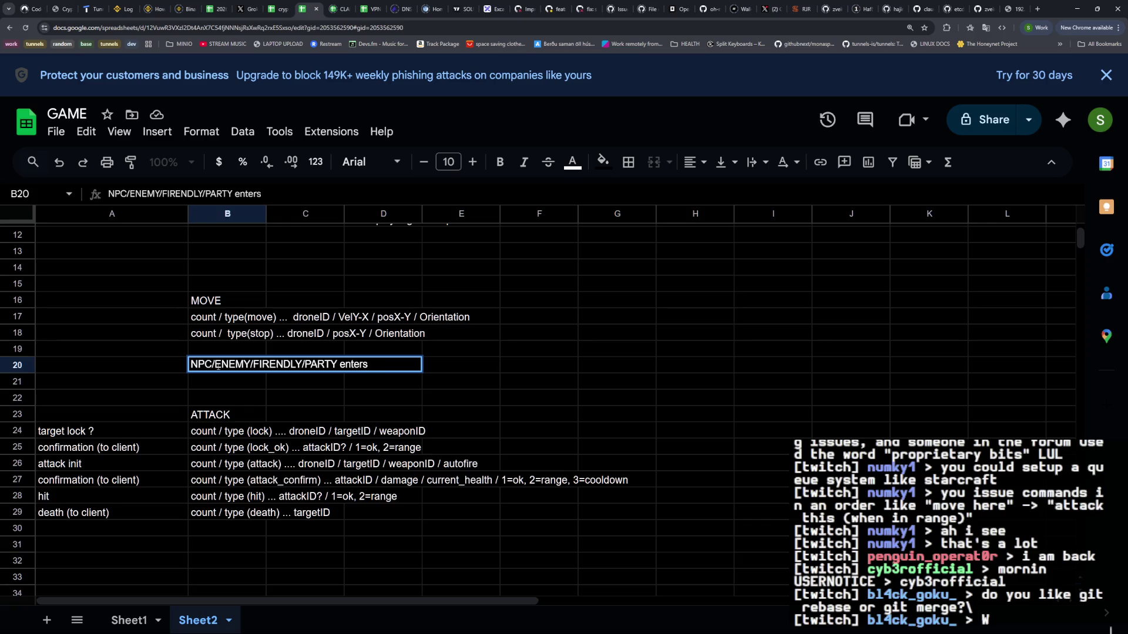
type(" visible r")
key("BackSpace")
key("BackSpace")
key("BackSpace")
type("a")
key("BackSpace")
type("precense")
key("Return")
Cut and paste the MOVE block one row higher and move the presence note into B19
scroll(242, 376, "up", 2)
scroll(241, 376, "down", 2)
left_click_drag(210, 300, 464, 339)
key("ctrl+x")
left_click(227, 280)
key("ctrl+v")
left_click_drag(218, 368, 218, 352)
left_click(235, 379)
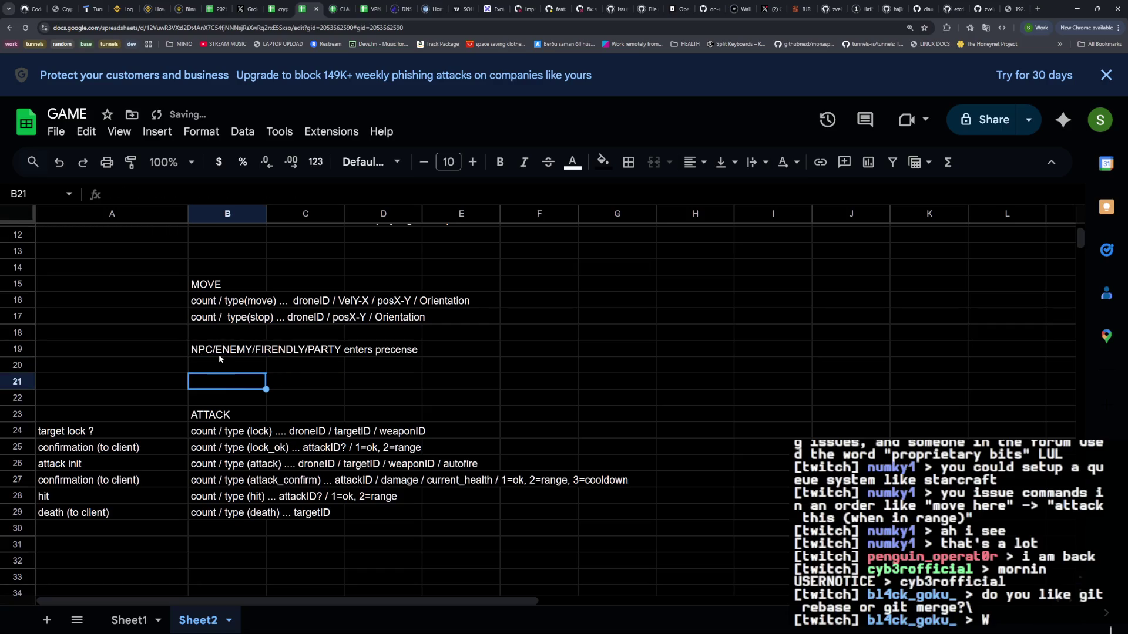
left_click(219, 353)
left_click(291, 480)
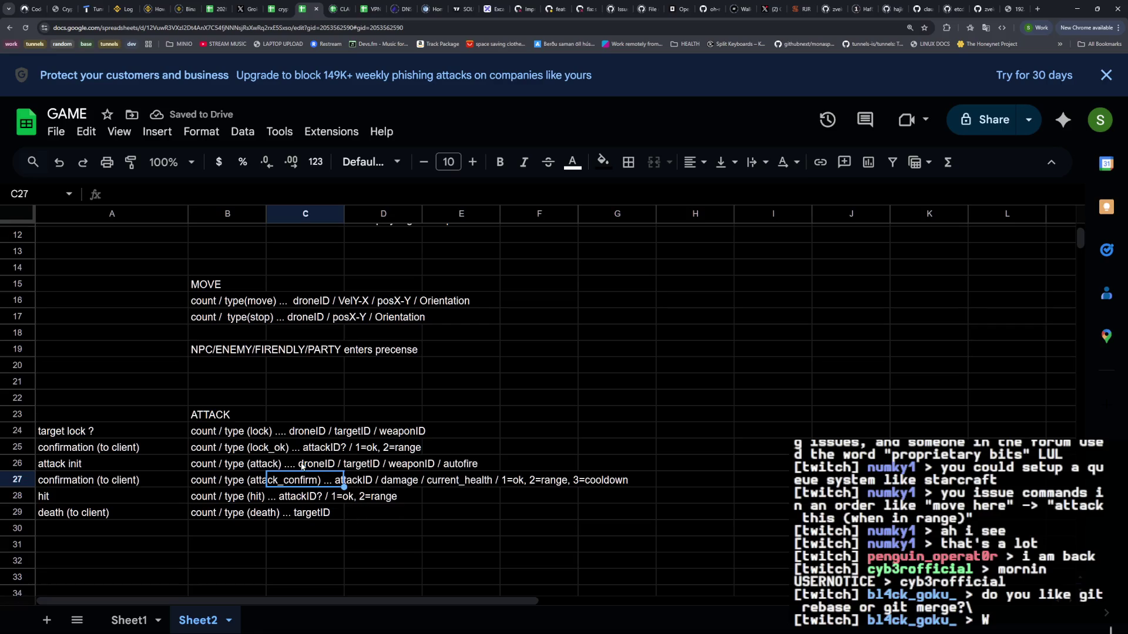
Trim the health and shield fields from the attack_confirm row
left_click(439, 482)
left_click(239, 481)
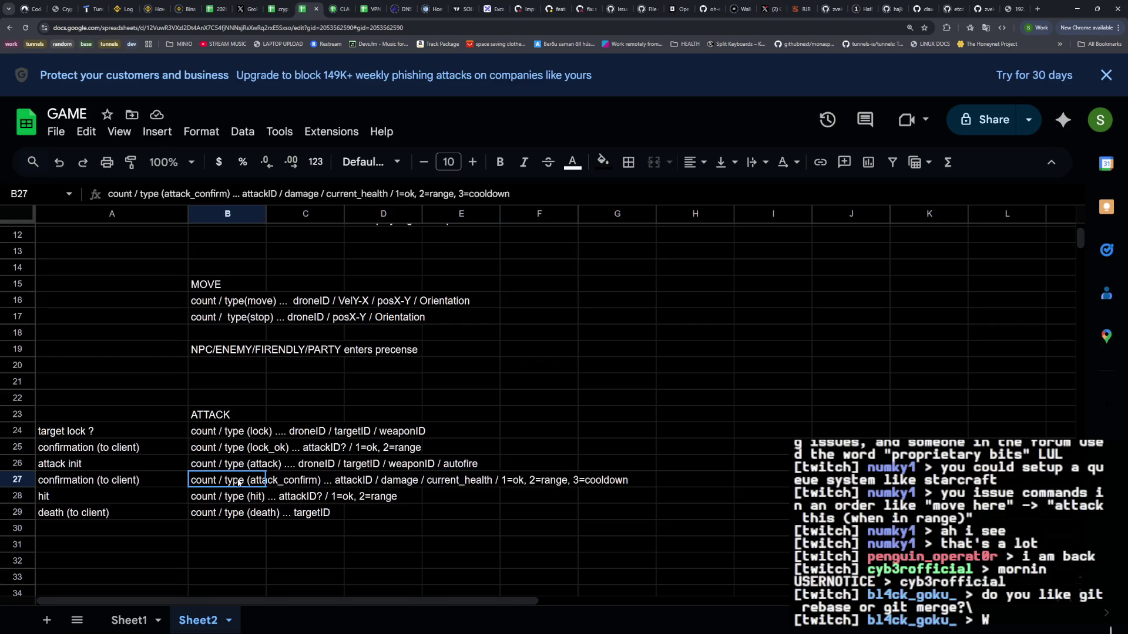
double_click(239, 482)
key("Left")
type("/ curent_shield")
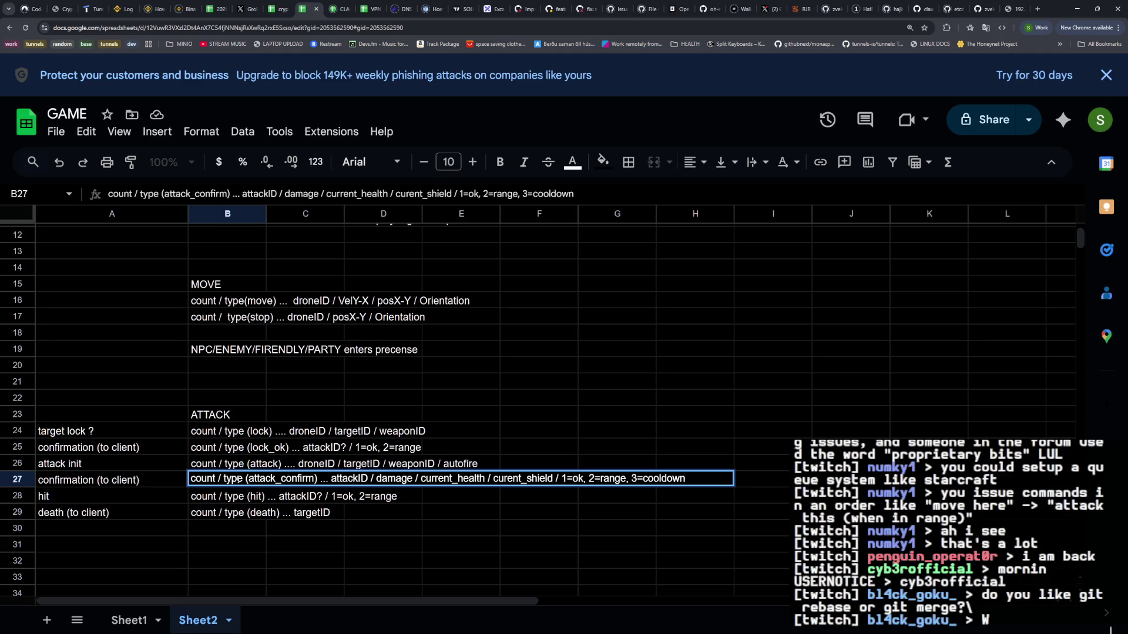
key("BackSpace")
key("BackSpace")
key("BackSpace")
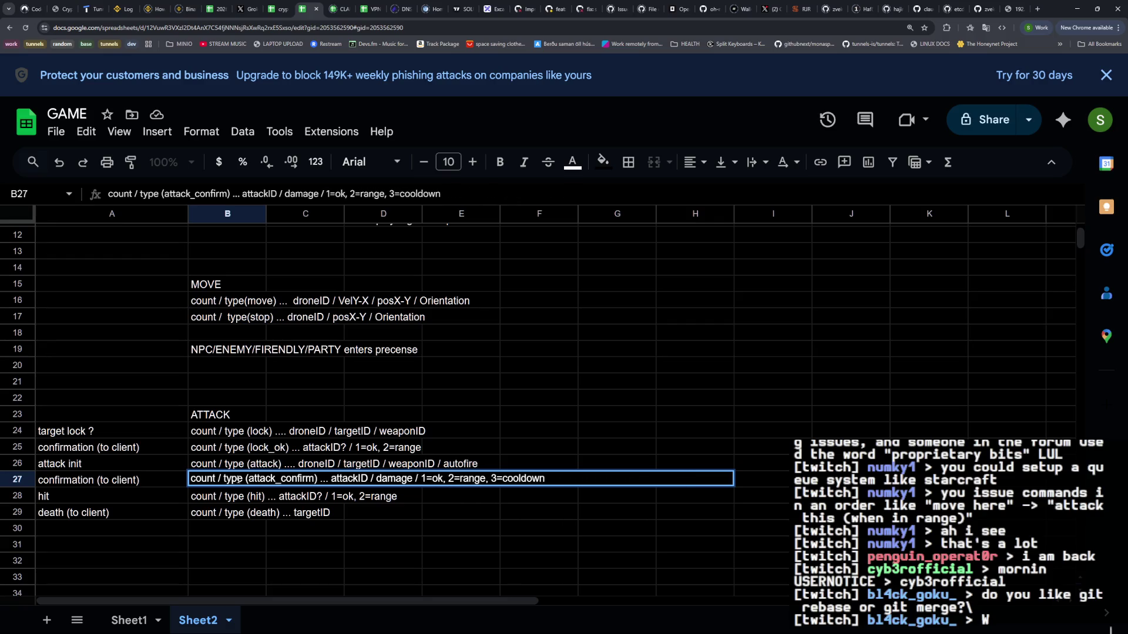
key("Return")
Add current_health / current_shield to the attack row, then undo those edits
key("Up")
key("Up")
key("Return")
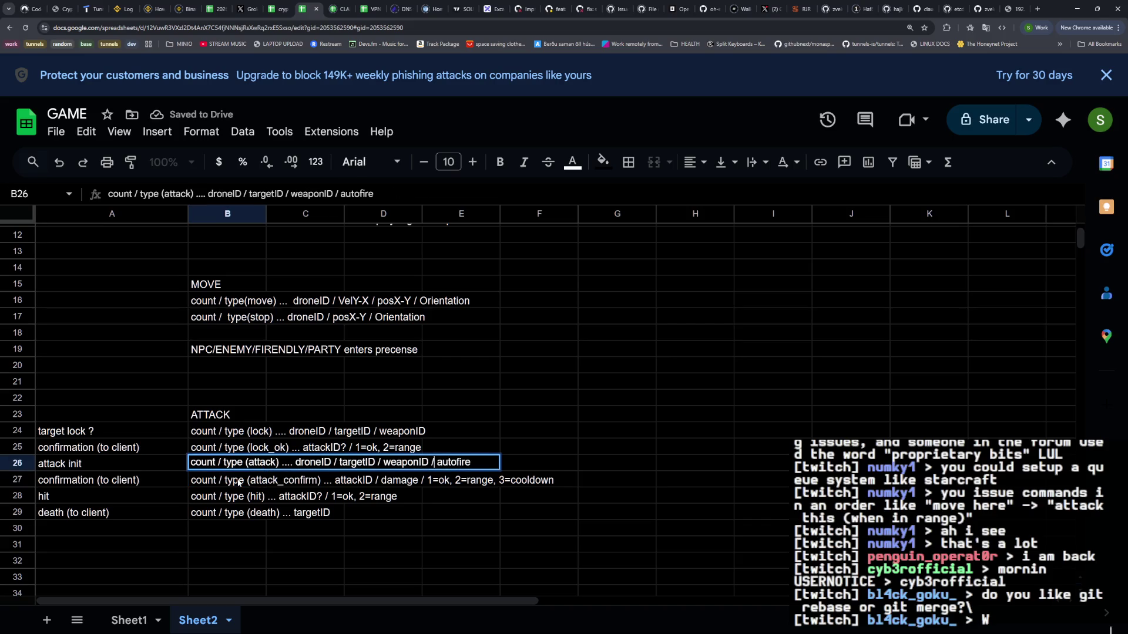
type("current_health / current)_shield /")
key("Return")
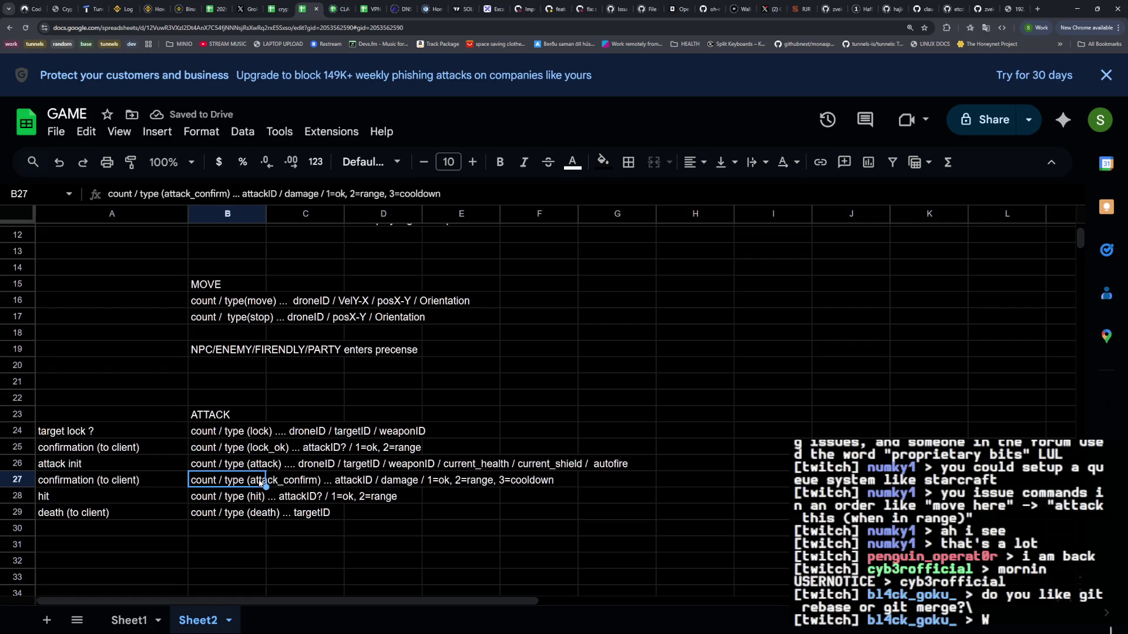
double_click(249, 470)
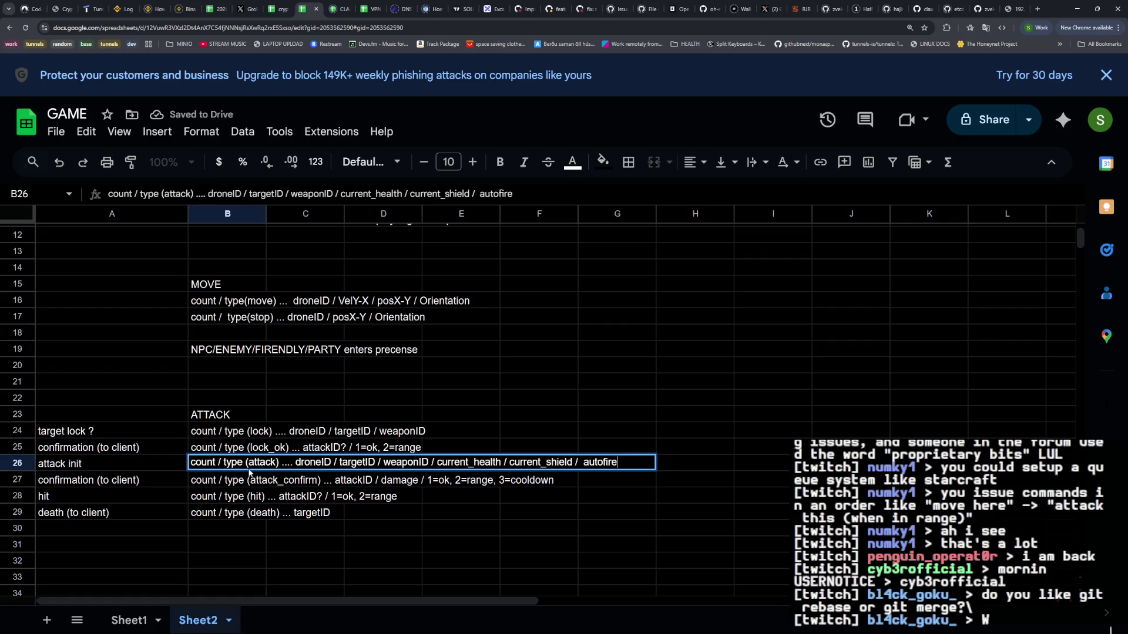
key("Escape")
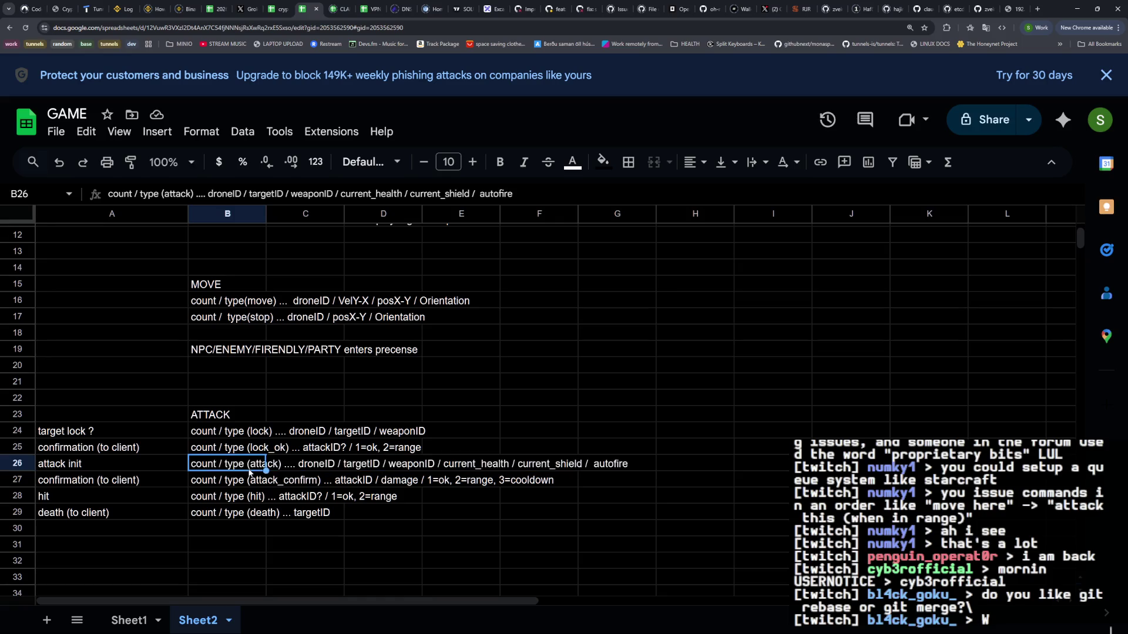
key("ctrl+z")
key("ctrl+z")
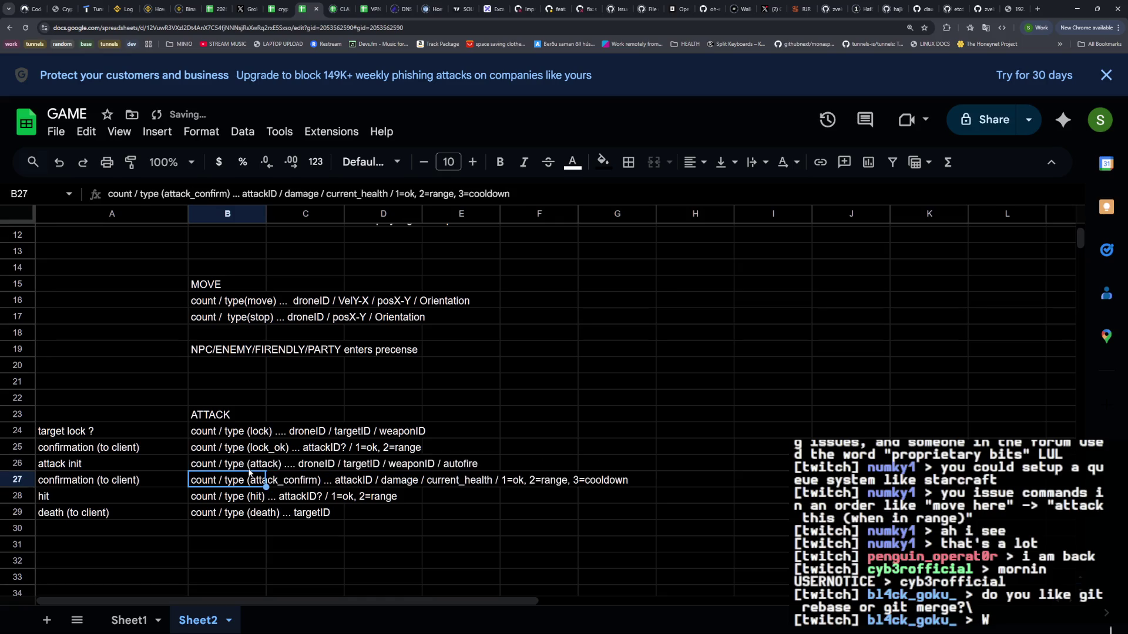
key("ctrl+z")
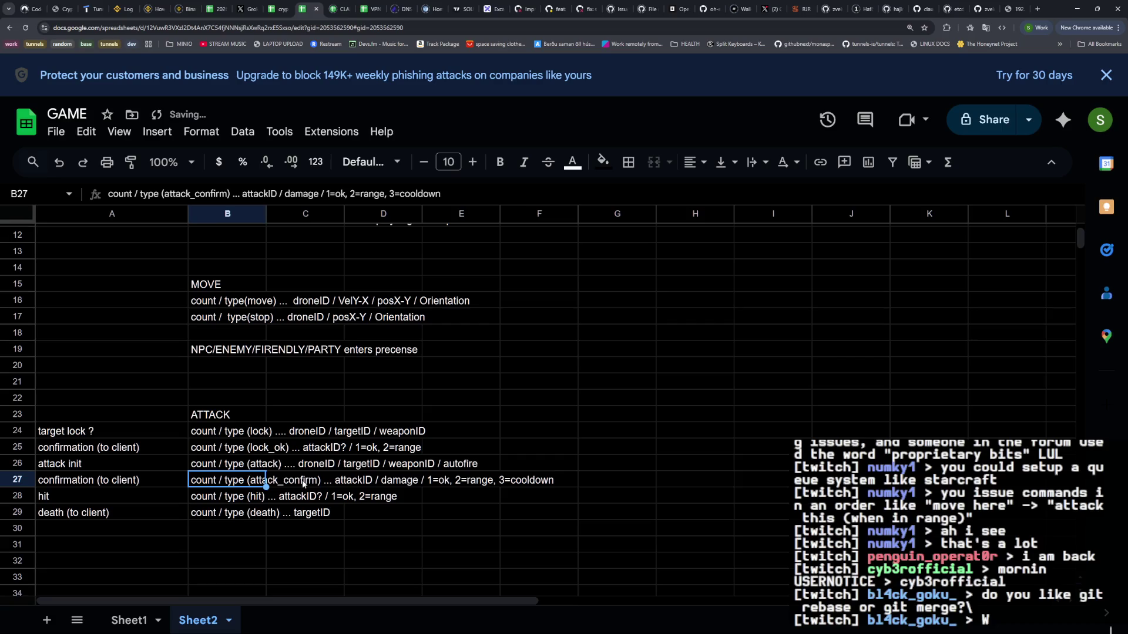
Insert 'damage / health / shields /' after attackID? in the hit row
double_click(253, 496)
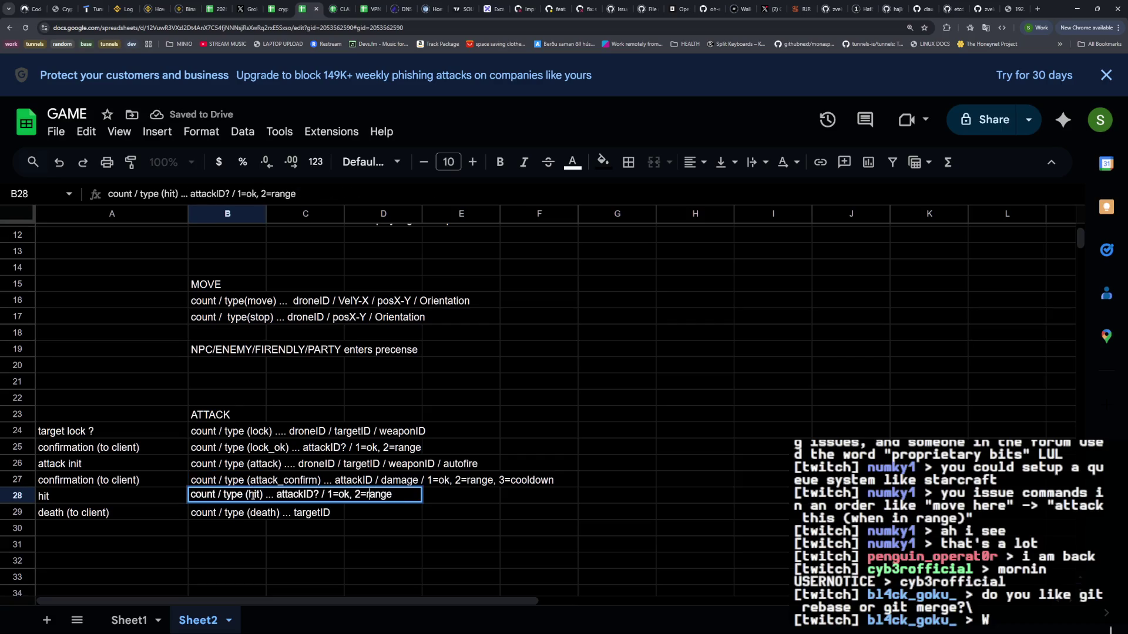
key("Left")
key("Left")
key("Left")
type("health")
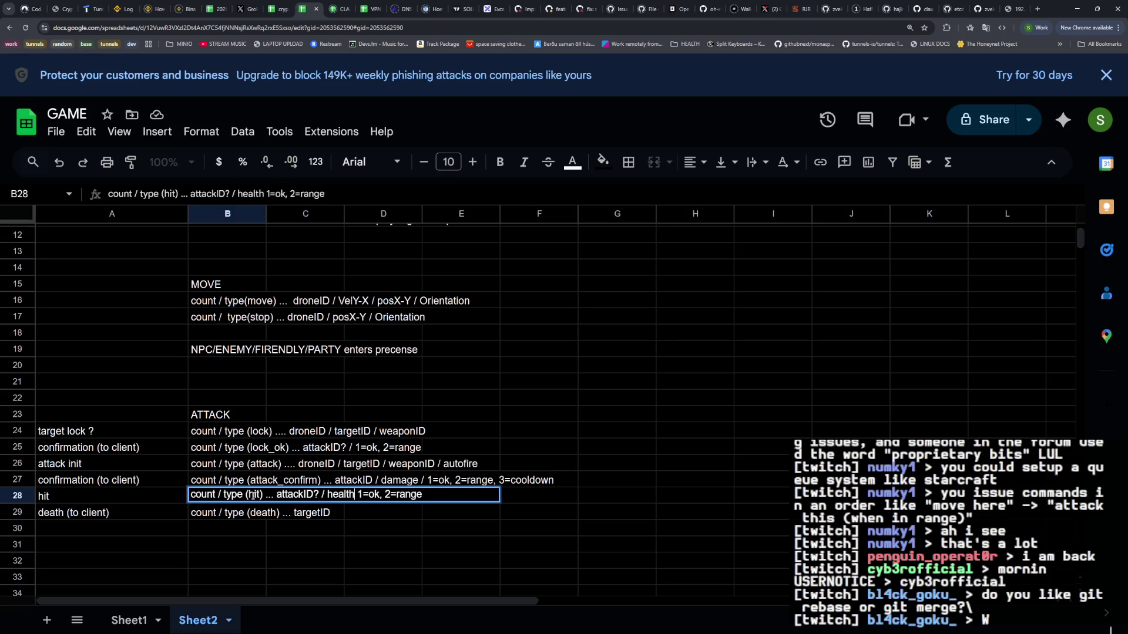
type(" / shields")
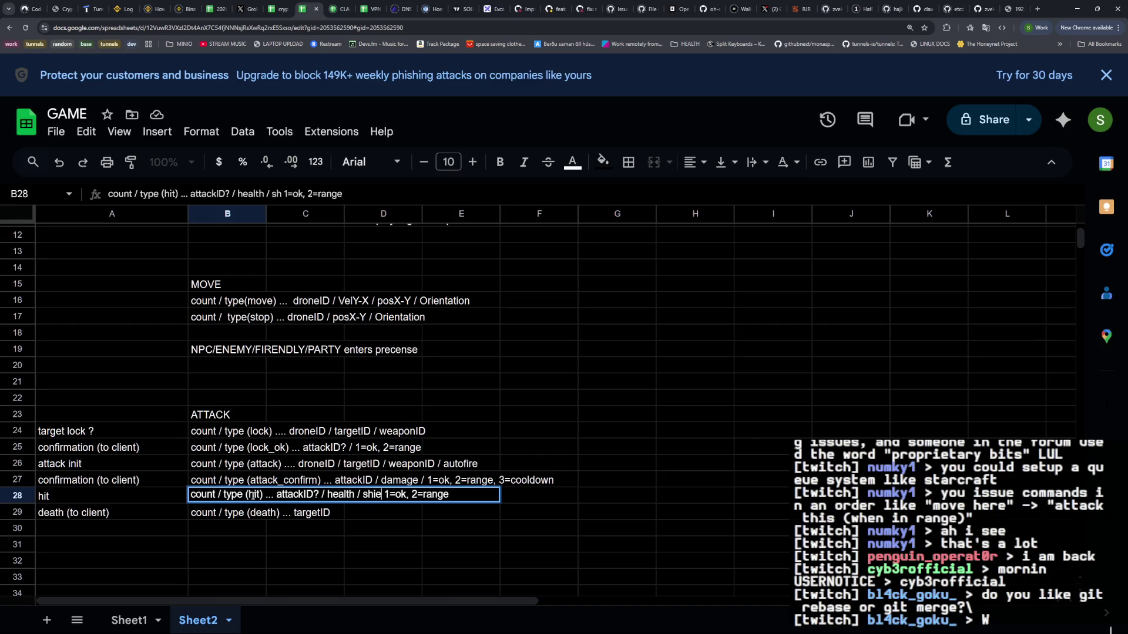
type(" /")
key("BackSpace")
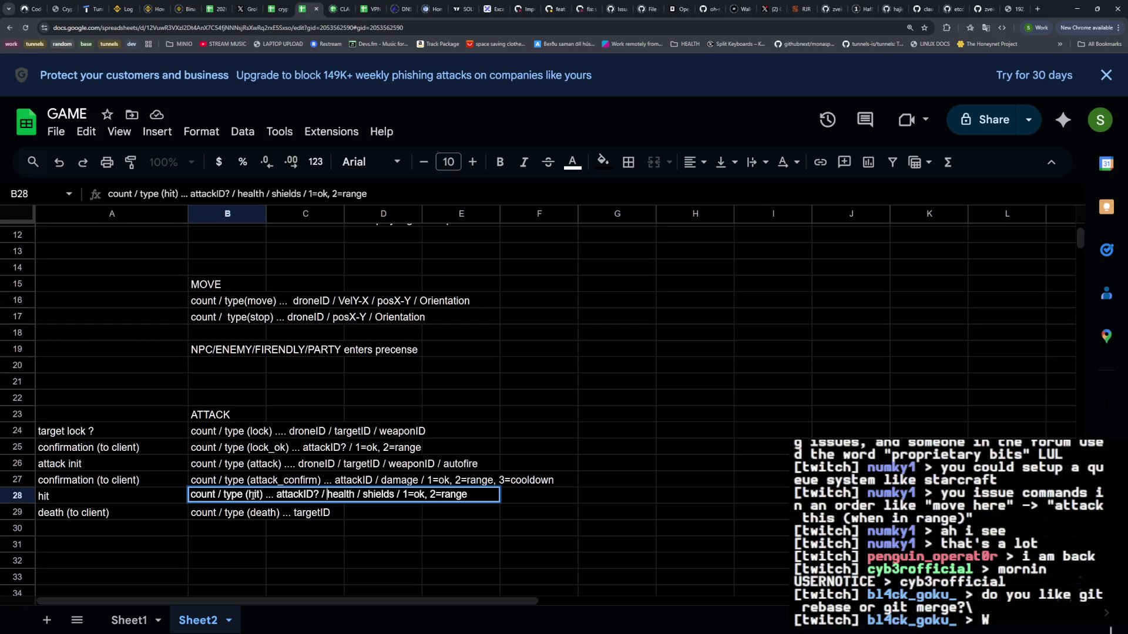
type("d / amage")
key("Return")
Delete damage from the attack_confirm row
key("Up")
key("Up")
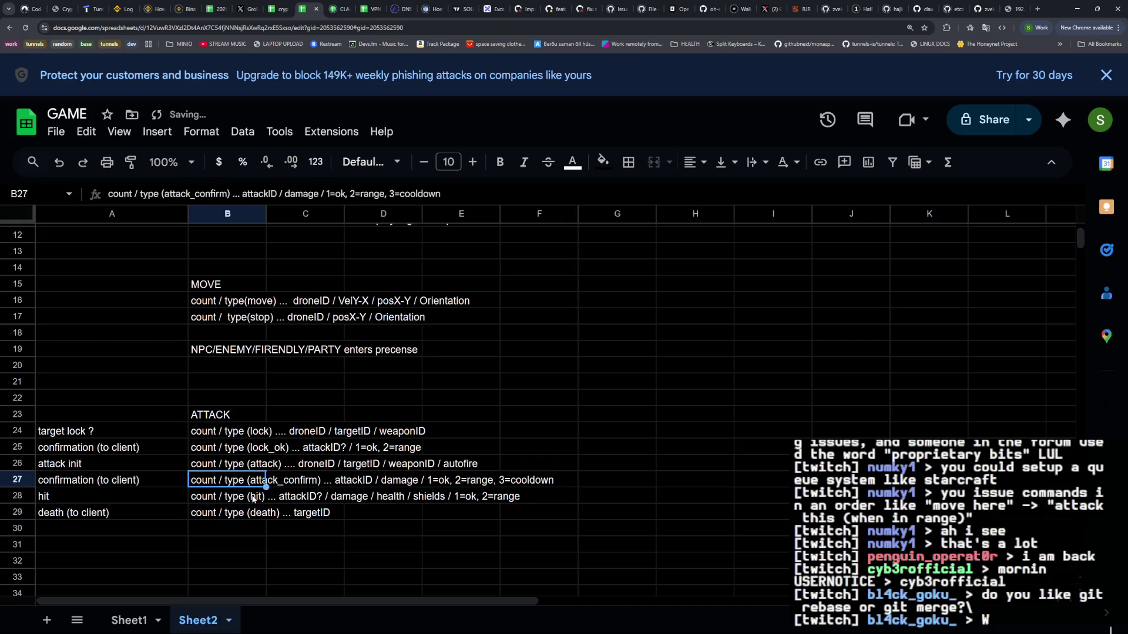
key("Return")
key("Left")
key("Left")
key("BackSpace")
key("BackSpace")
key("BackSpace")
key("Return")
key("Down")
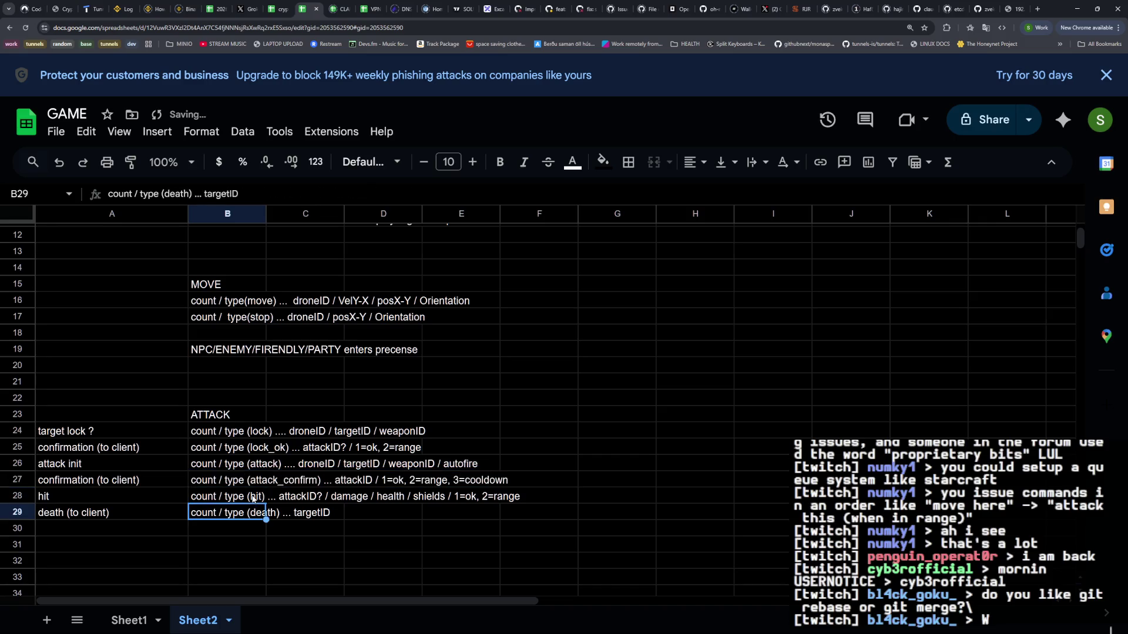
key("Up")
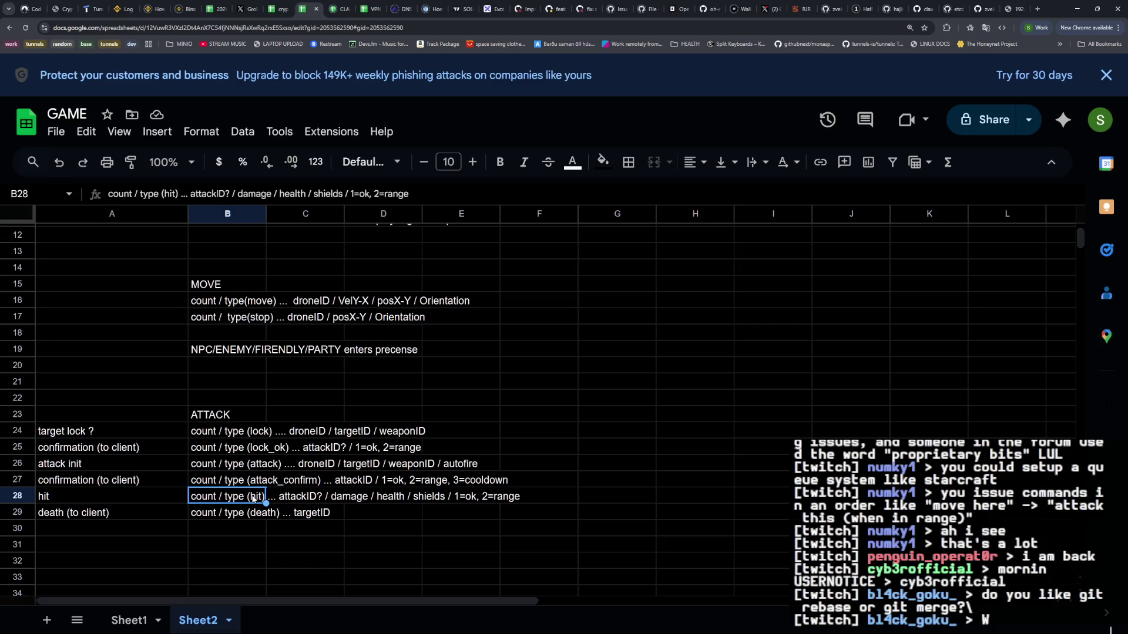
Remove 'health / shields' and the extra slash from the hit row, leaving attackID? / damage
double_click(253, 497)
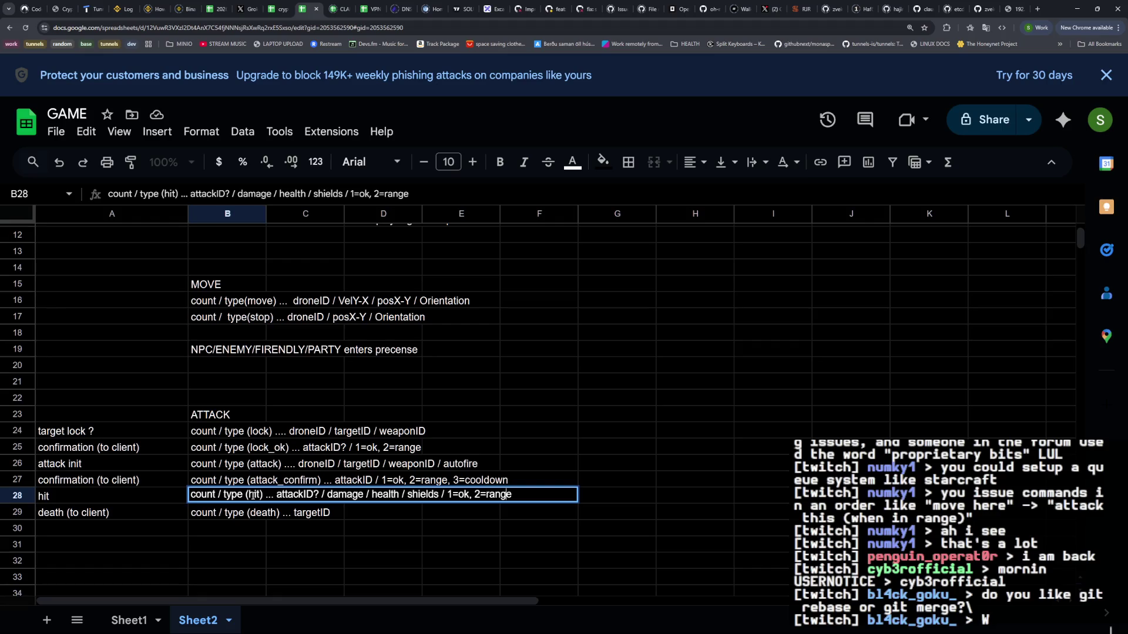
key("BackSpace")
key("BackSpace")
key("BackSpace")
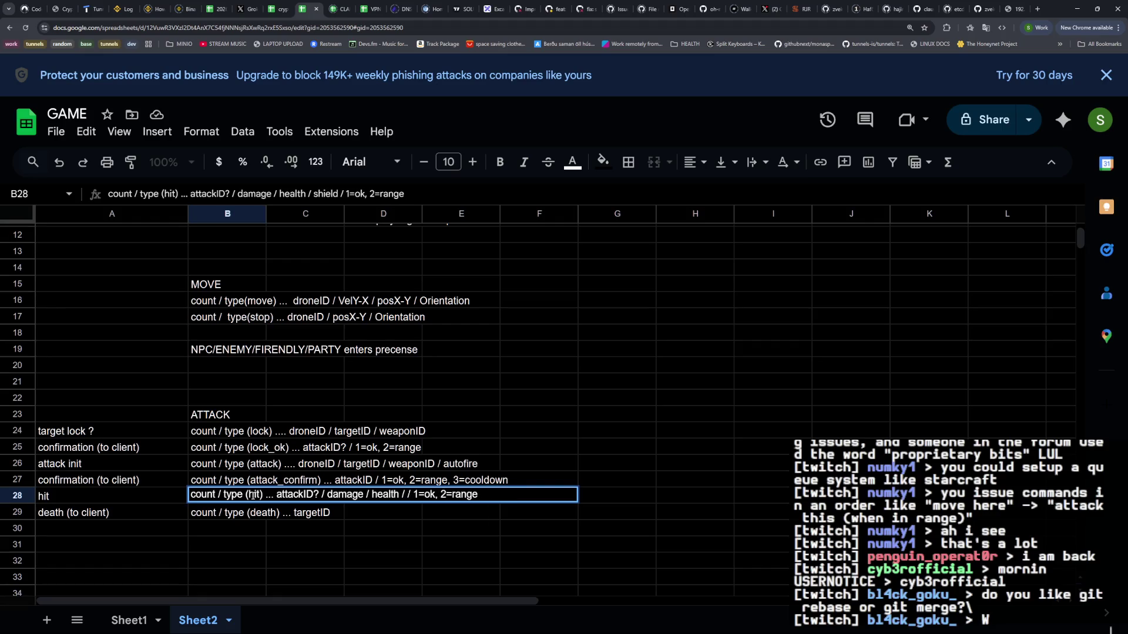
key("BackSpace")
key("BackSpace")
key("Return")
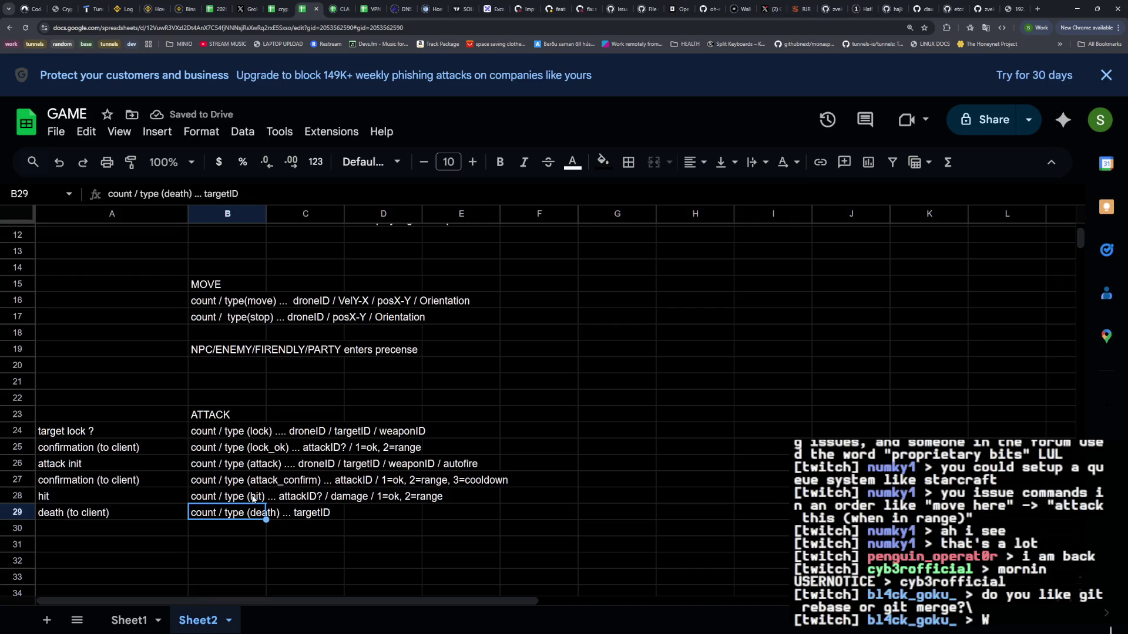
key("Up")
key("Up")
key("Up")
key("Down")
key("Down")
key("Down")
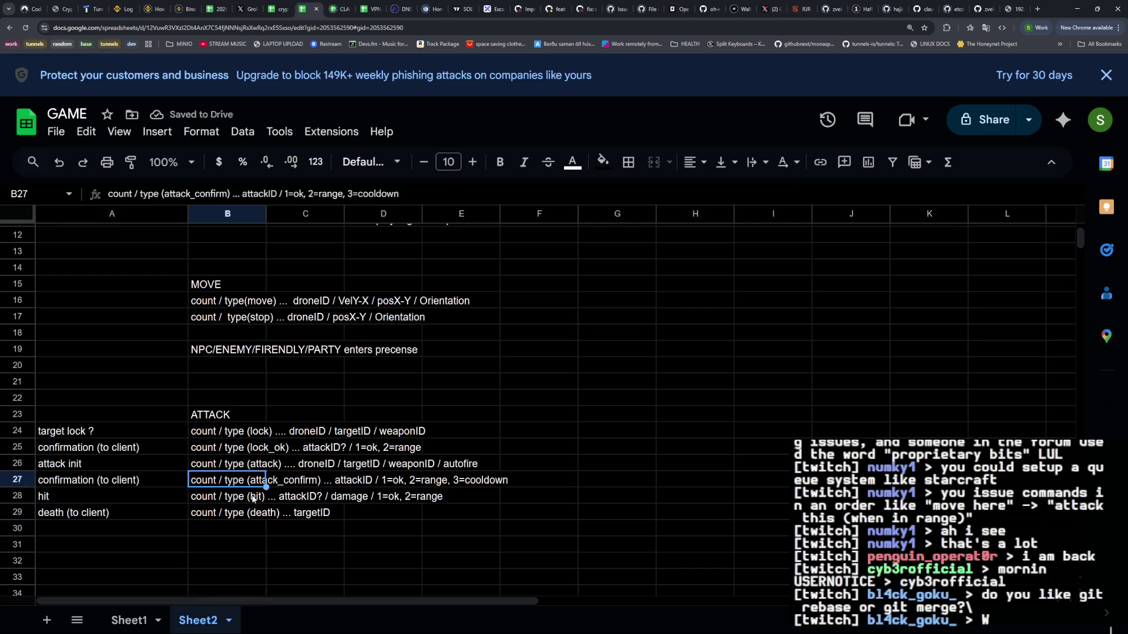
key("Down")
Type the 'Health / shields' section heading in B31
type("Health / ")
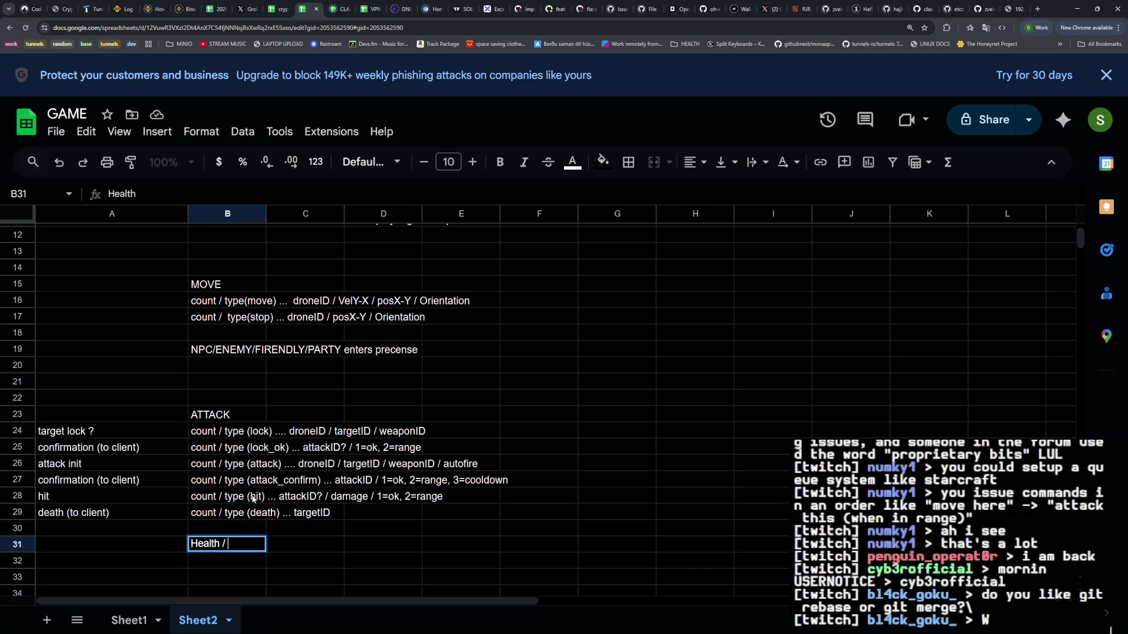
type("shields")
key("Return")
key("Down")
key("Up")
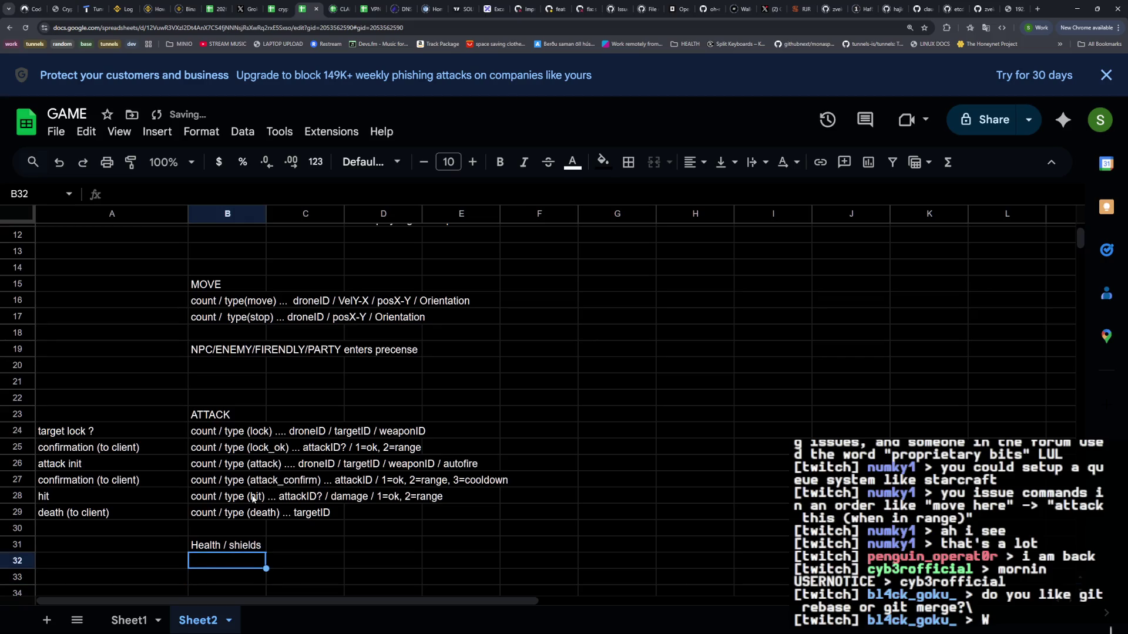
Enter 'count / type (health_shield) ...' as the message row in B32
type("count / t")
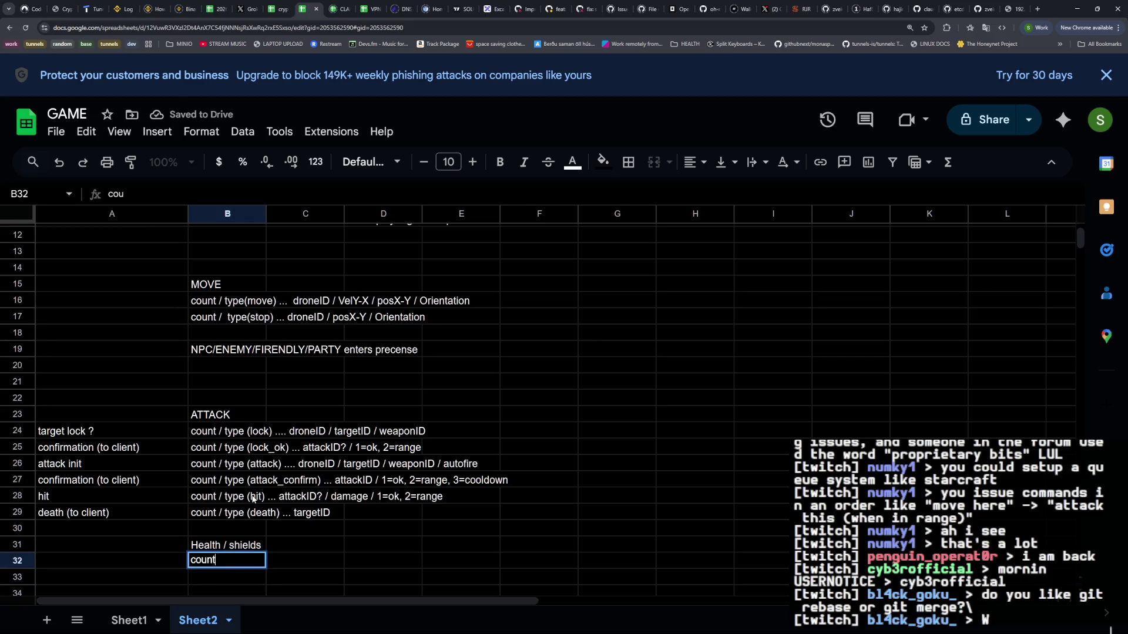
key("BackSpace")
type("type ")
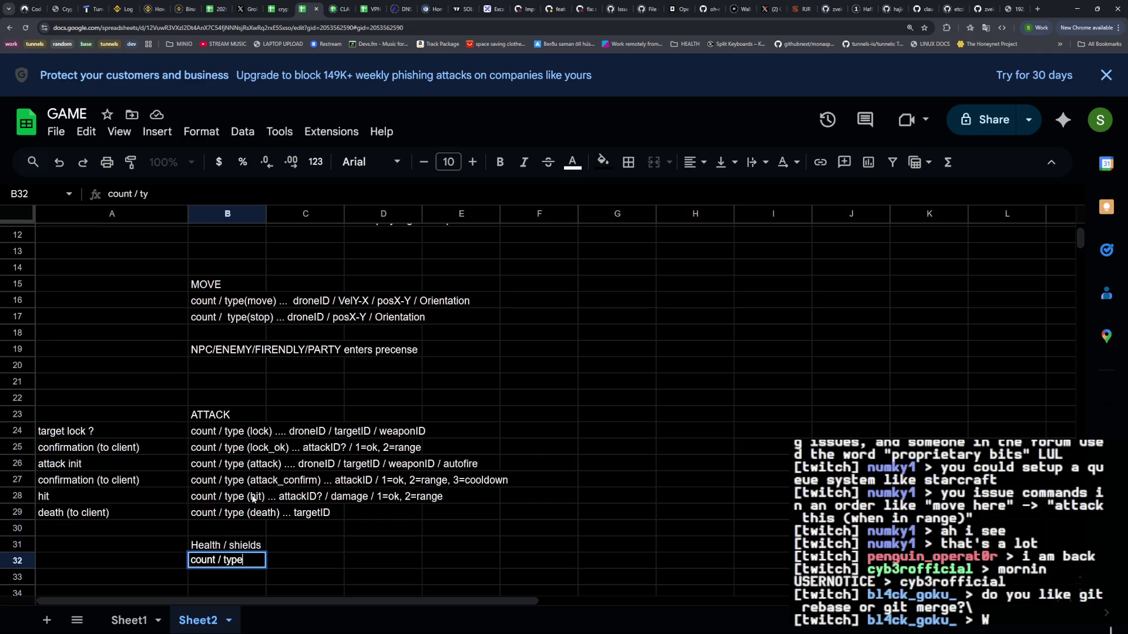
type("(hs")
key("BackSpace")
key("BackSpace")
type("health")
type("/shield")
key("BackSpace")
key("BackSpace")
key("BackSpace")
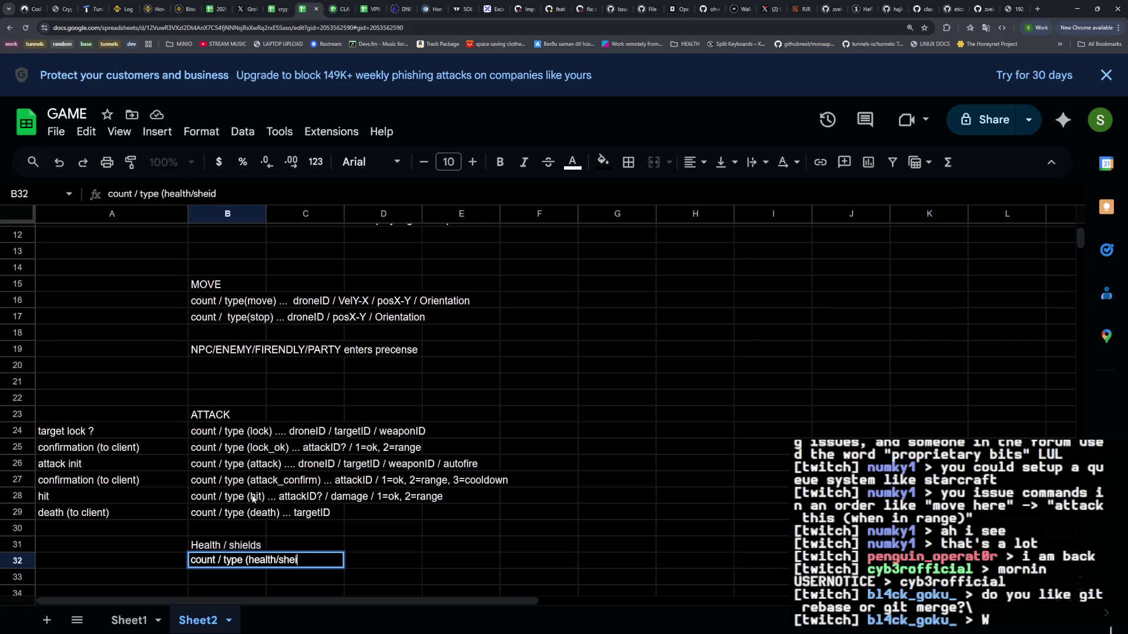
key("BackSpace")
key("BackSpace")
key("BackSpace")
type("_shield) ..")
key("Return")
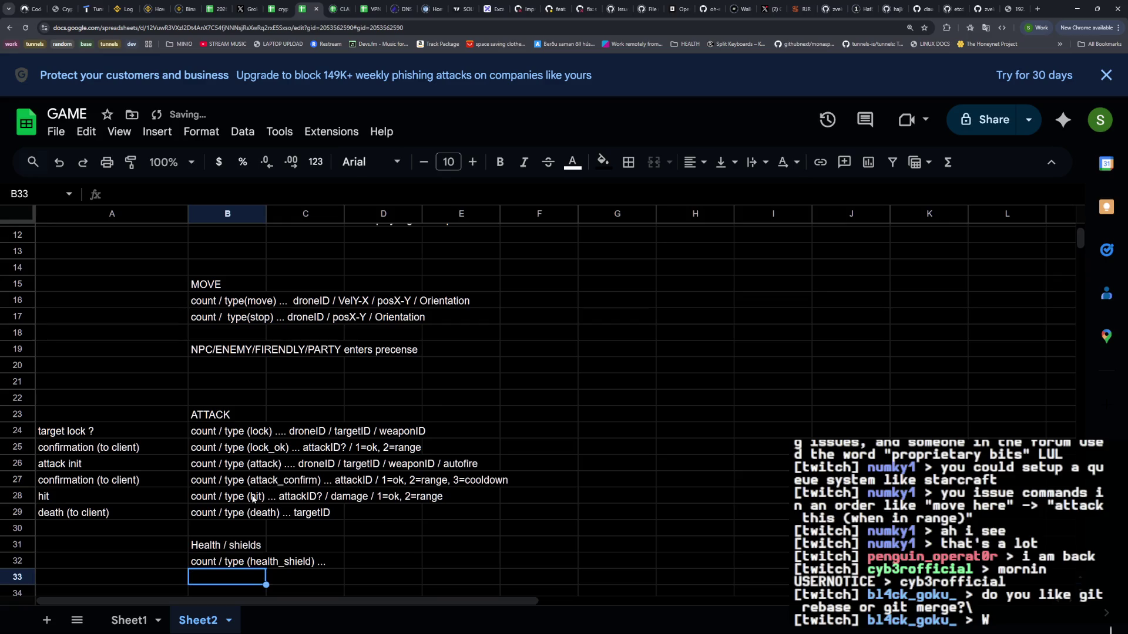
scroll(269, 498, "down", 2)
left_click(274, 507)
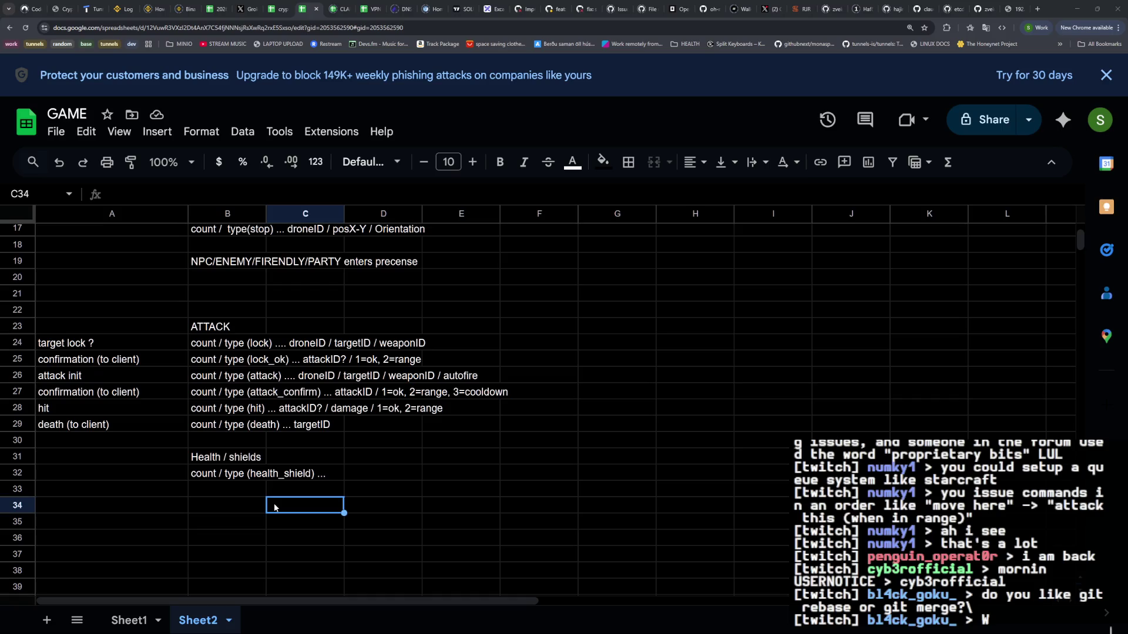
key("alt+Tab")
key("ctrl+w")
key("l")
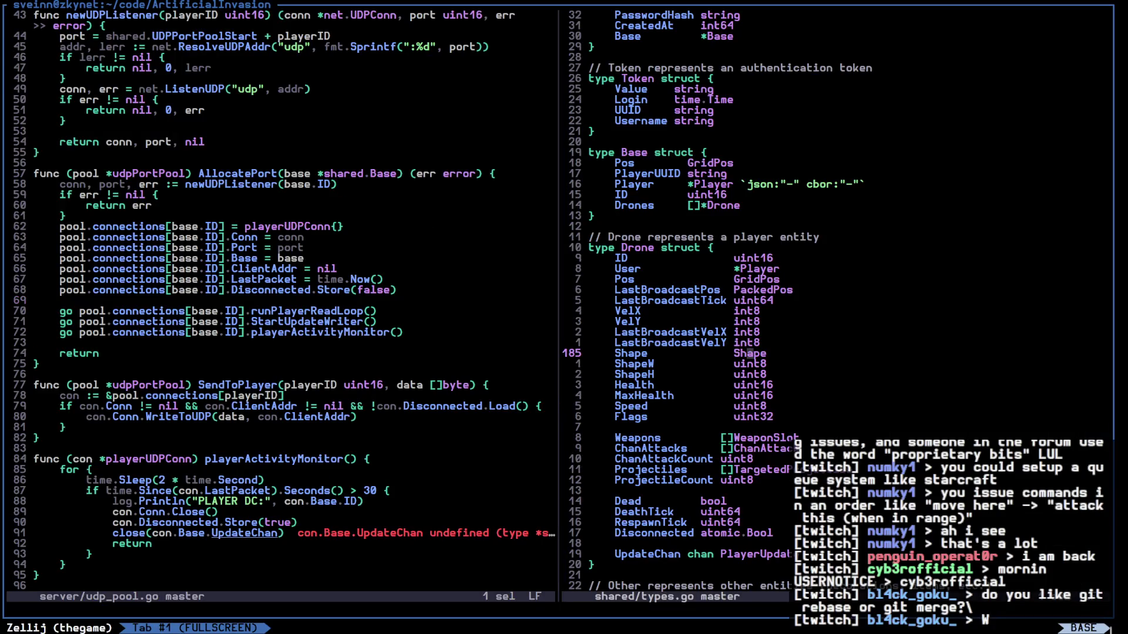
scroll(835, 317, "down", 4)
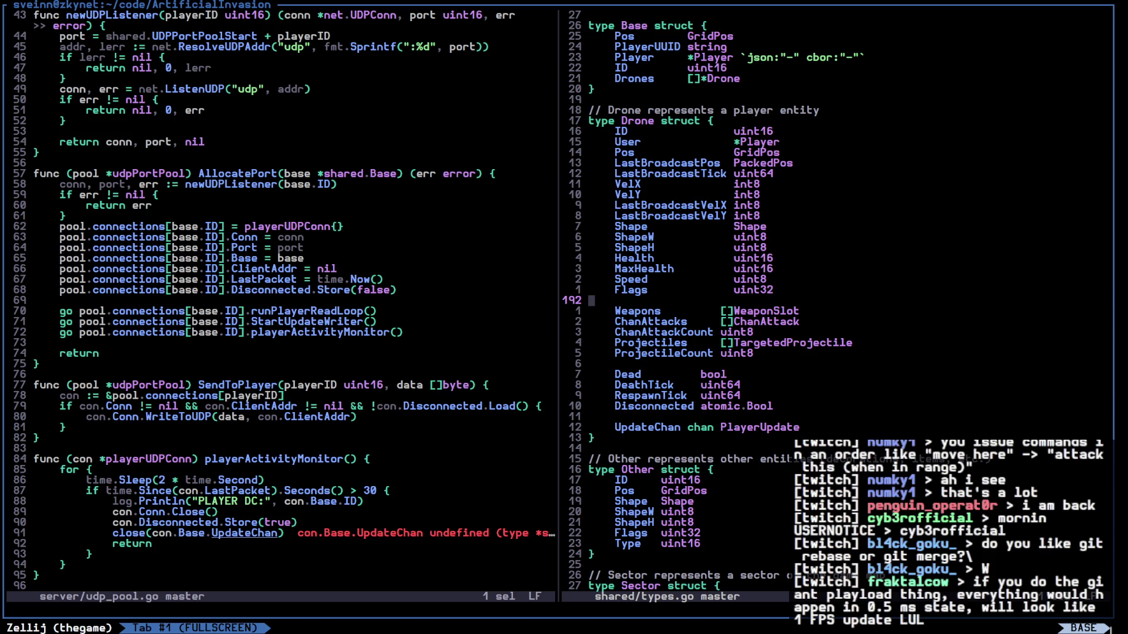
key("alt+Tab")
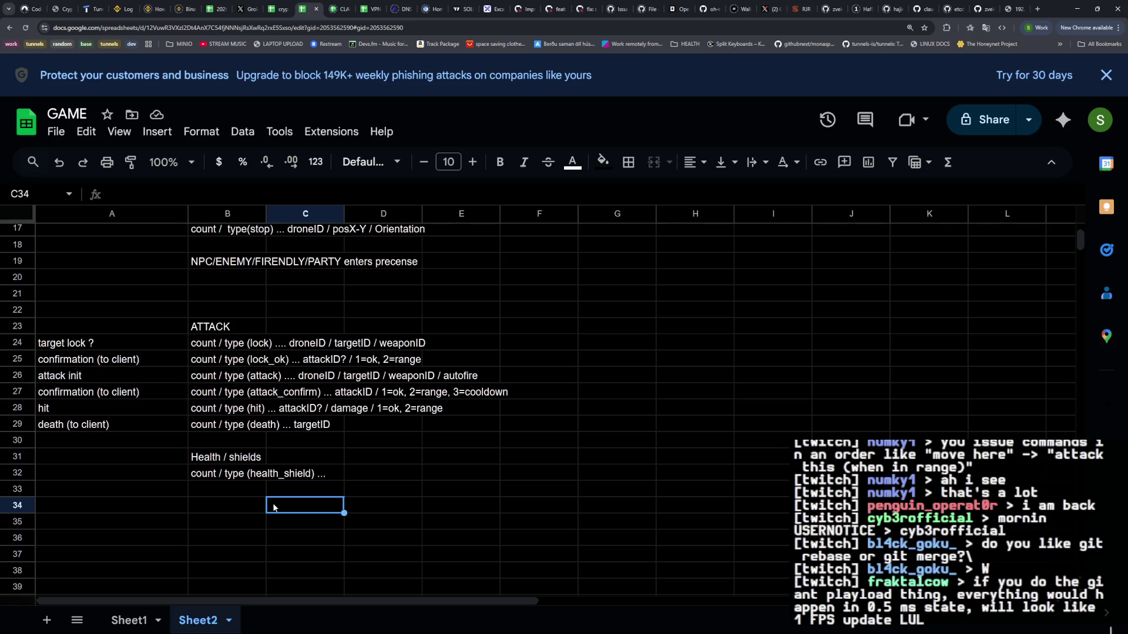
scroll(233, 405, "up", 1)
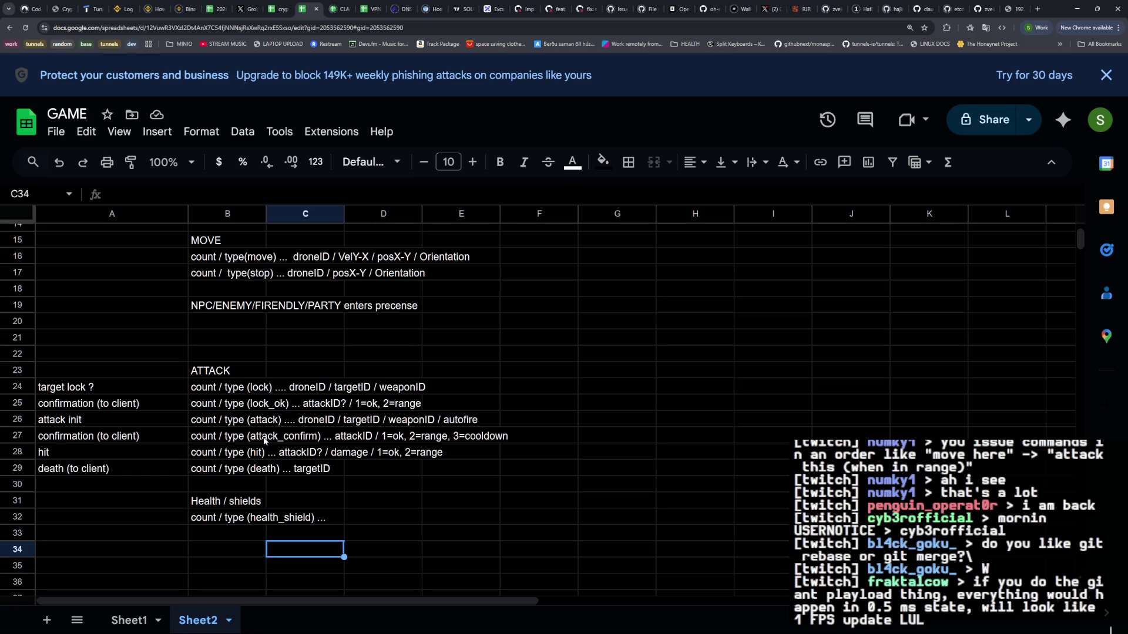
scroll(263, 439, "down", 1)
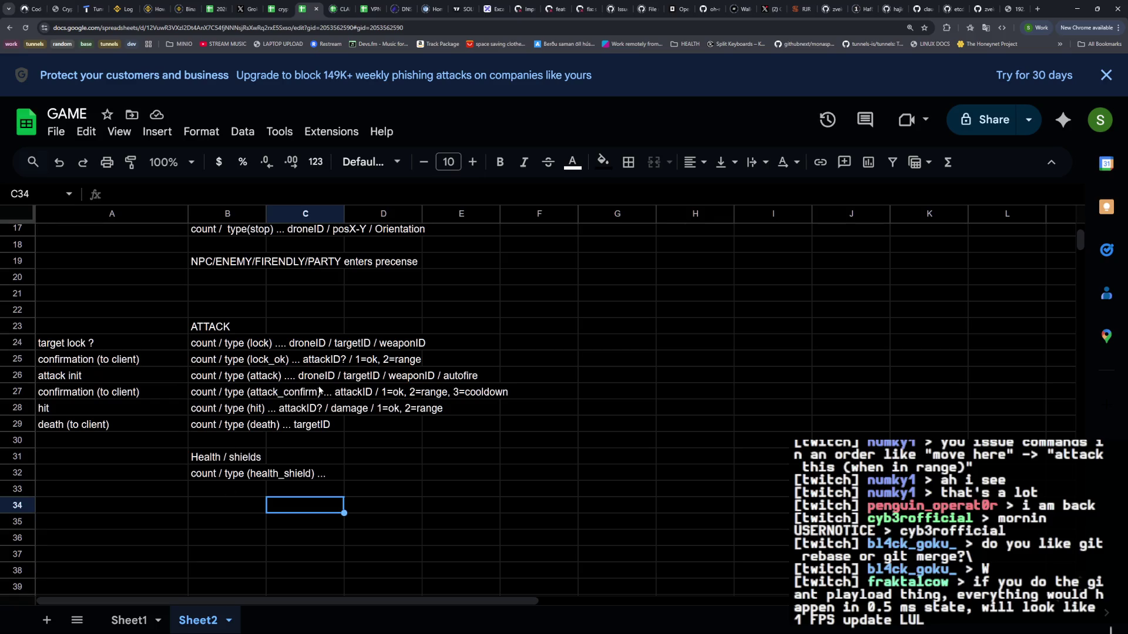
scroll(336, 403, "up", 2)
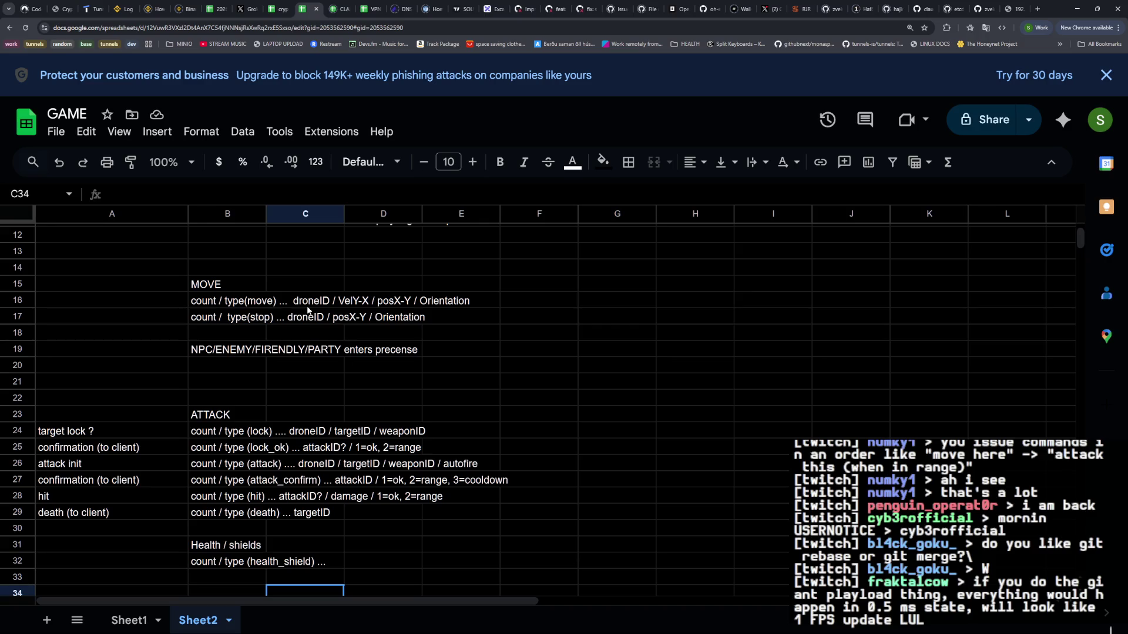
scroll(313, 309, "down", 1)
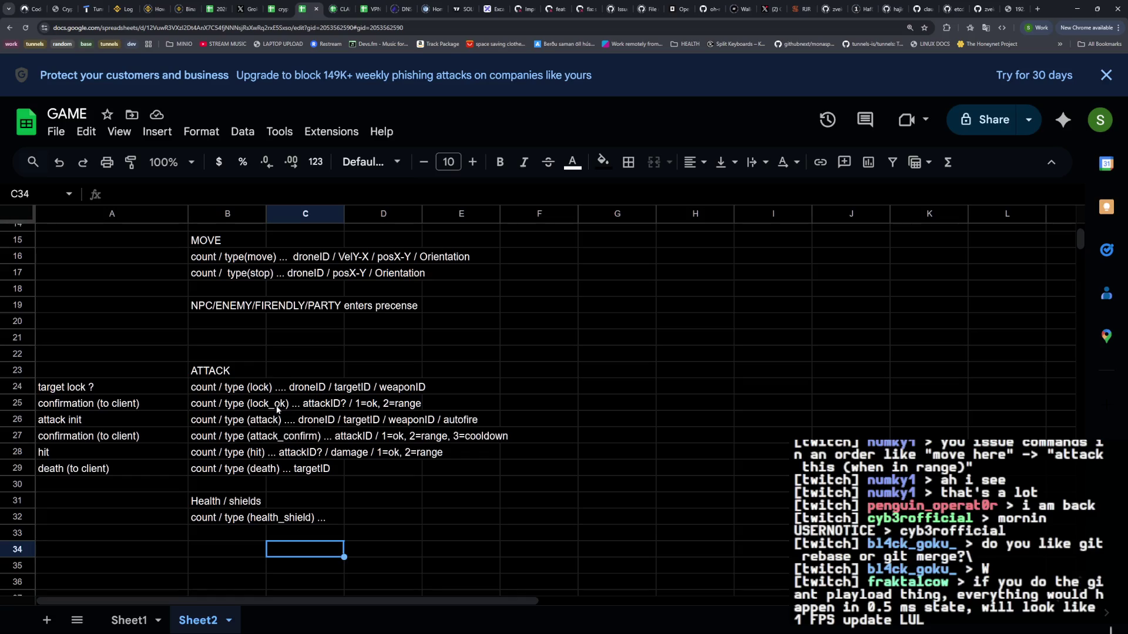
scroll(277, 410, "up", 1)
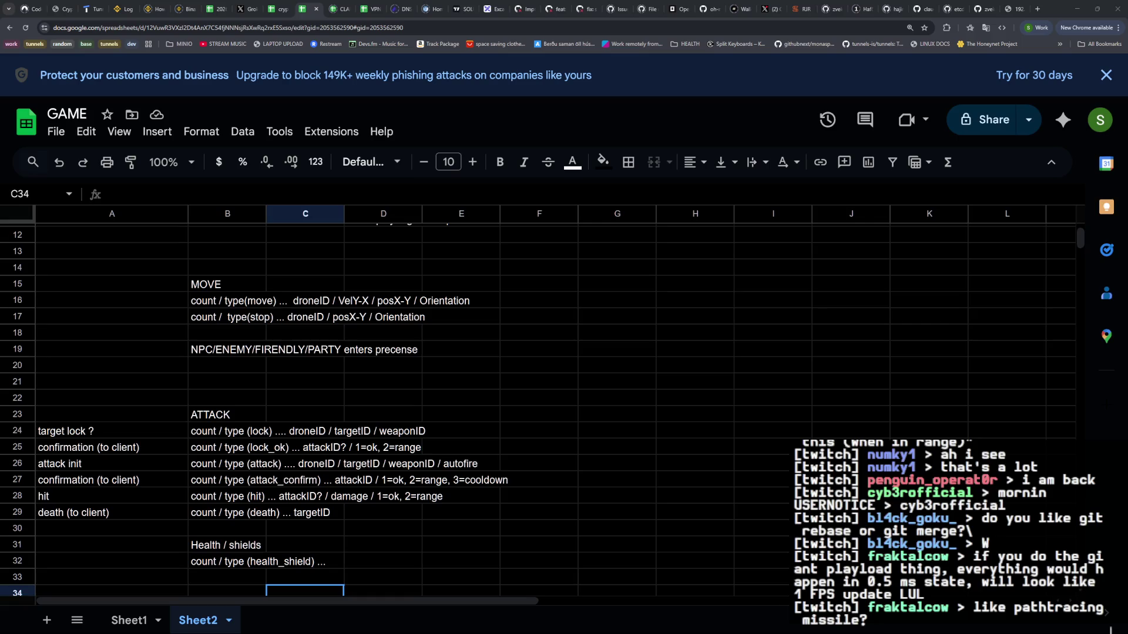
left_click(252, 465)
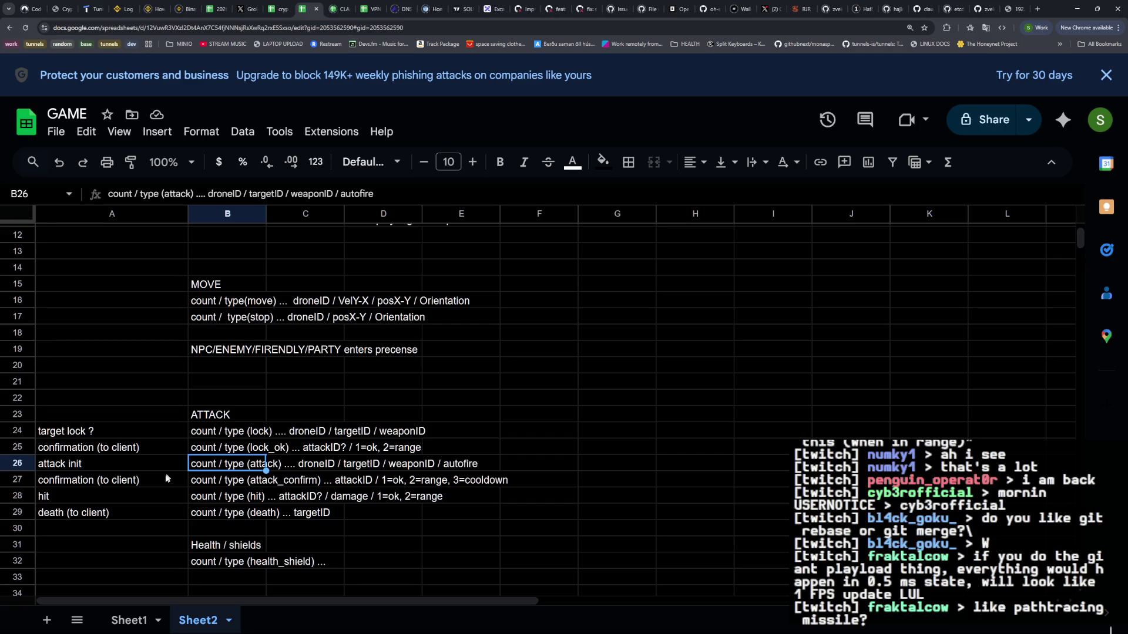
left_click(138, 482)
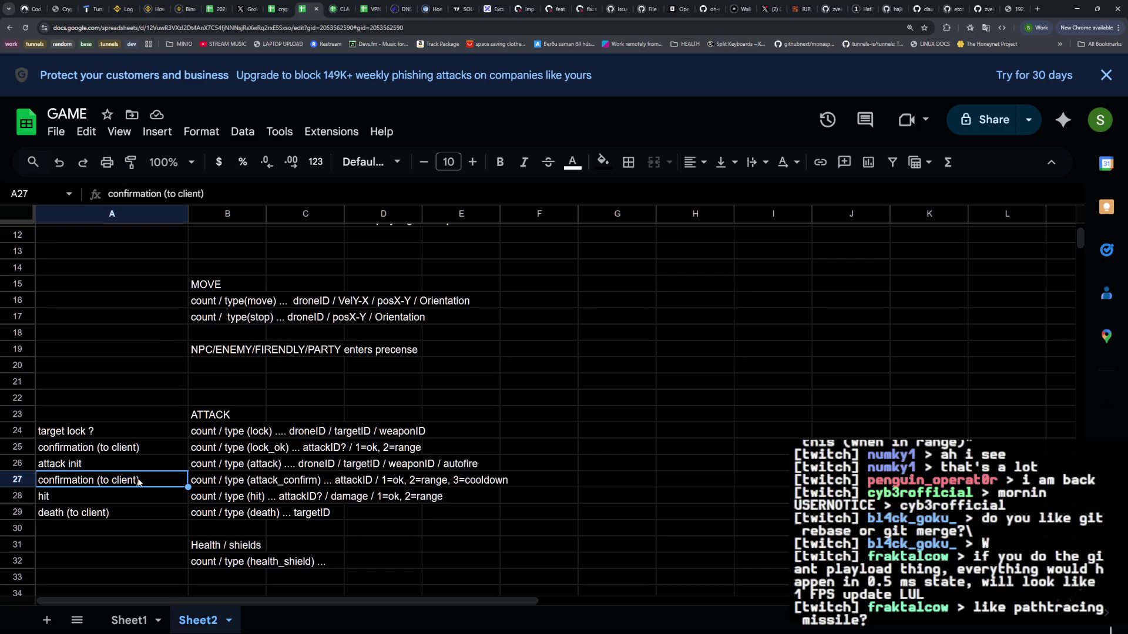
Relabel the hit row as hit/miss and change its message type to (hit/miss)
key("Down")
key("Return")
type("/miss")
key("Return")
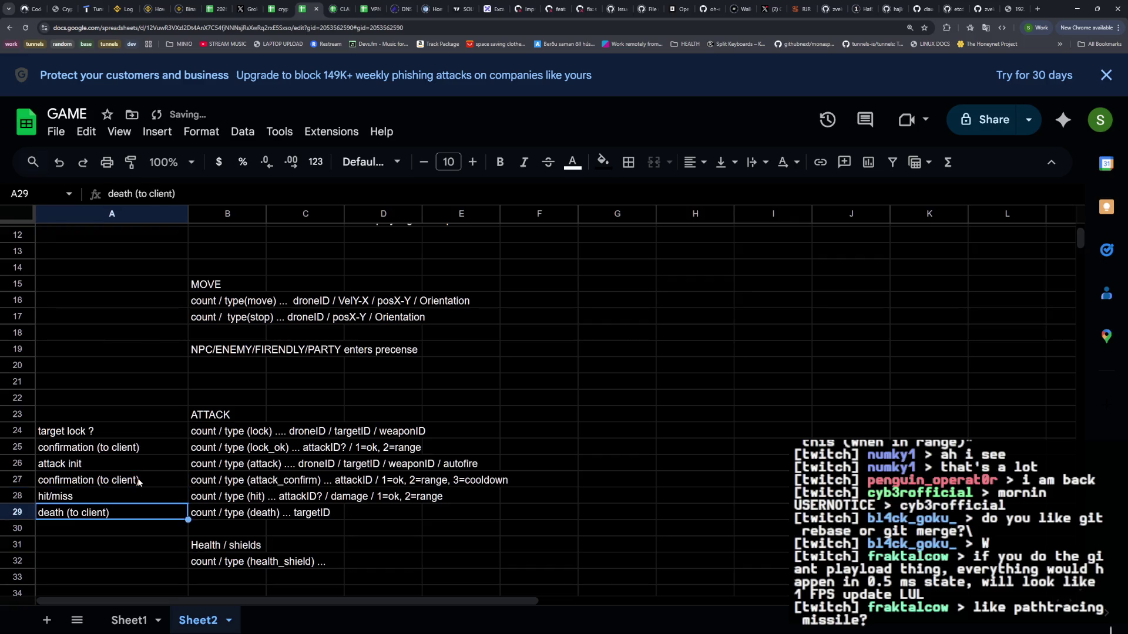
key("Right")
key("Up")
key("Return")
key("Left")
key("Left")
key("Left")
type("/miss")
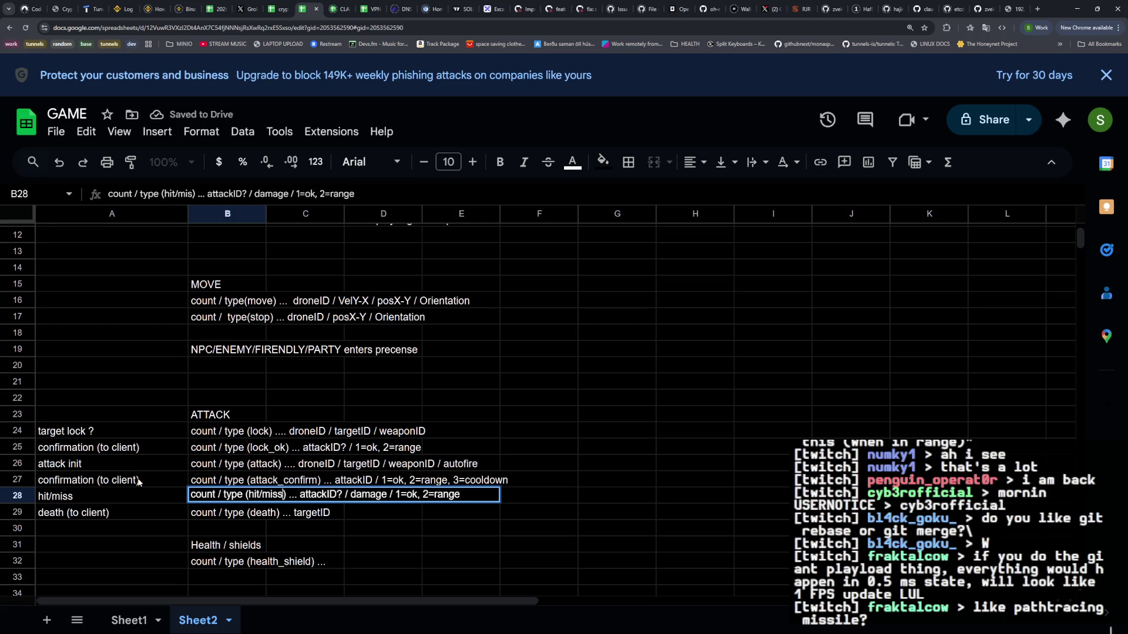
key("Tab")
Change the hit/miss result codes to 1=ok, 2=miss 3=range
key("Left")
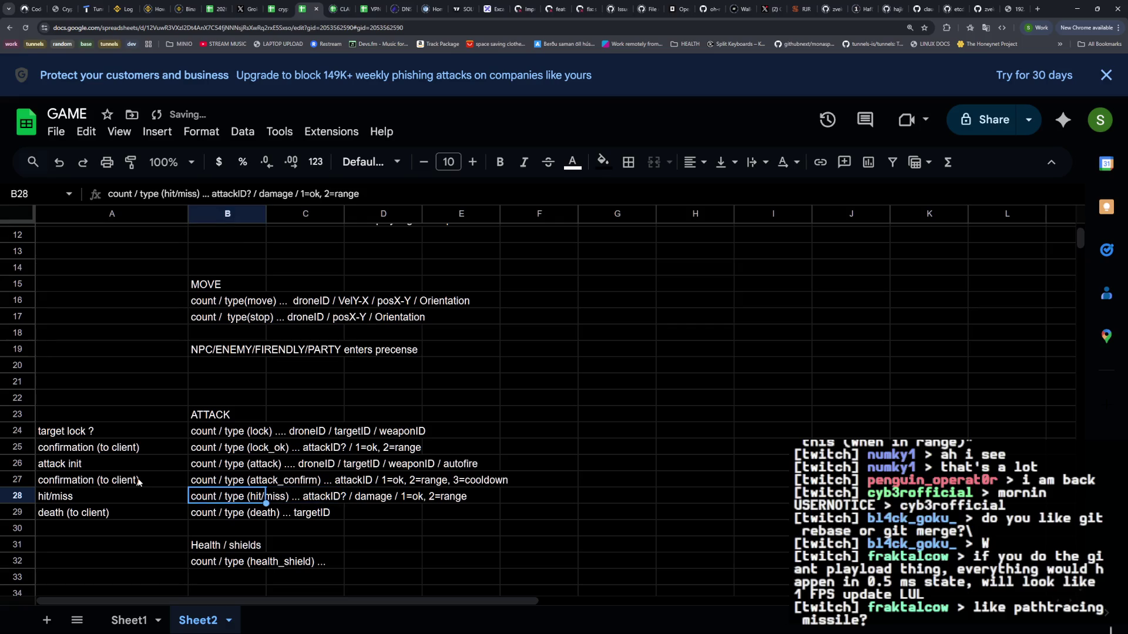
key("Return")
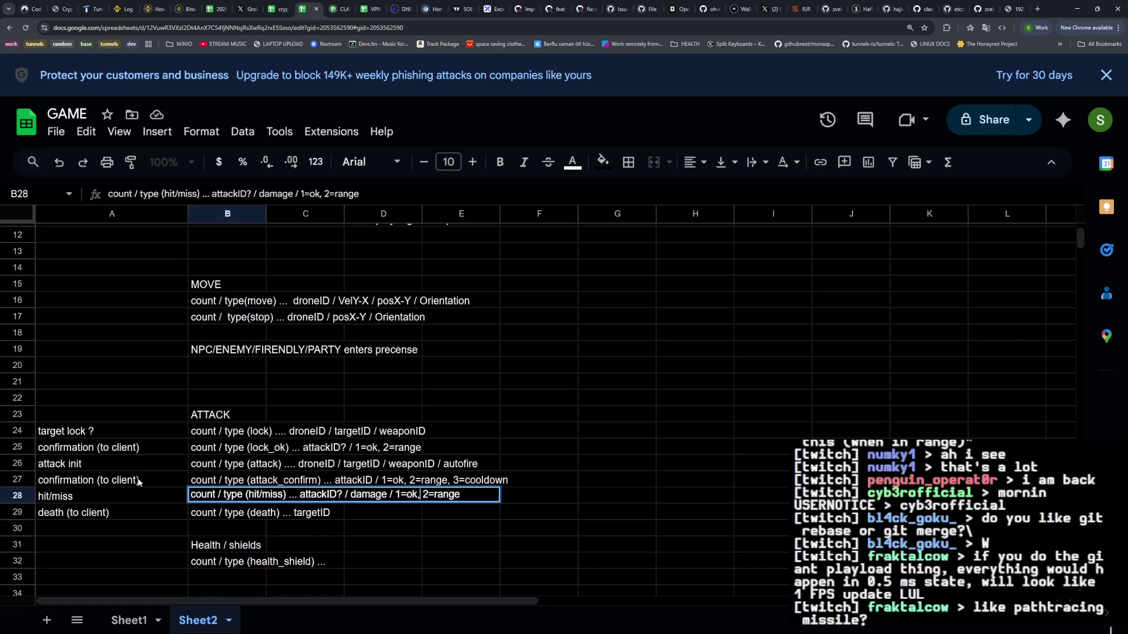
key("BackSpace")
key("Right")
type("=miss ")
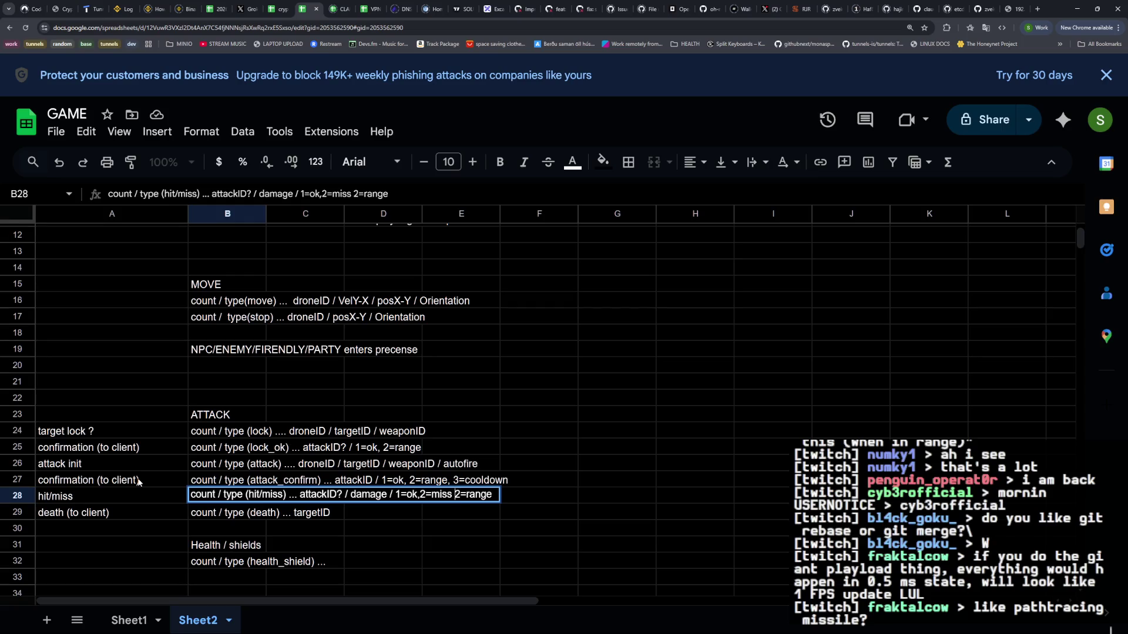
type("3")
key("Return")
key("Up")
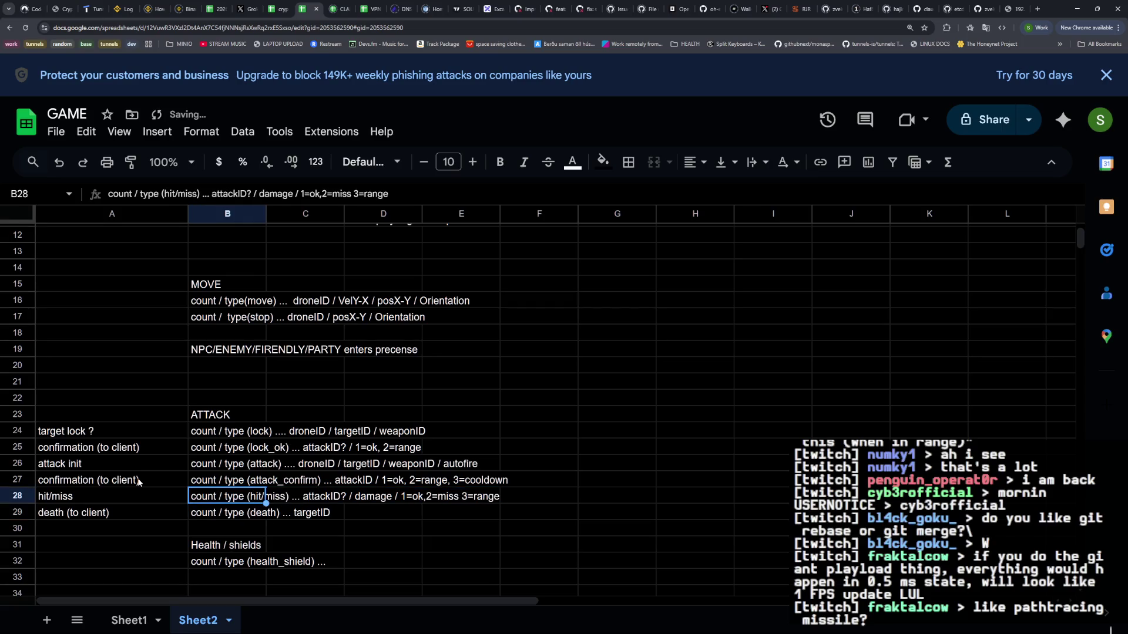
key("Return")
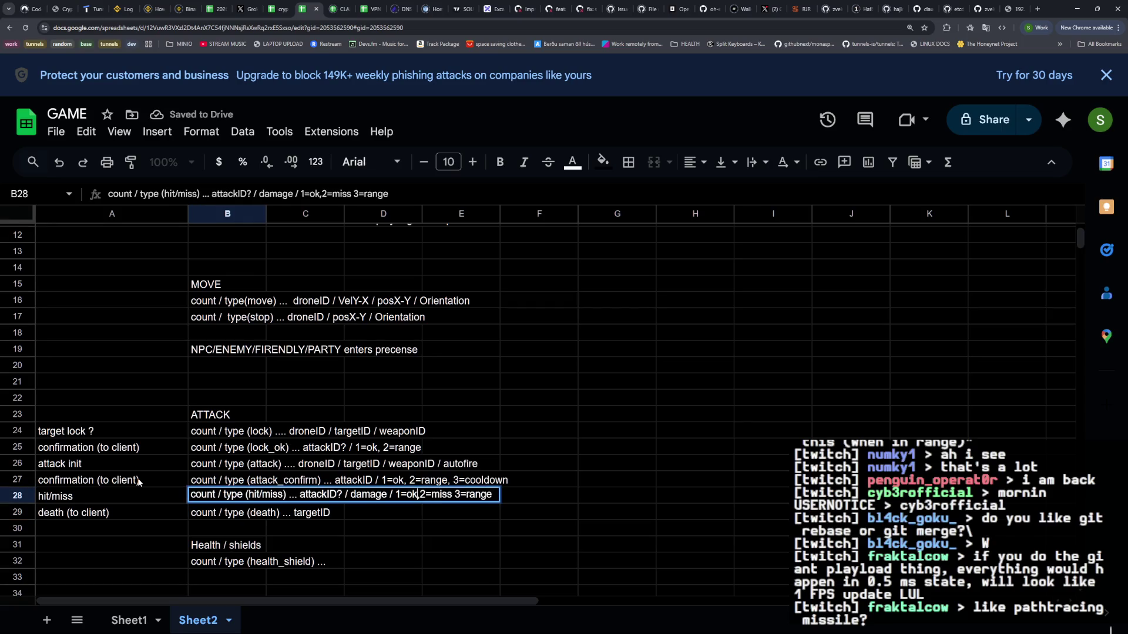
key("Return")
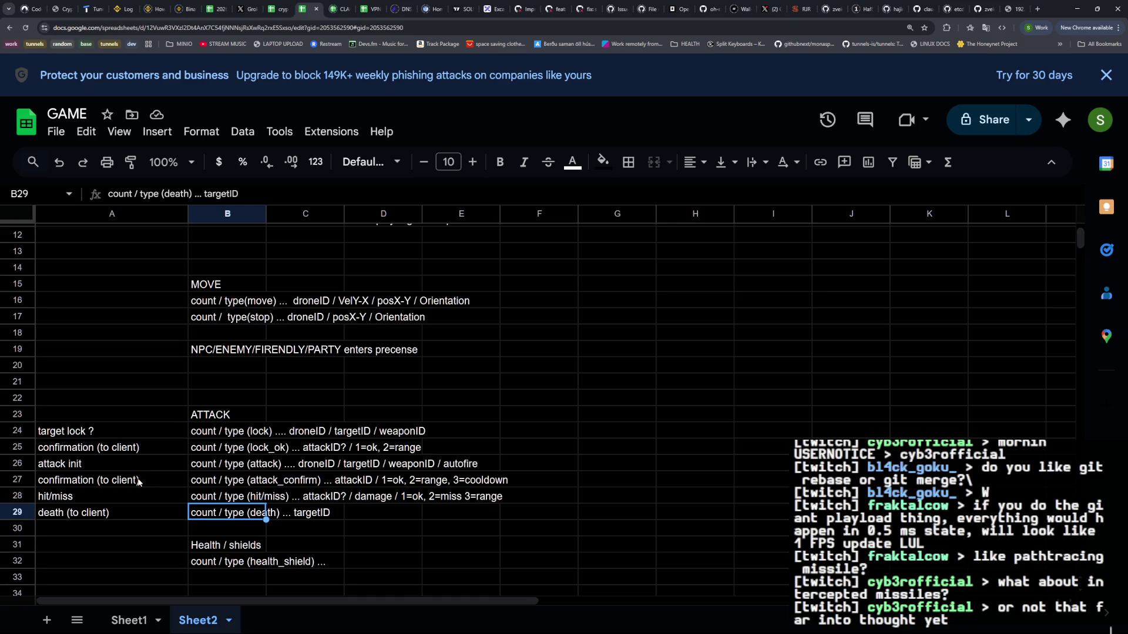
Append ', 4=intercepted' to the hit/miss result codes
key("Up")
key("Return")
type(", ")
type("4=intercepted")
key("Return")
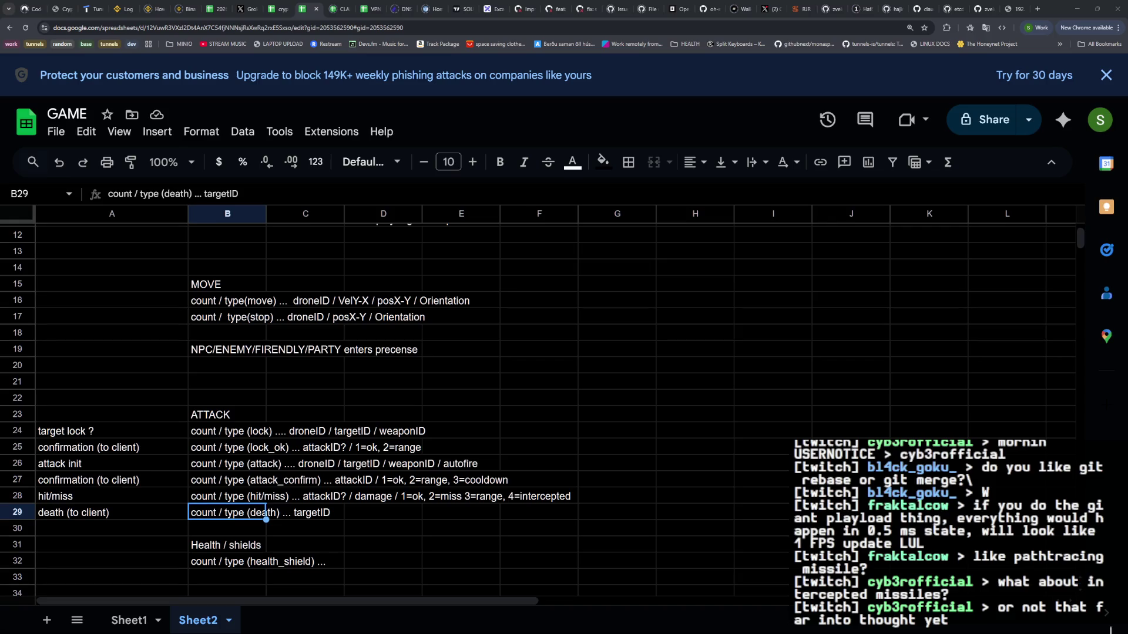
left_click(273, 394)
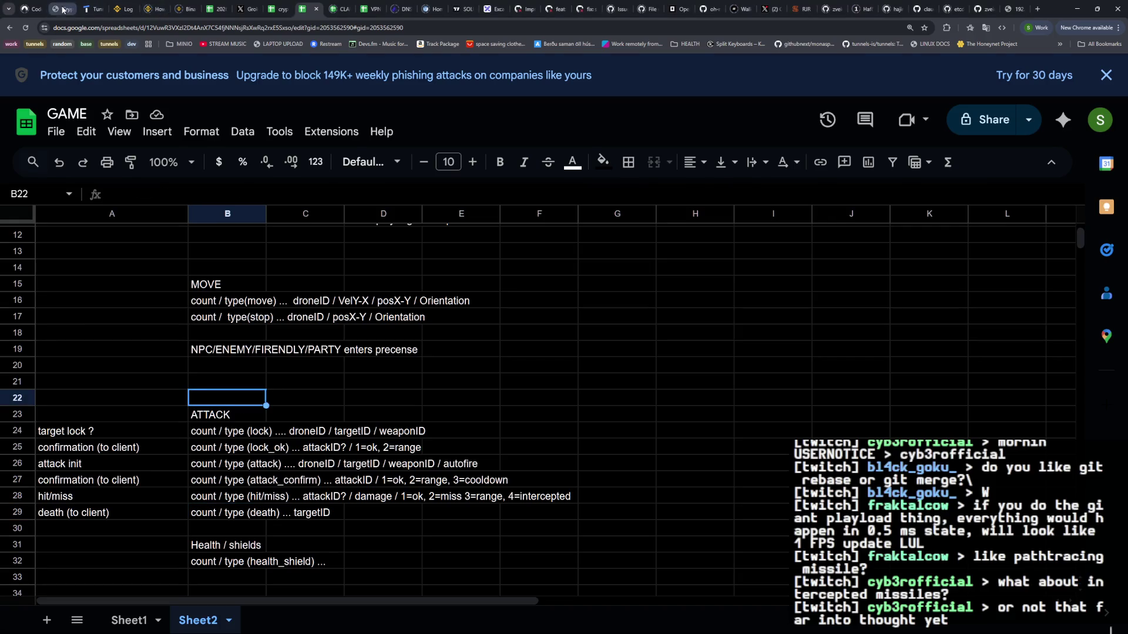
left_click(59, 9)
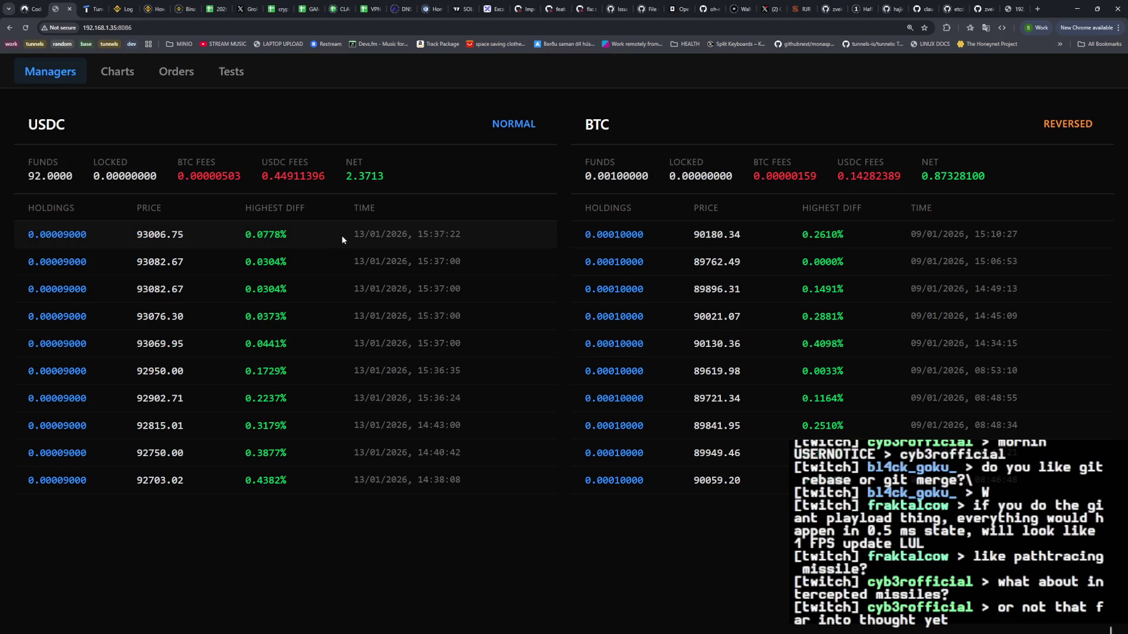
left_click_drag(388, 178, 349, 177)
left_click(405, 188)
left_click(131, 10)
left_click(90, 10)
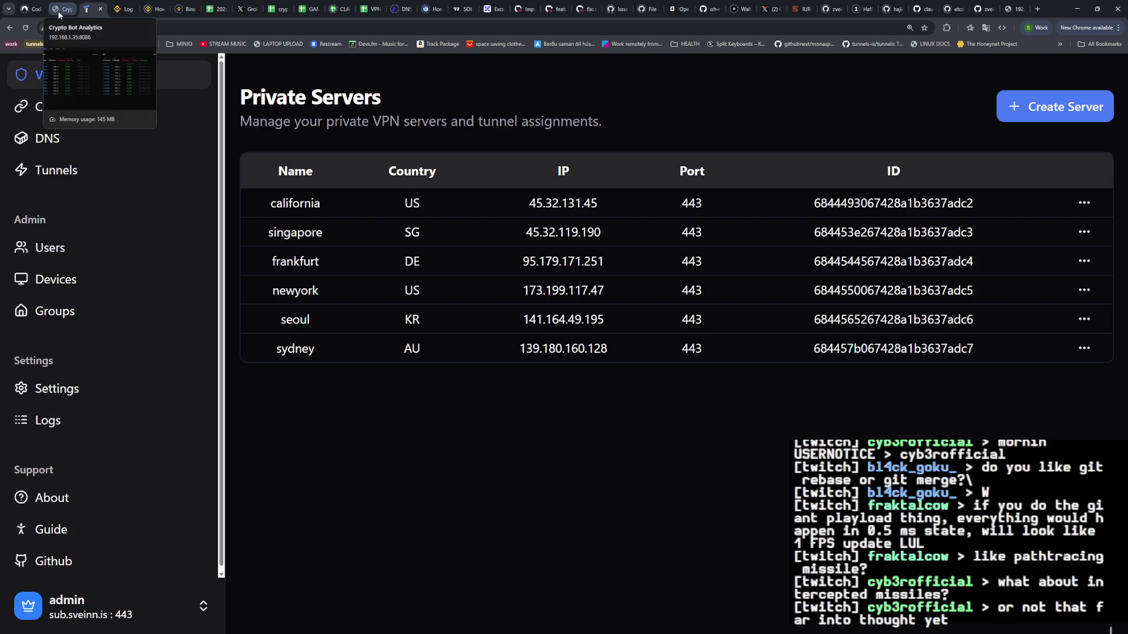
left_click(59, 12)
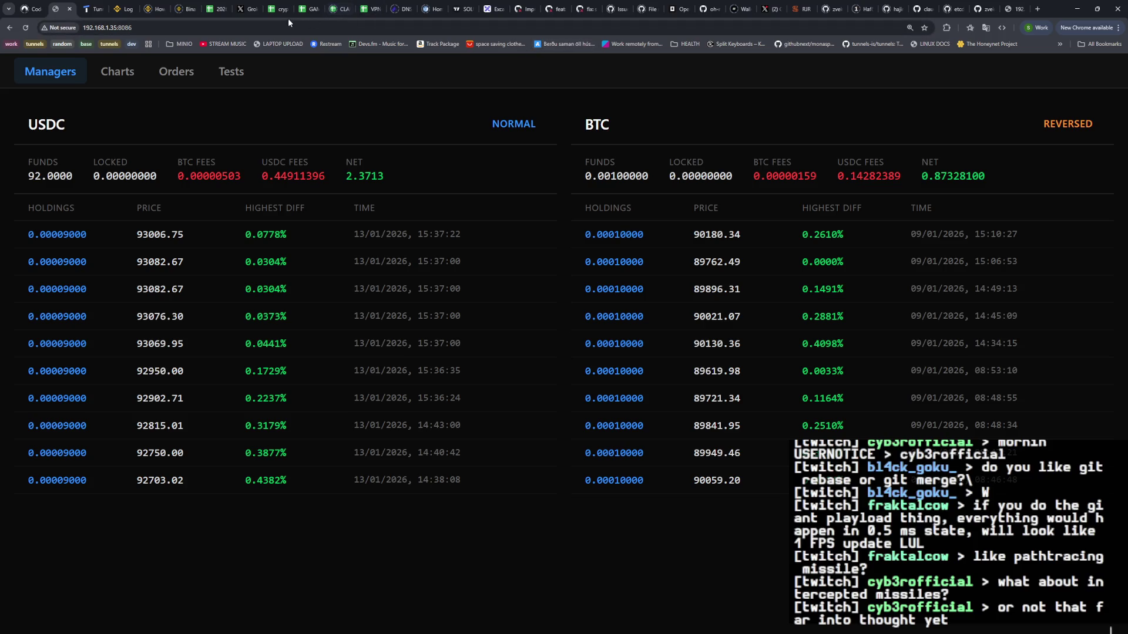
left_click(305, 9)
left_click(261, 354)
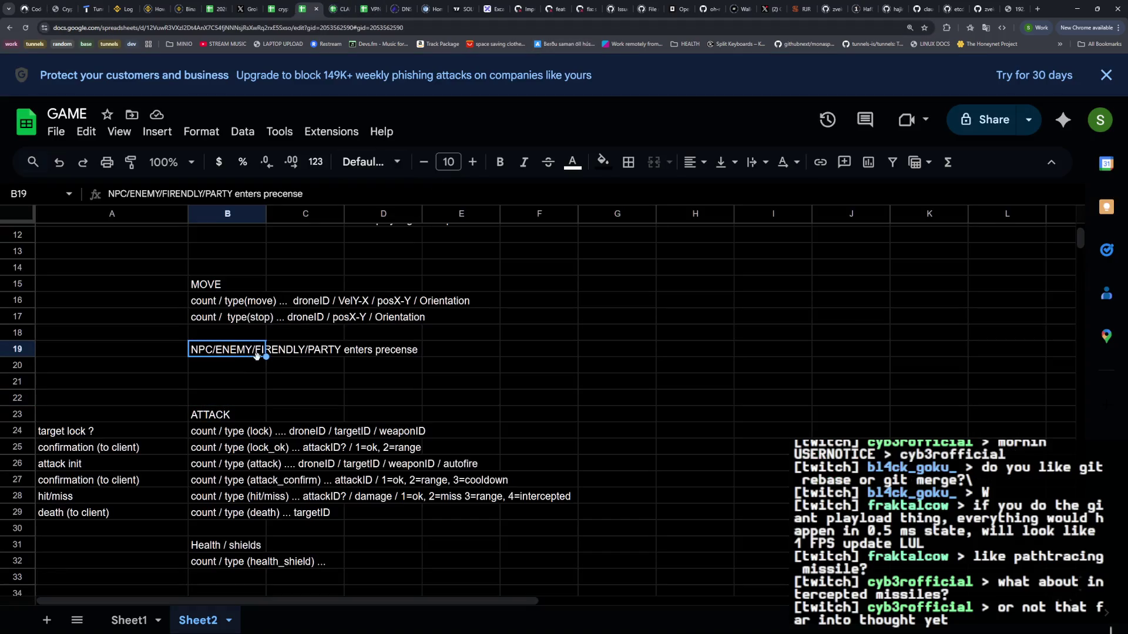
scroll(257, 354, "down", 3)
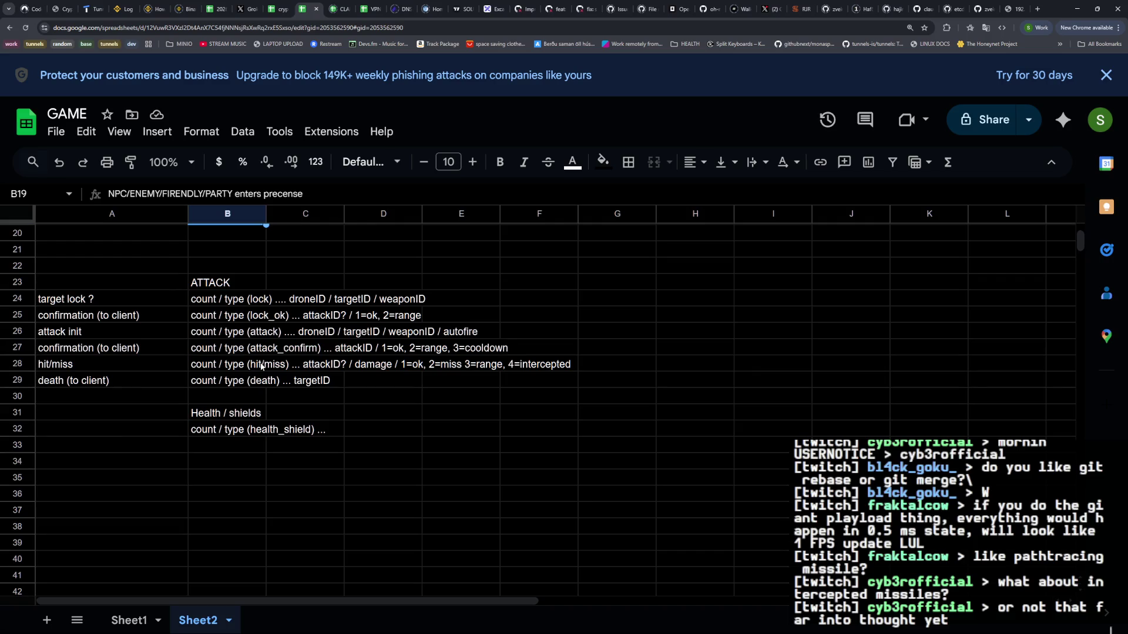
scroll(263, 369, "up", 2)
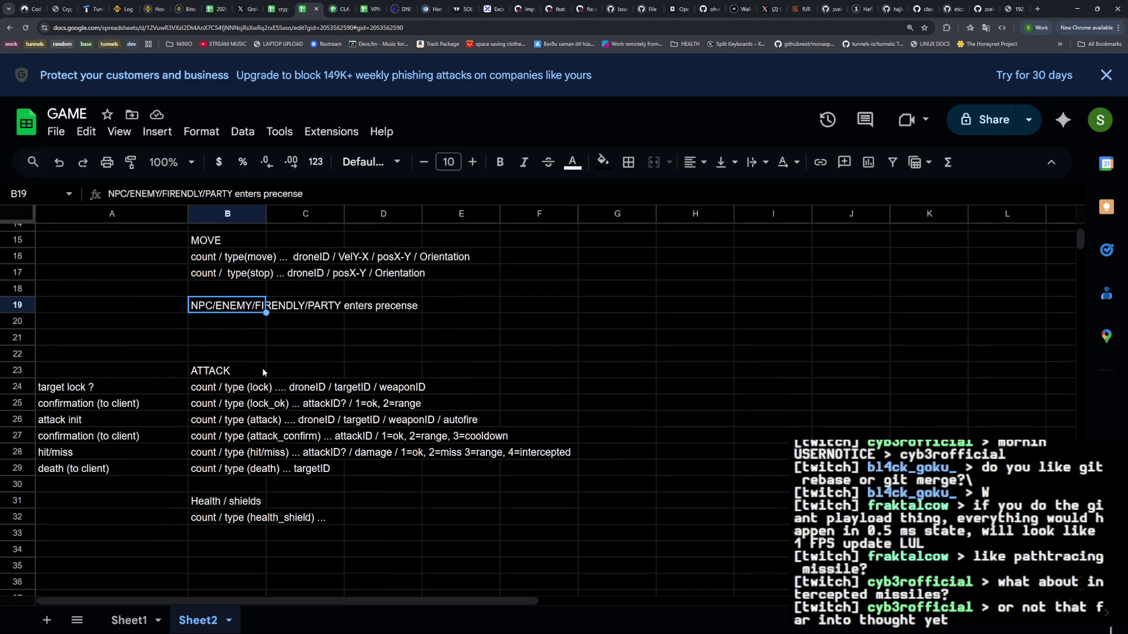
scroll(263, 371, "up", 2)
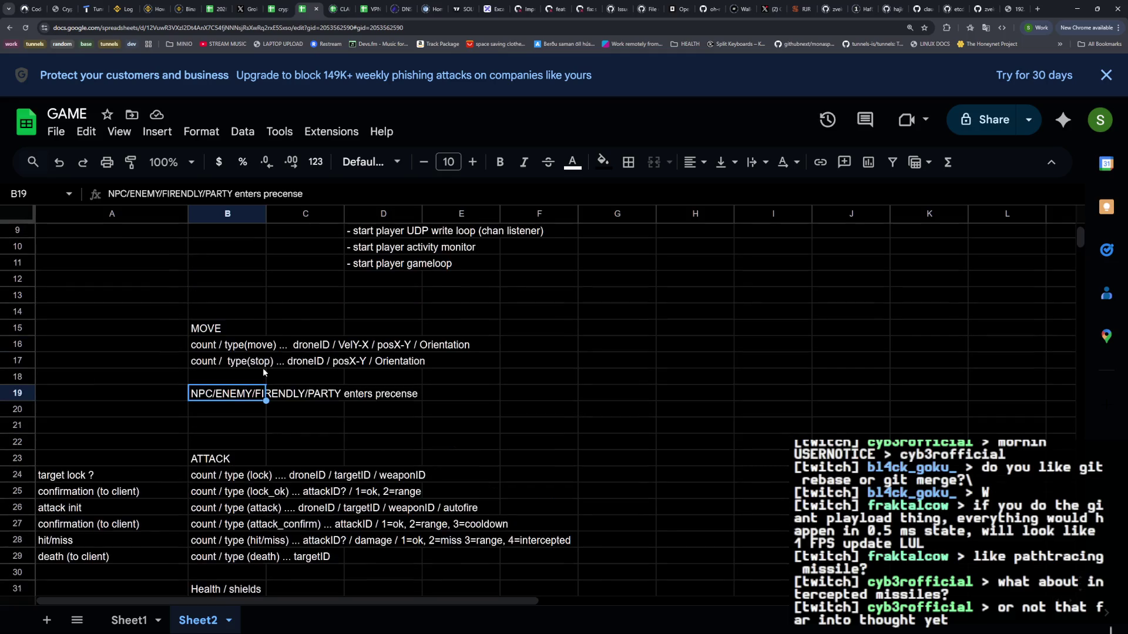
scroll(262, 368, "down", 1)
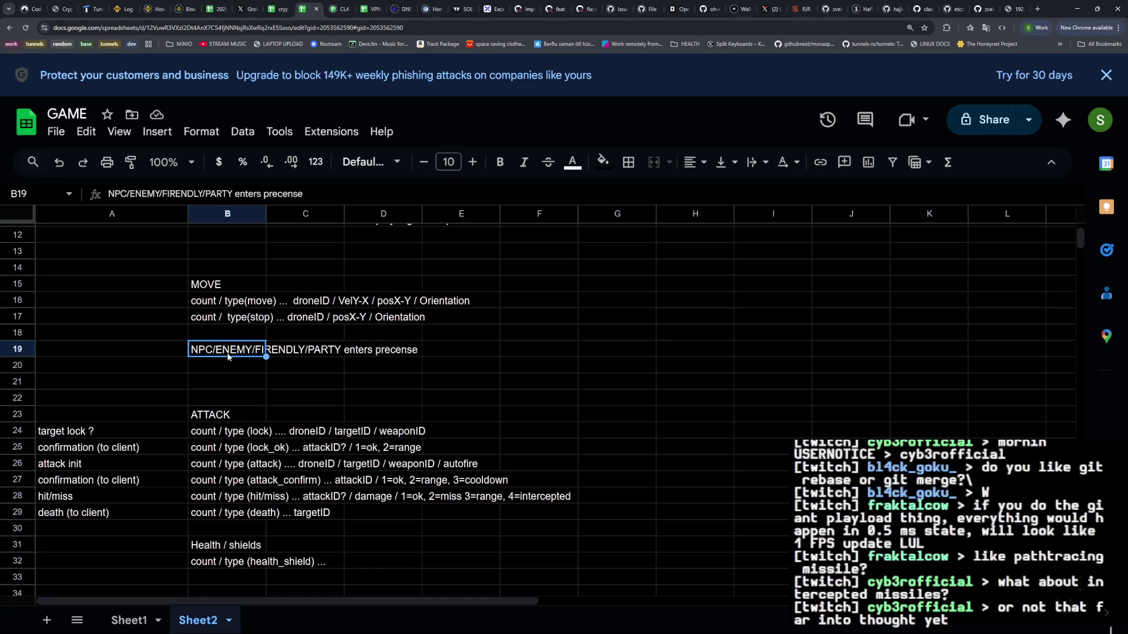
Type '... TODO' in row 20 beneath the NPC presence note
left_click(224, 370)
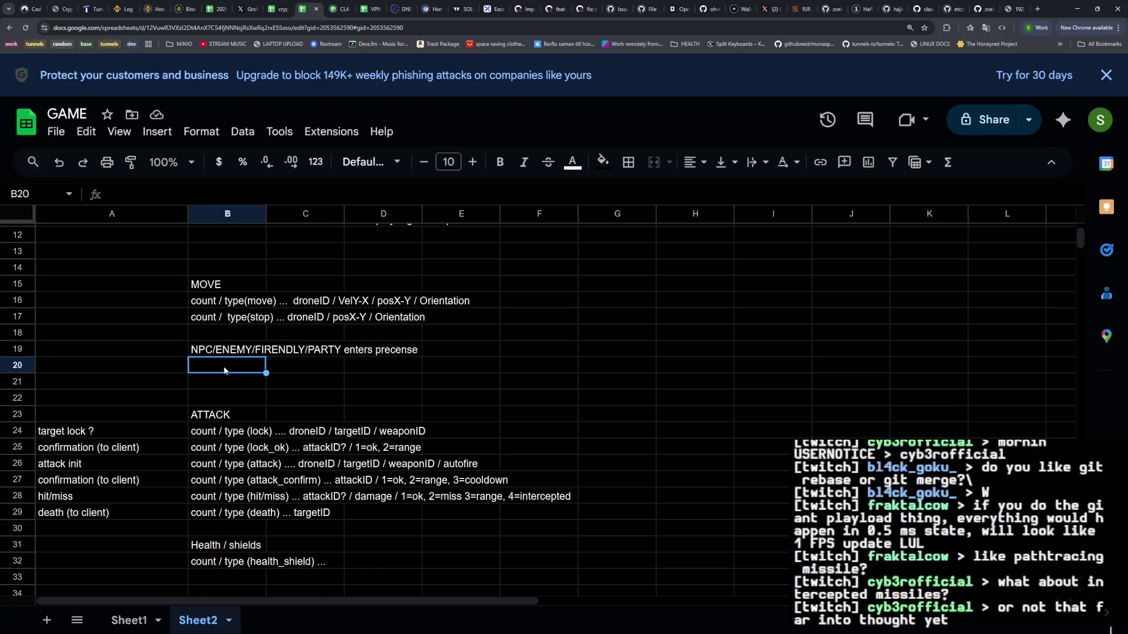
type("... TODO")
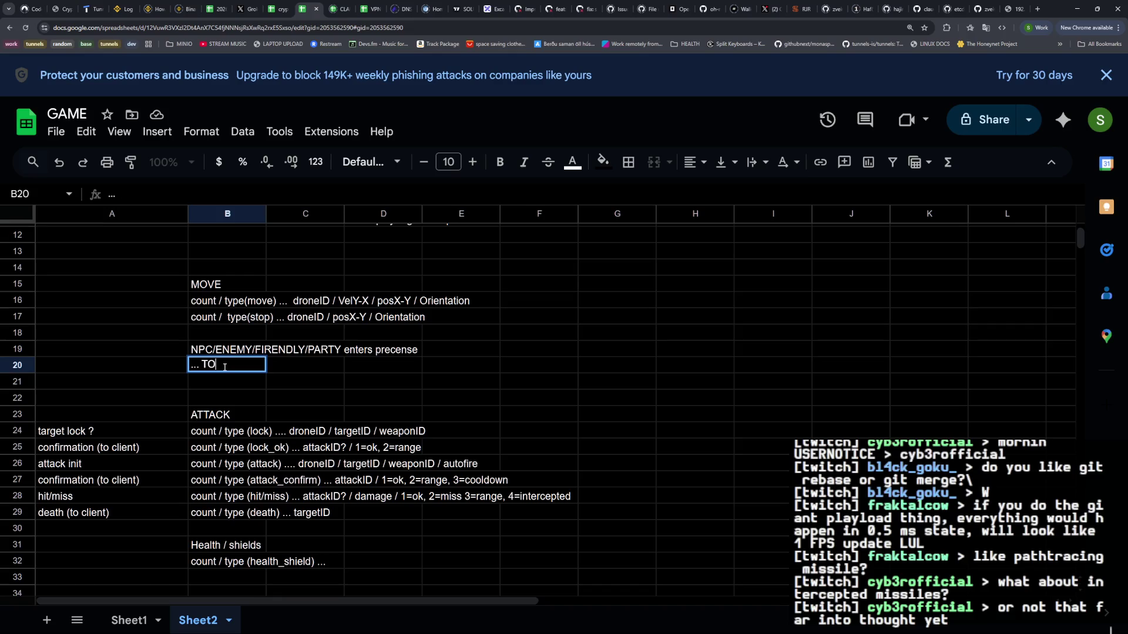
key("Return")
Append 'health / shield' as the fields of the health_shield message in B32
key("Down")
key("Down")
key("Down")
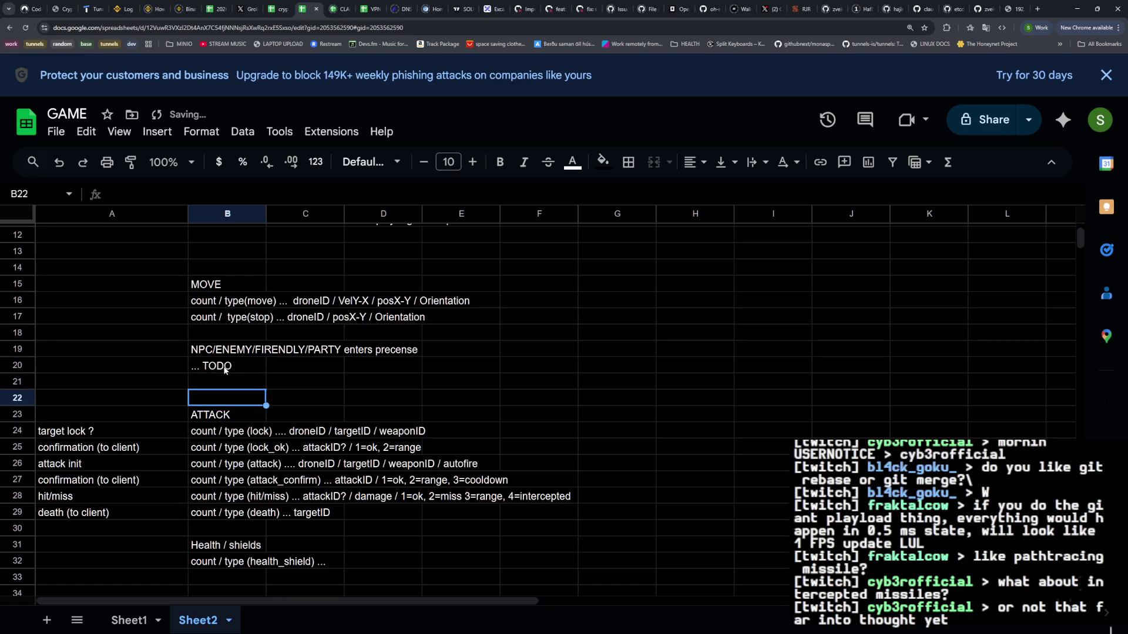
key("Down")
key("Down")
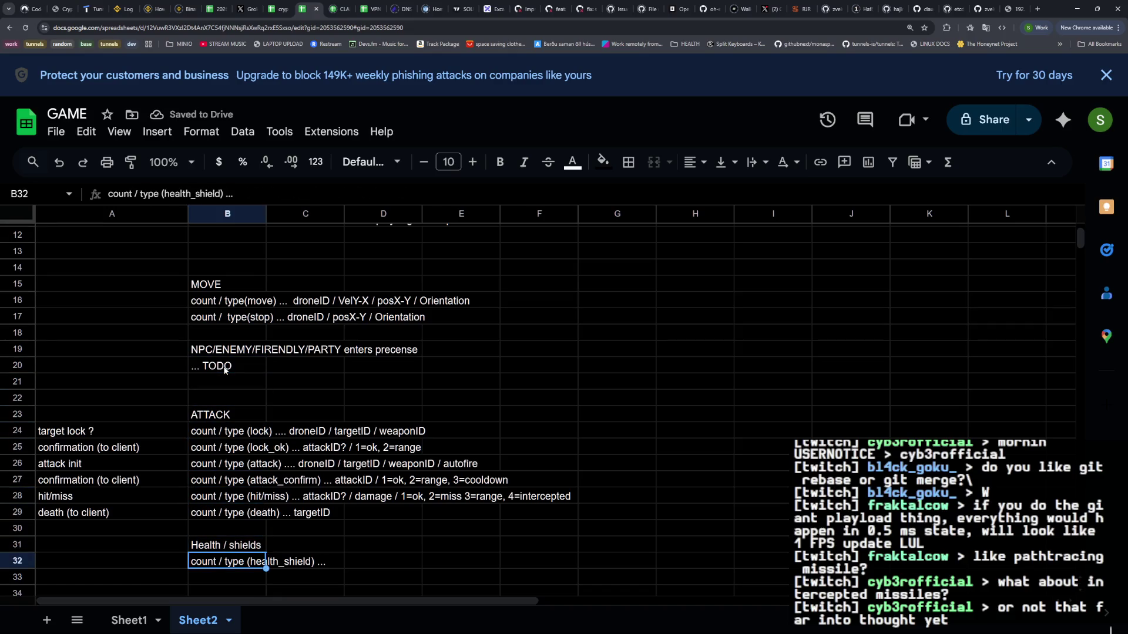
type("j")
key("Escape")
key("Down")
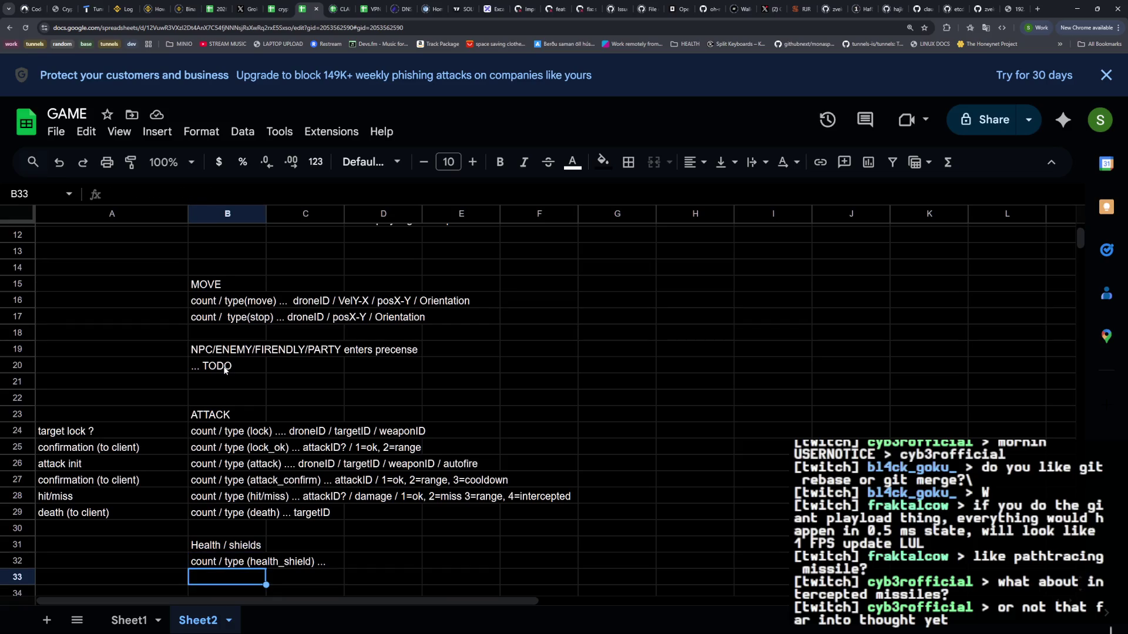
key("Up")
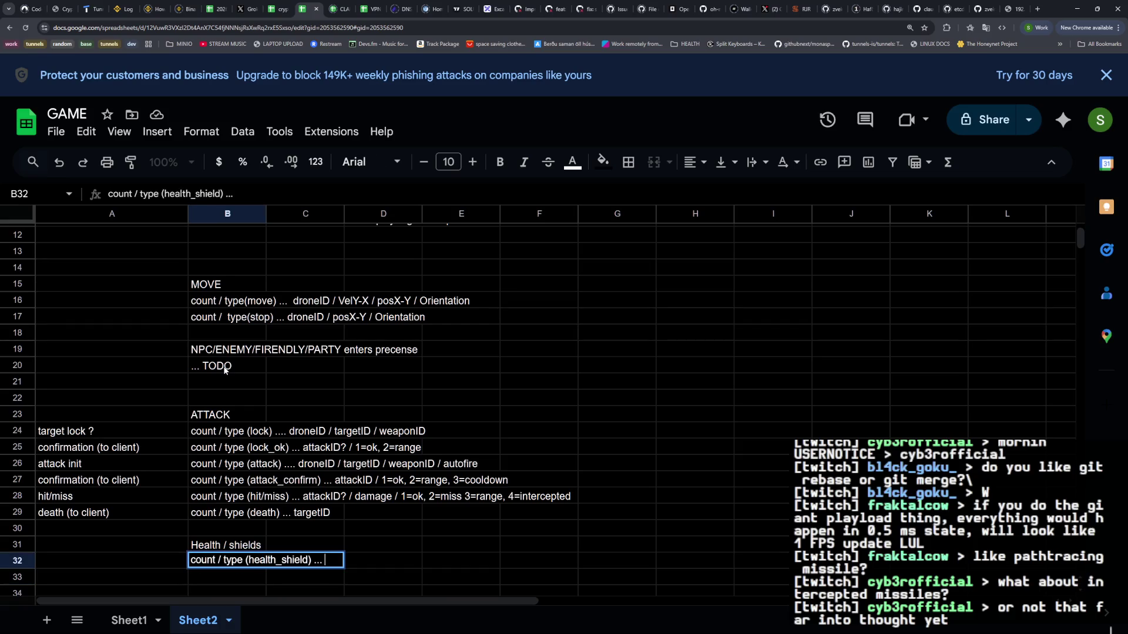
type("health/shield")
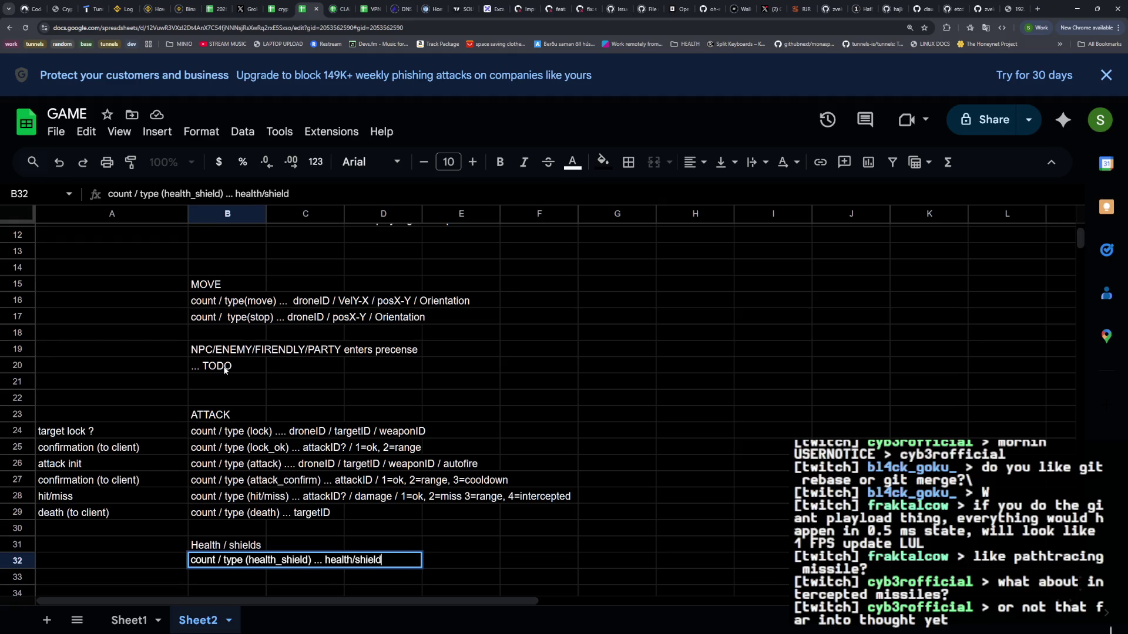
key("Left")
key("Left")
key("Left")
key("Left")
key("Left")
key("Return")
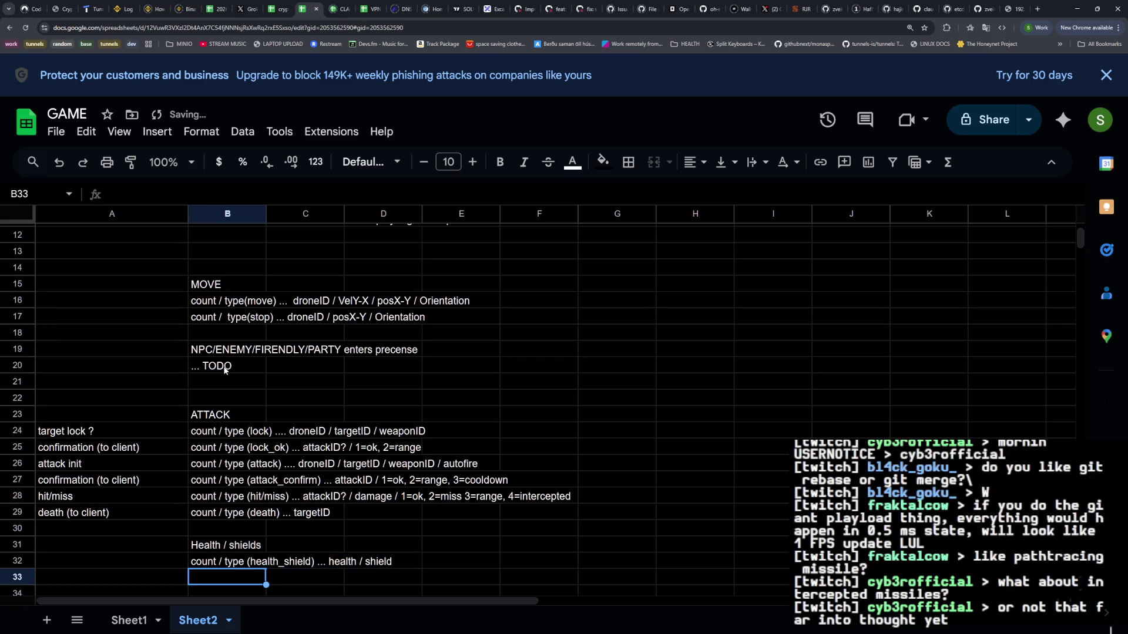
scroll(218, 347, "down", 1)
scroll(218, 346, "up", 2)
scroll(217, 347, "down", 2)
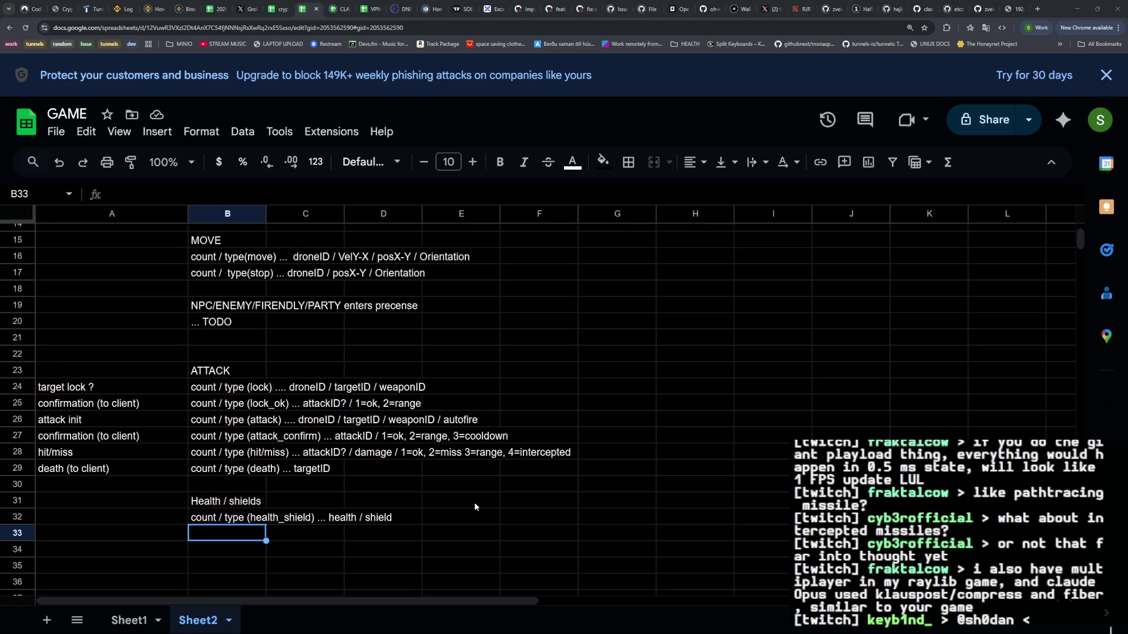
Open go.mod in Helix and select the klauspost/compress v1.17.9 dependency line
key("alt+Tab")
key("space")
type("fgo.mod")
key("Return")
key("j")
key("j")
key("j")
key("j")
key("j")
key("j")
key("x")
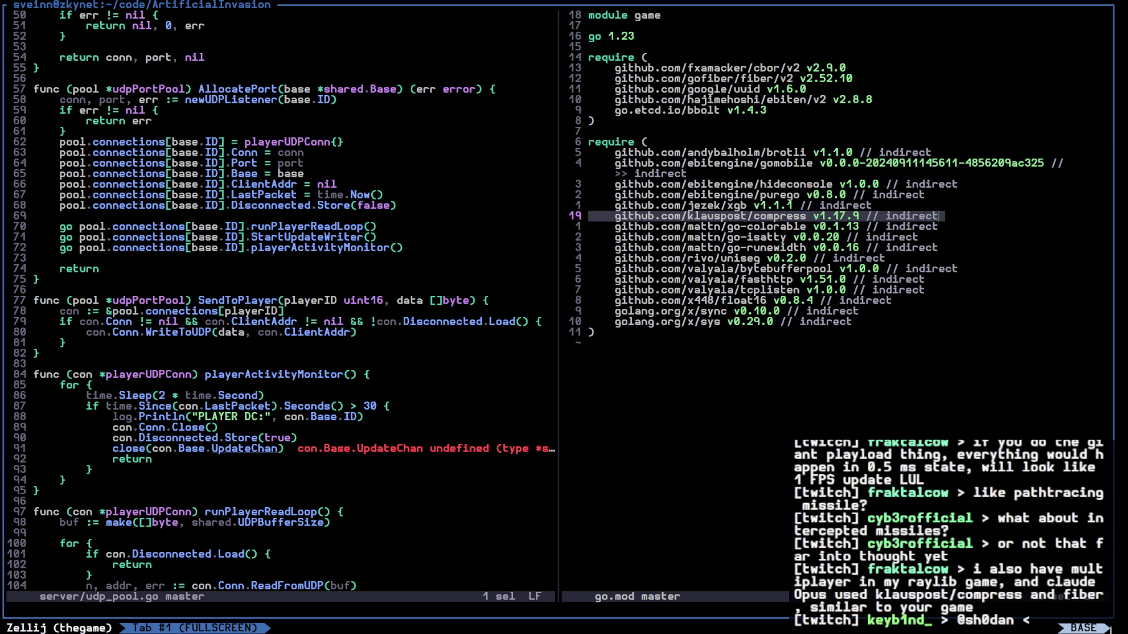
Clear the go.mod line selection and return to the GAME spreadsheet
key("semicolon")
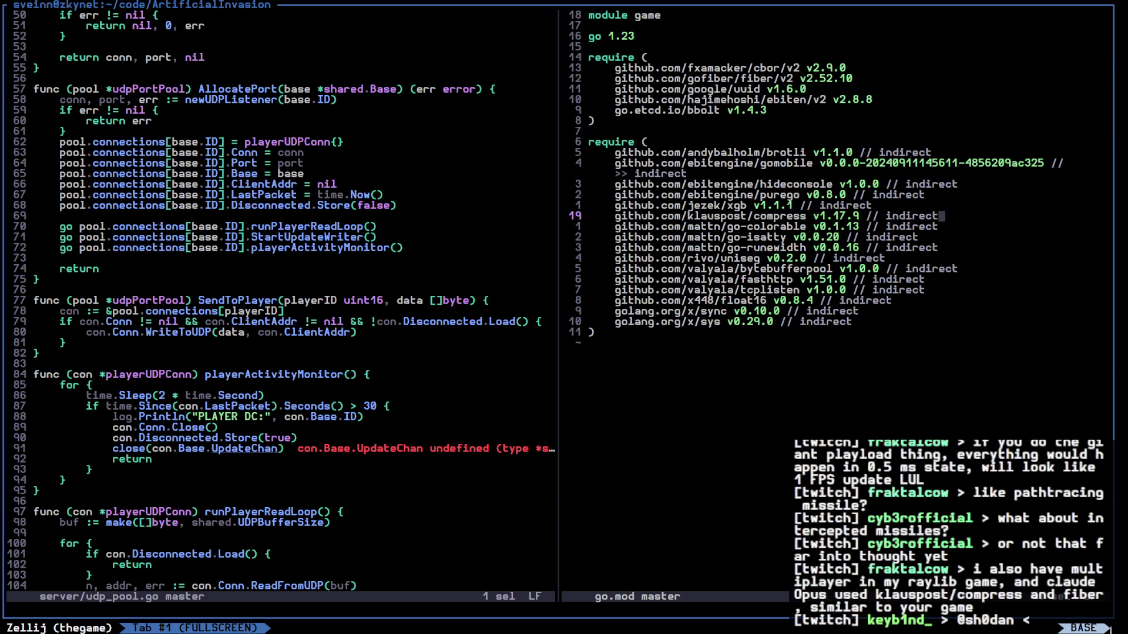
key("alt+Tab")
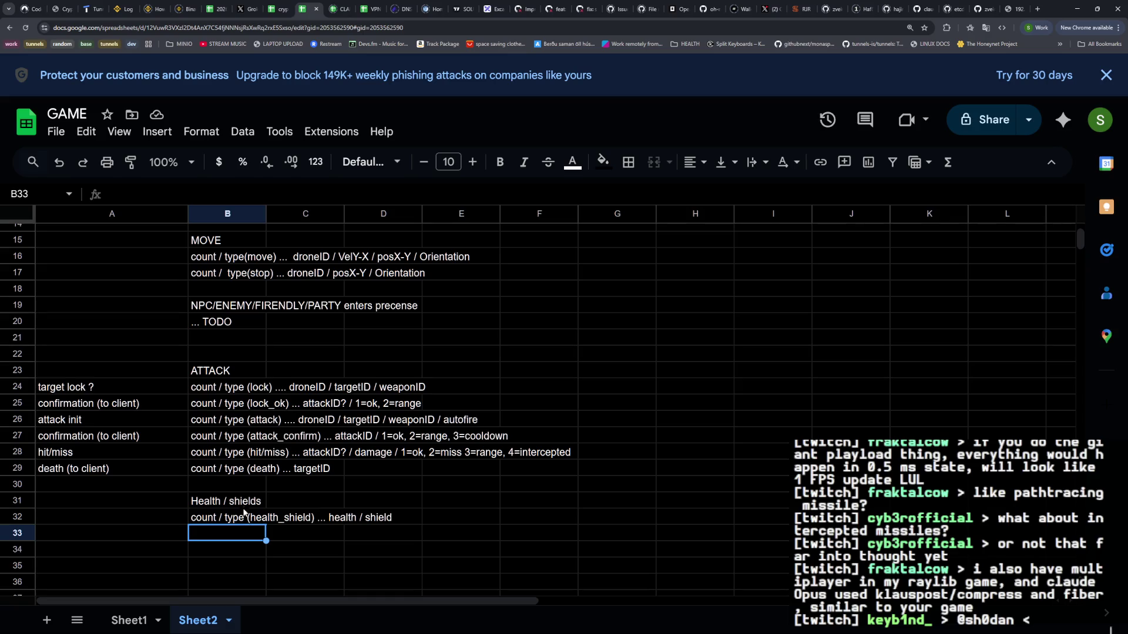
Move the 'Health / shields' label from B31 into A30 under the death row
left_click(244, 502)
key("ctrl+x")
left_click(118, 487)
key("ctrl+v")
left_click(207, 508)
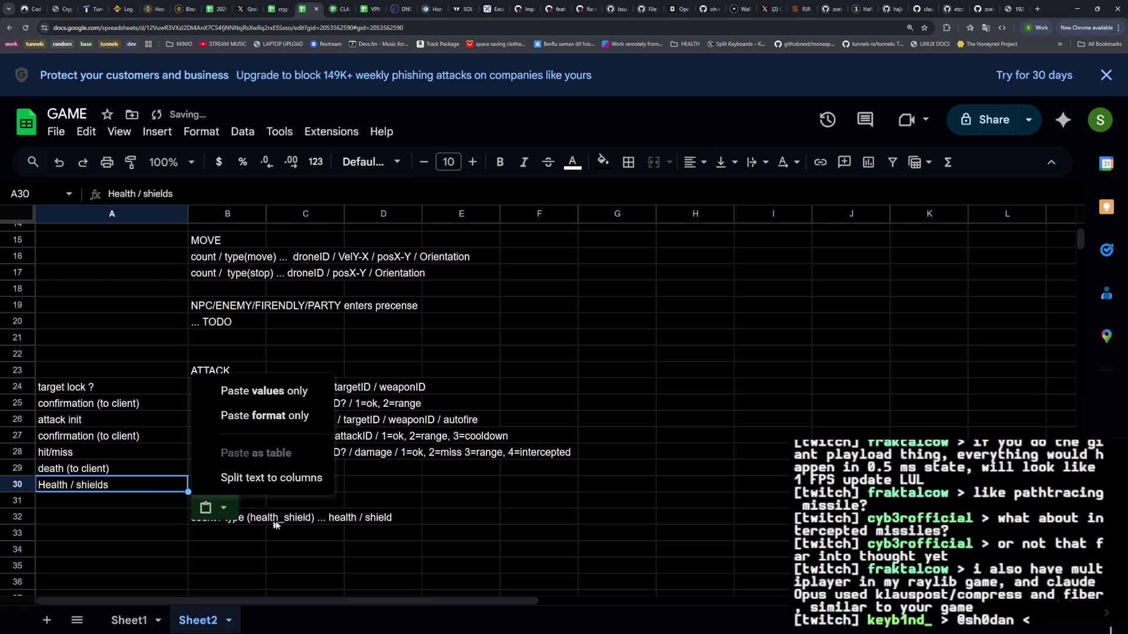
left_click(382, 532)
Move the health_shield message from row 32 into B30 beside its label
left_click(232, 520)
left_click(385, 520, "shift")
key("ctrl+x")
left_click(256, 485)
key("ctrl+v")
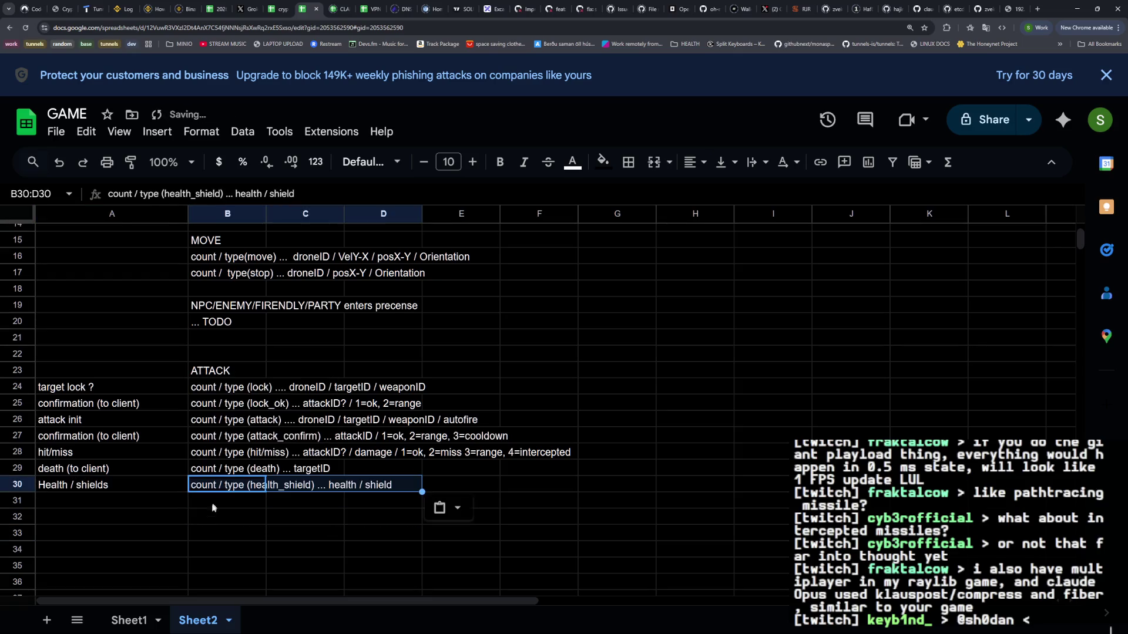
left_click(176, 532)
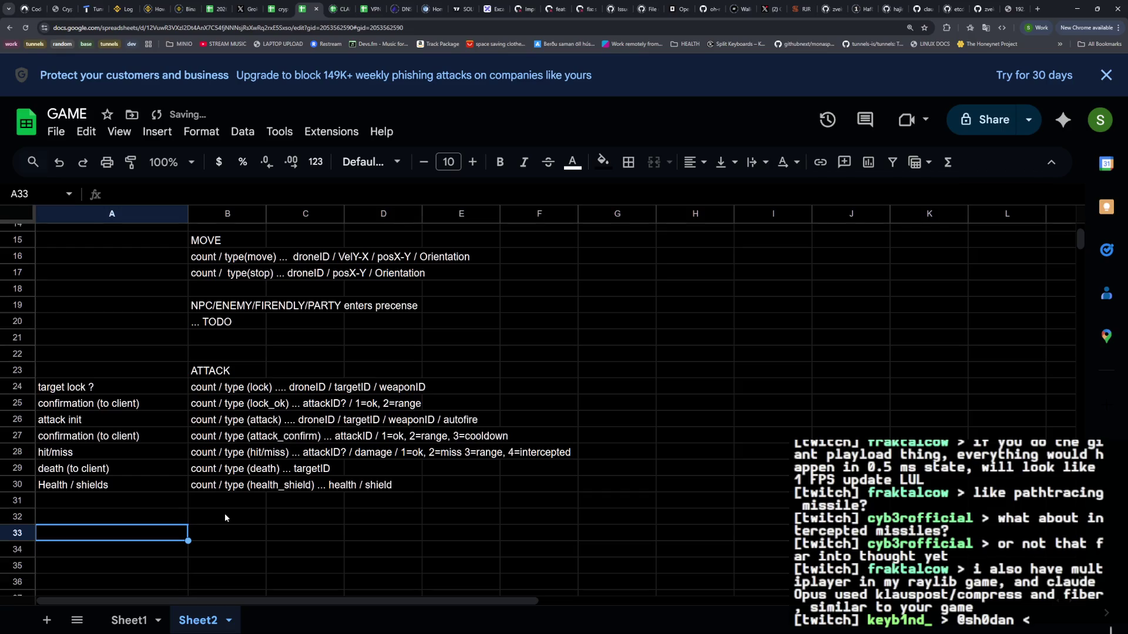
double_click(211, 485)
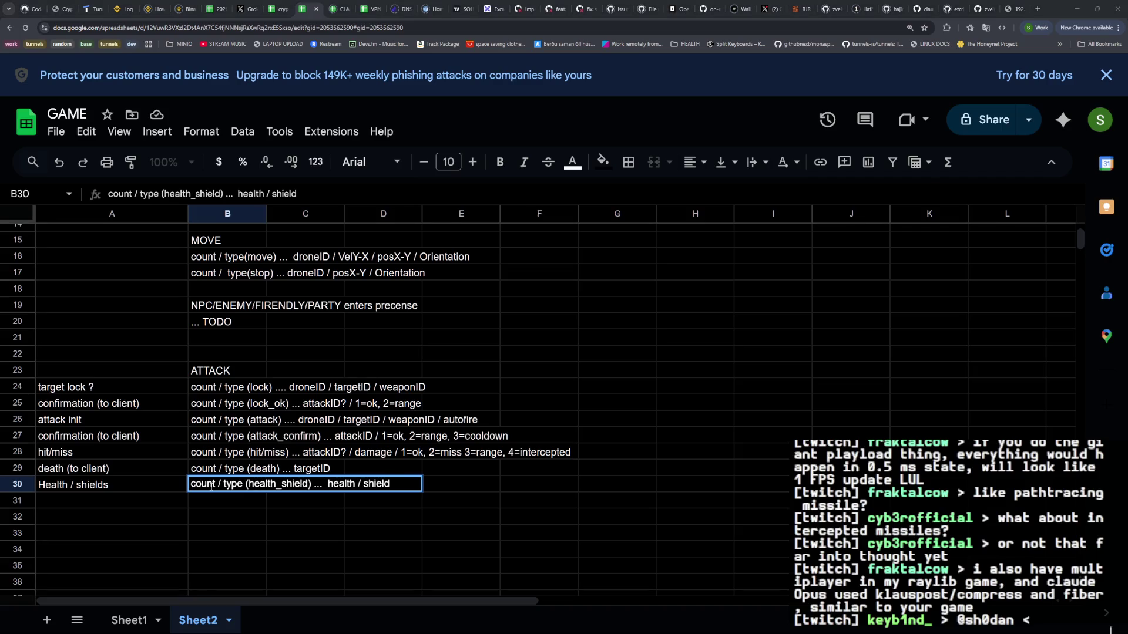
key("alt+Tab")
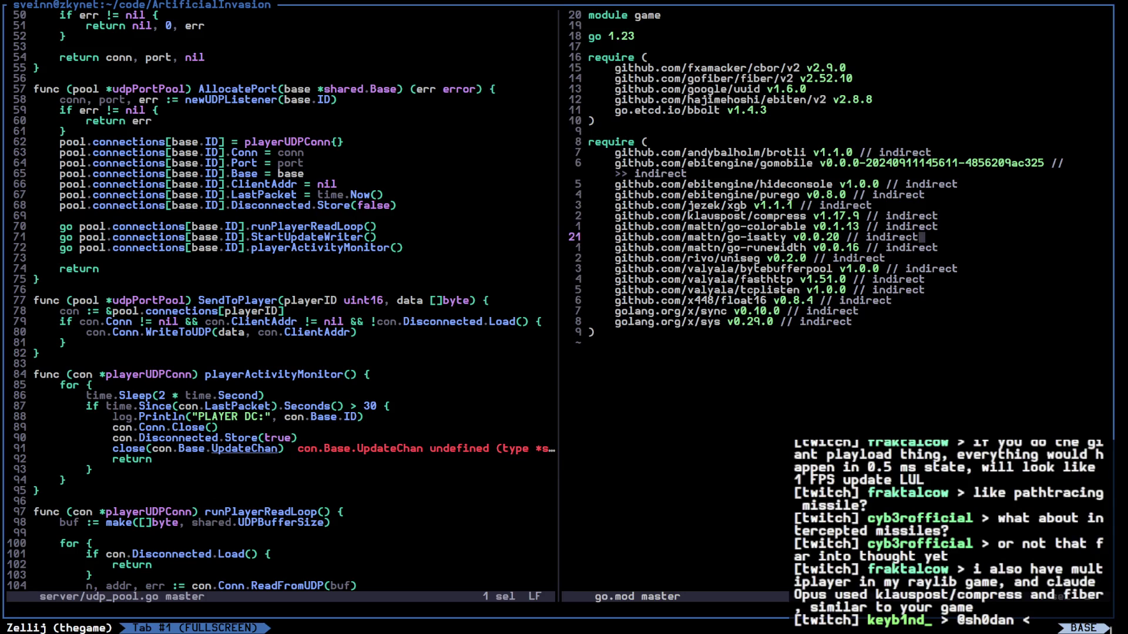
Open shared/types.go in the right split and look over the Sector fields EnemyDrones and NPCs
key("ctrl+o")
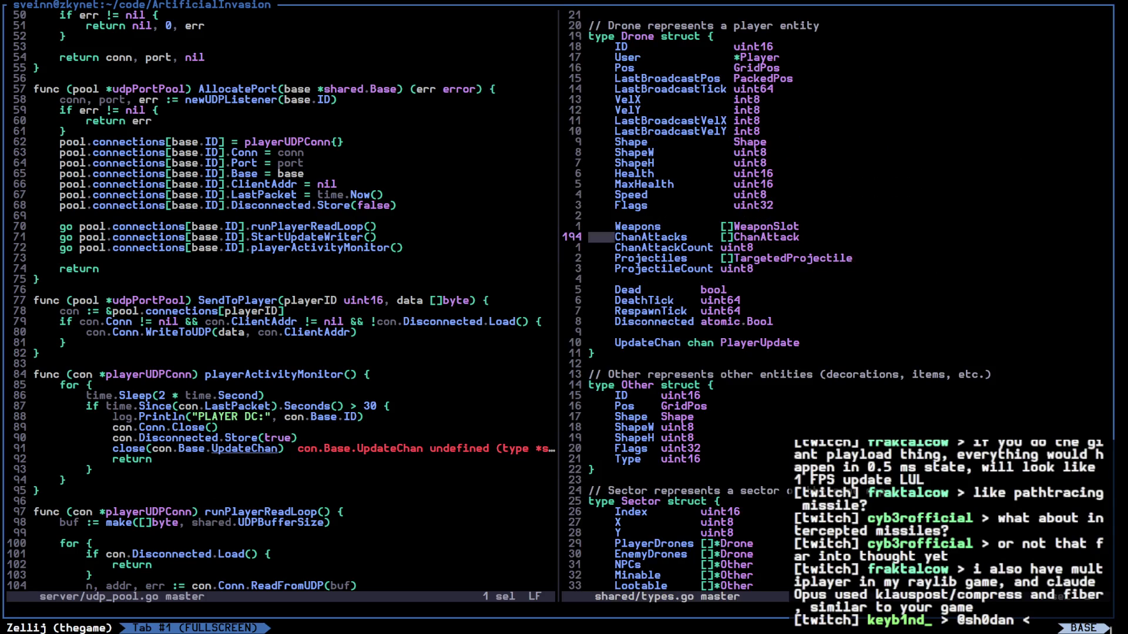
key("ctrl+d")
key("k")
key("k")
key("j")
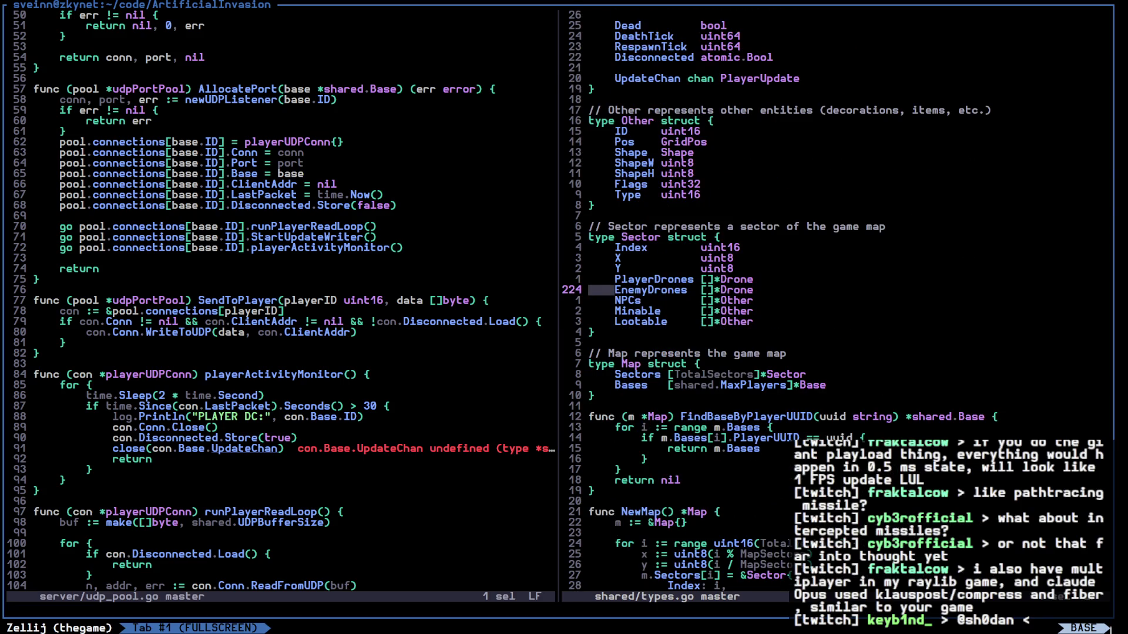
key("j")
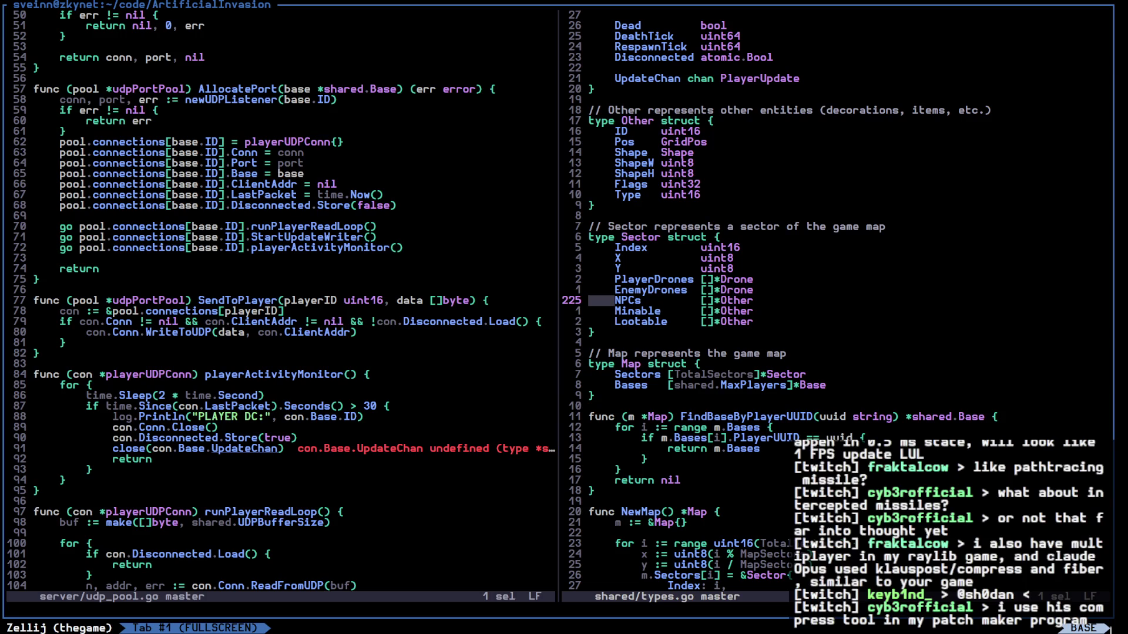
key("alt+Tab")
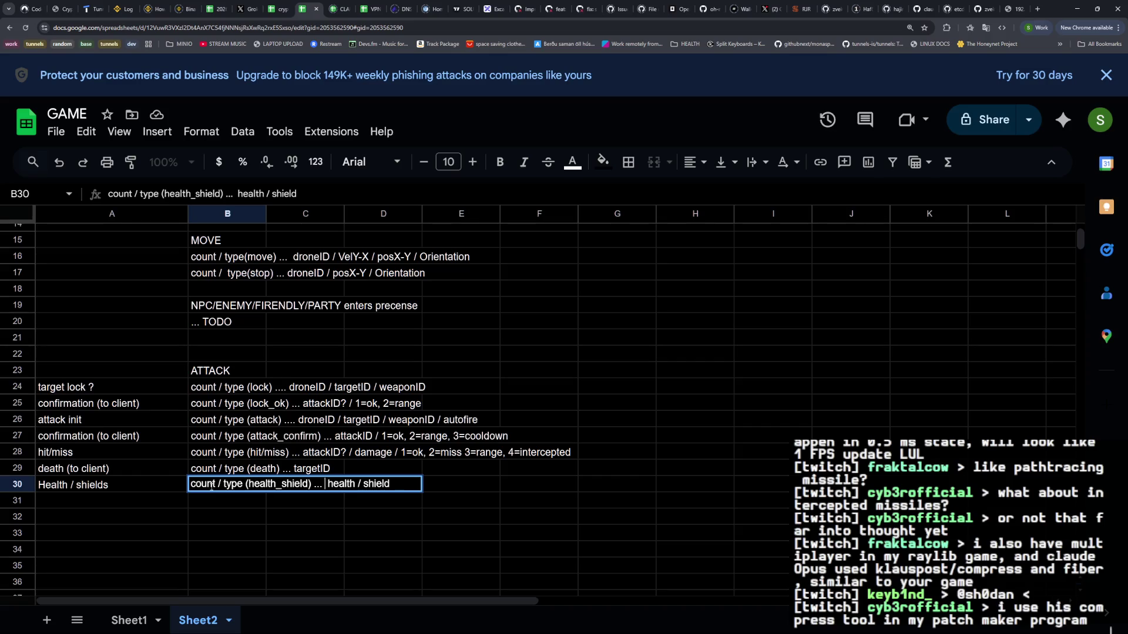
Prefix B30's message with '(player/enemy/nps)', then select the NPC/ENEMY/FIRENDLY/PARTY note rows
type("(player/ene")
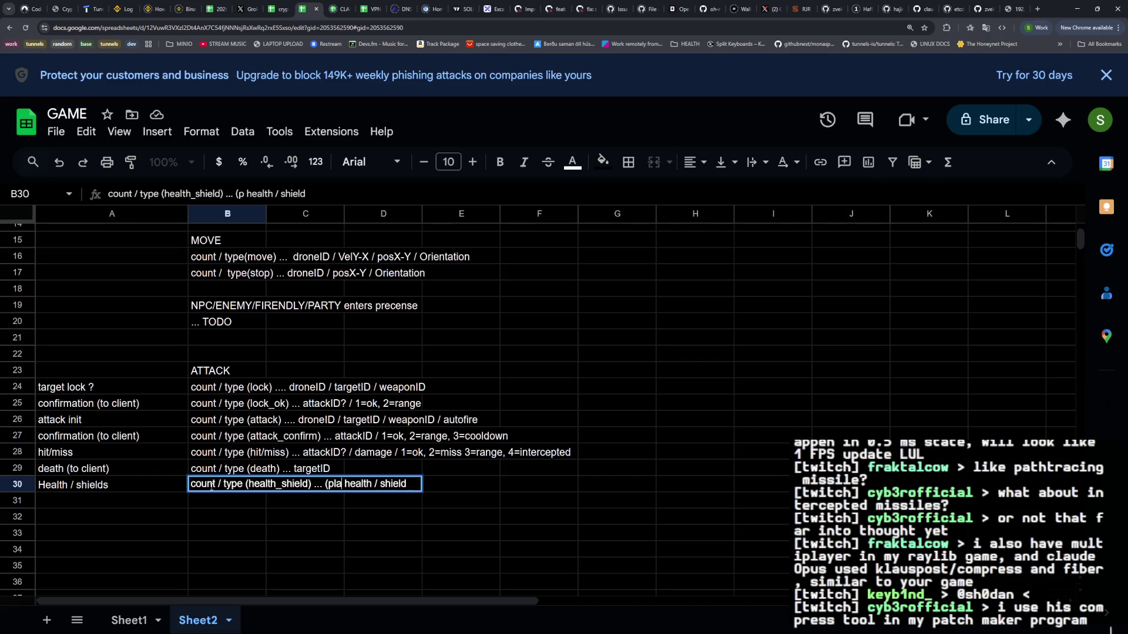
type("my/nps")
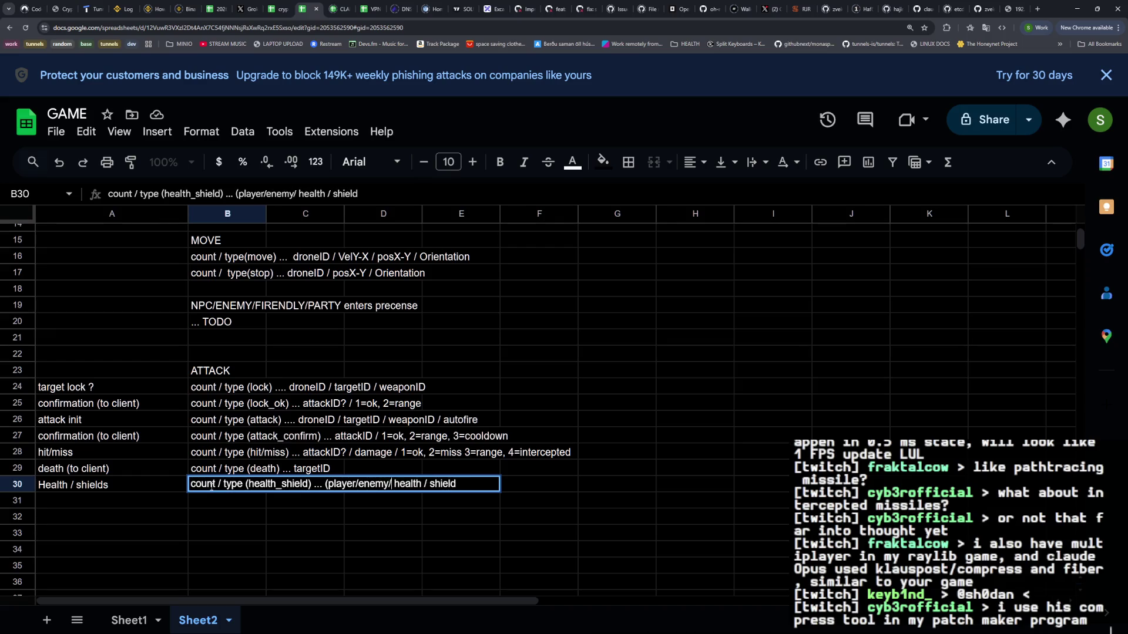
type(")")
key("Return")
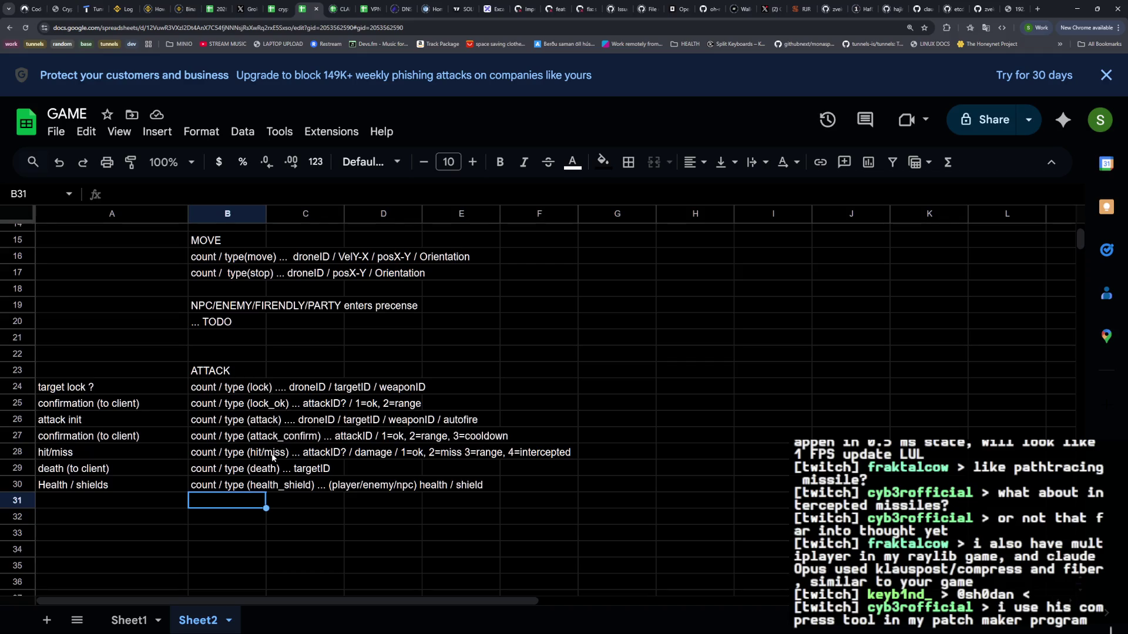
scroll(273, 458, "up", 2)
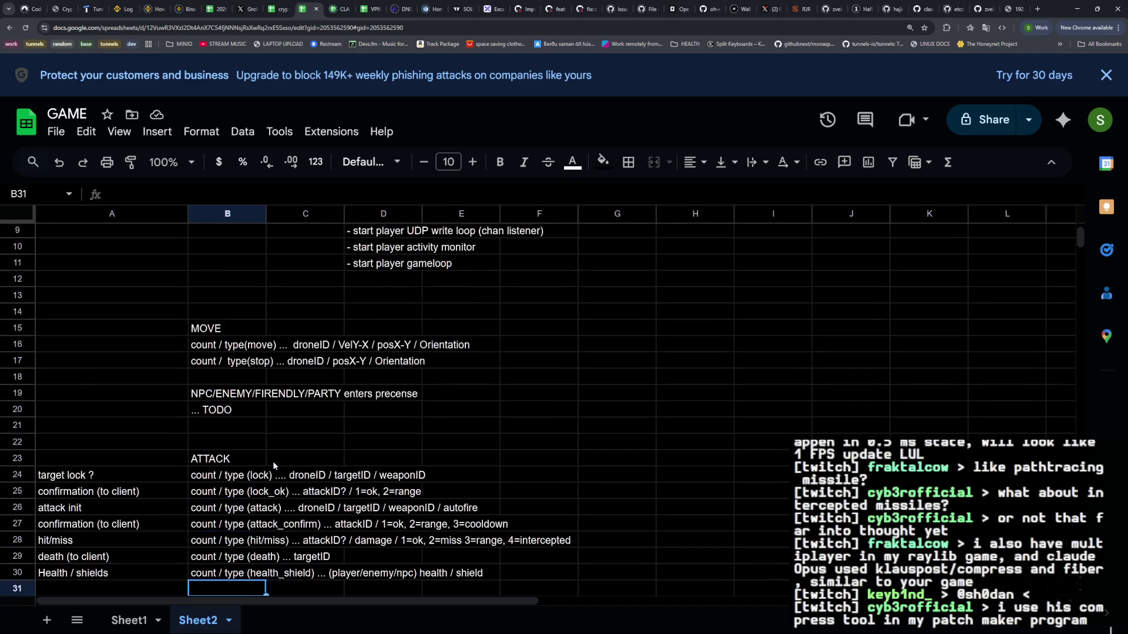
scroll(272, 461, "down", 2)
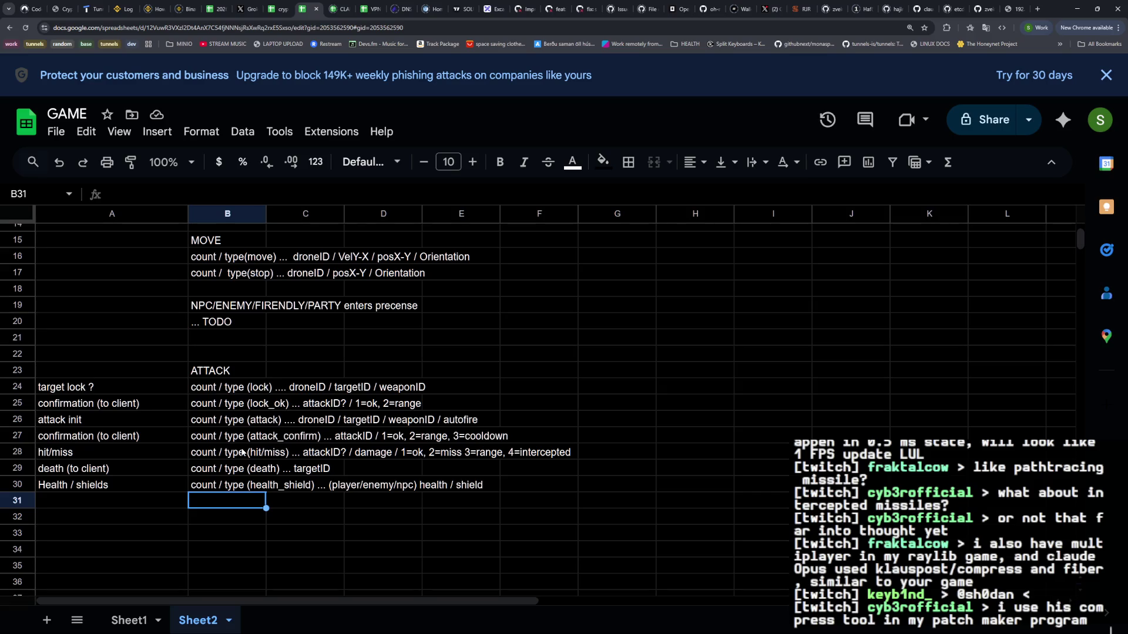
scroll(242, 451, "up", 1)
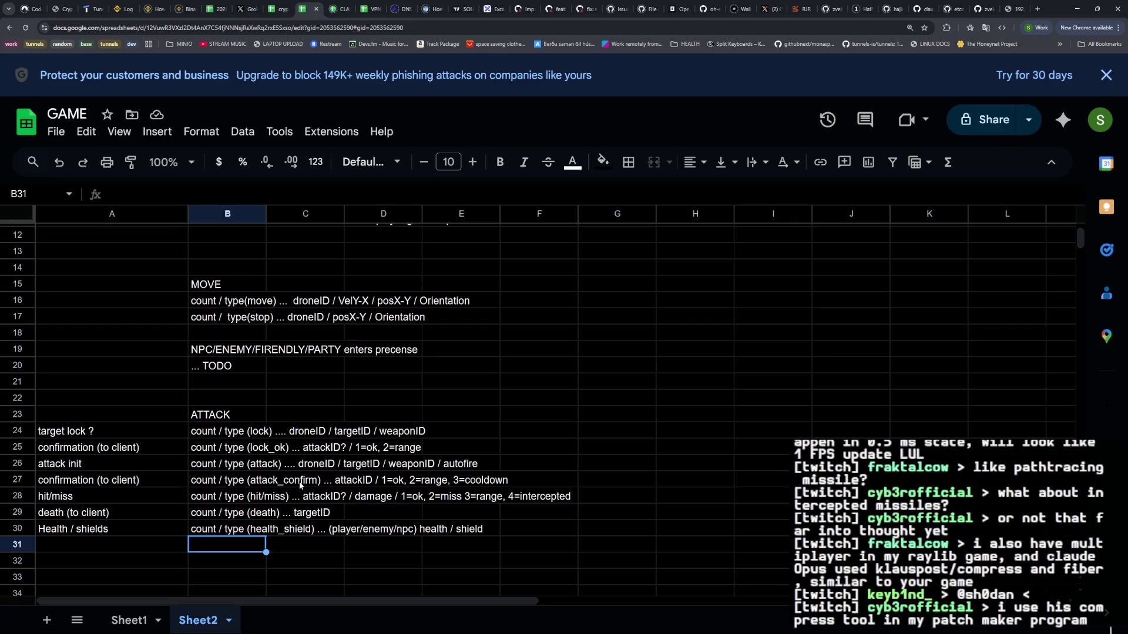
scroll(300, 483, "up", 1)
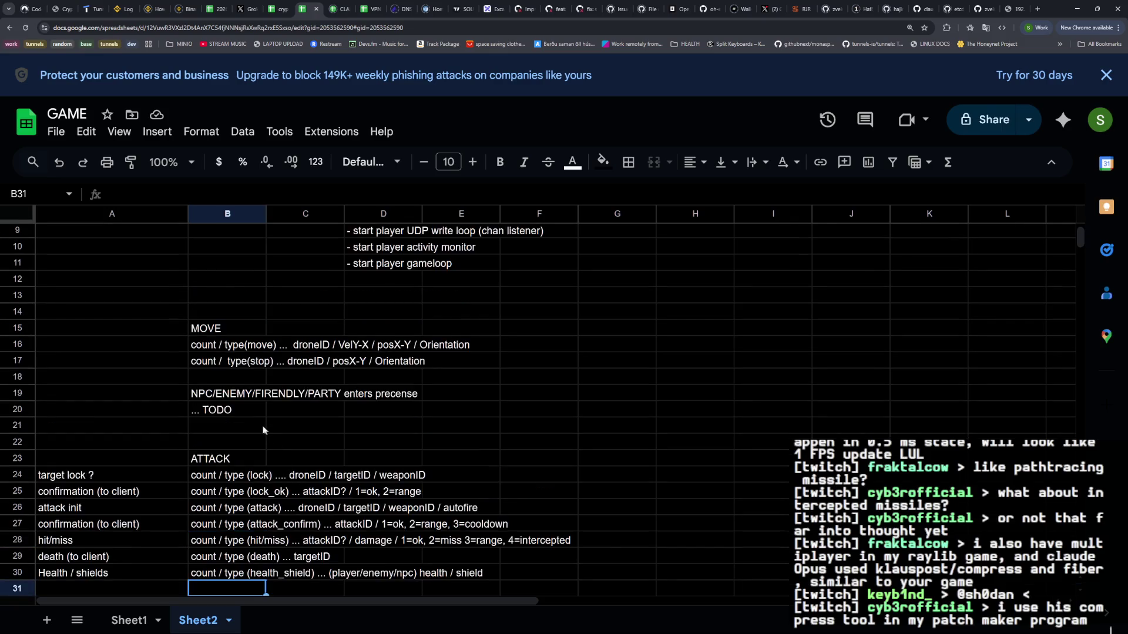
left_click_drag(233, 398, 411, 410)
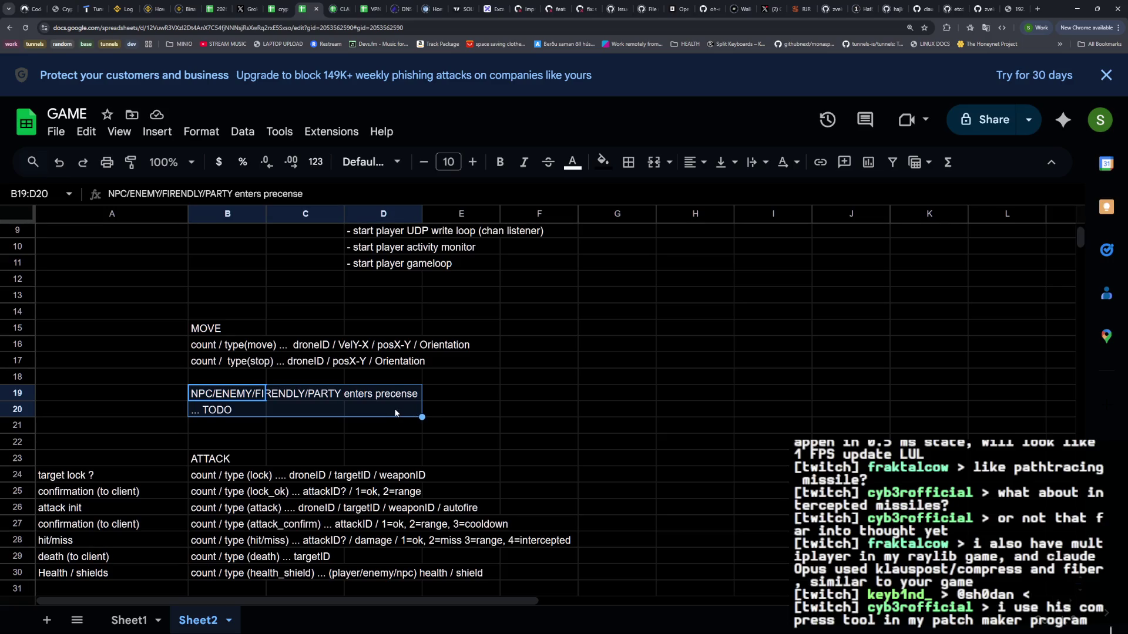
key("alt+Tab")
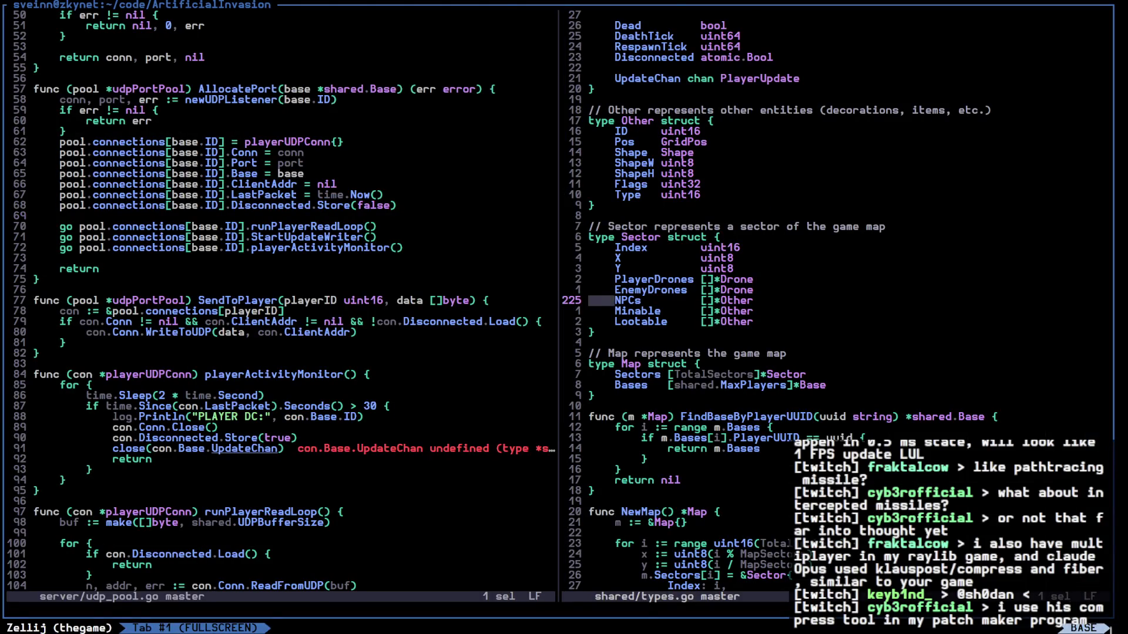
Open a vertical split jumped to the WeaponSlot struct definition and select its fields
scroll(834, 300, "up", 8)
scroll(835, 299, "up", 2)
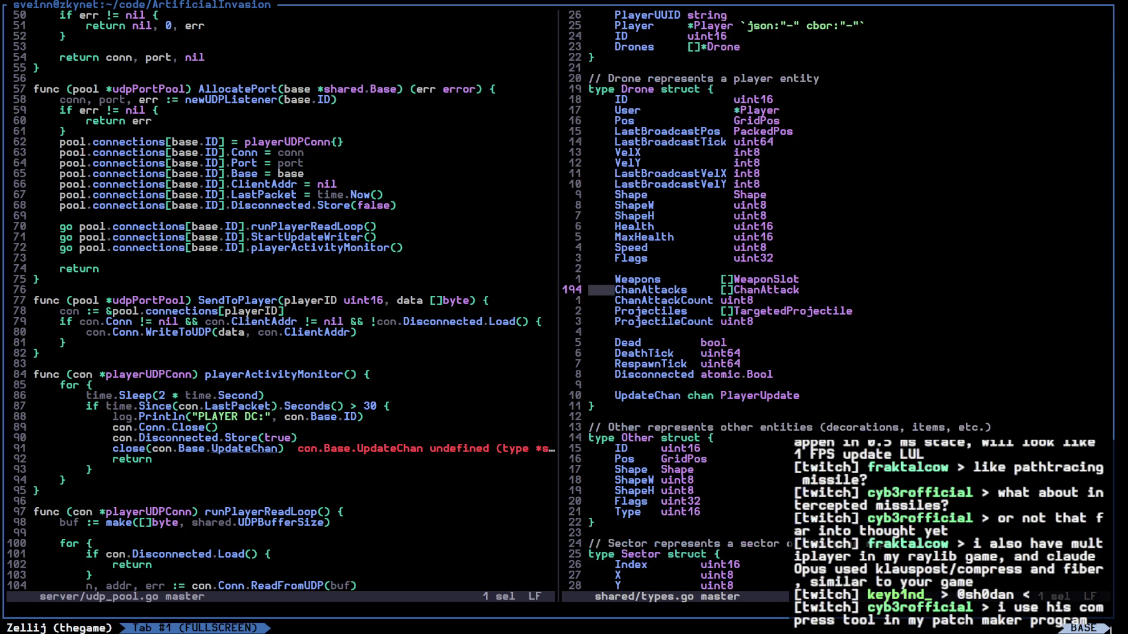
left_click(758, 279)
key("ctrl+w")
key("v")
key("g")
key("d")
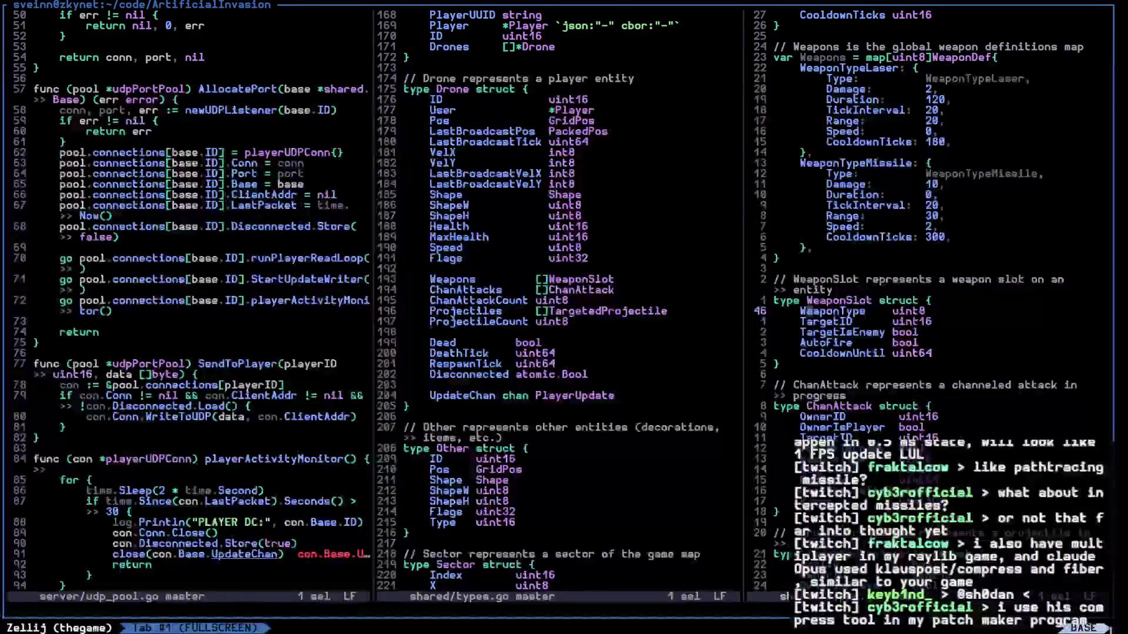
key("j")
key("x")
key("x")
key("x")
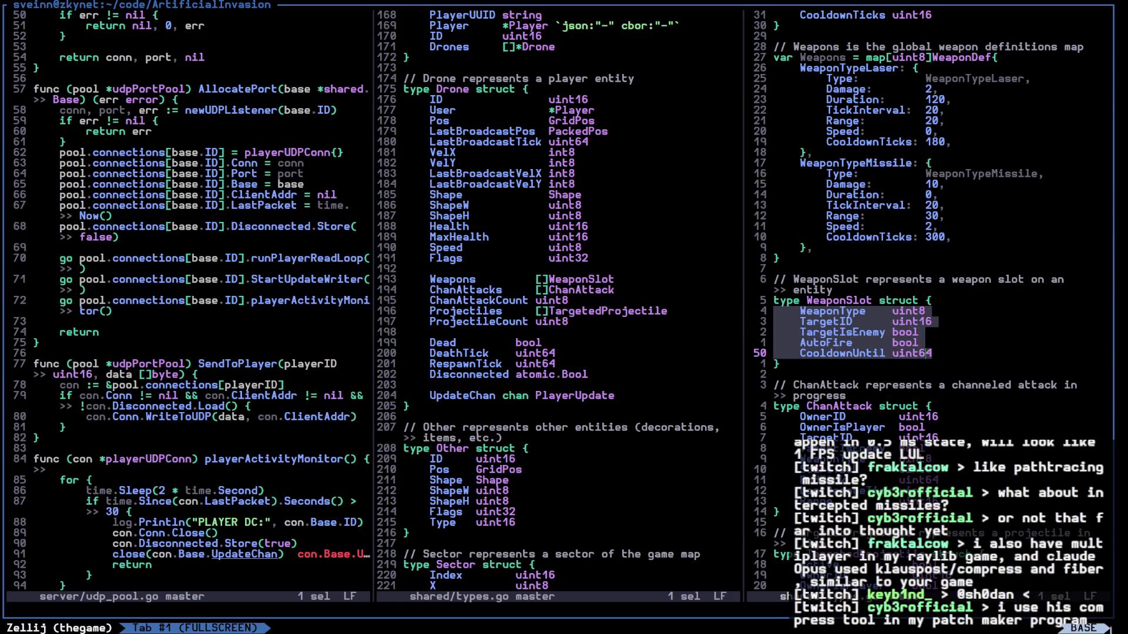
Move between the types.go and WeaponSlot views, ending at the middle view's Projectiles field
key("ctrl+w")
key("h")
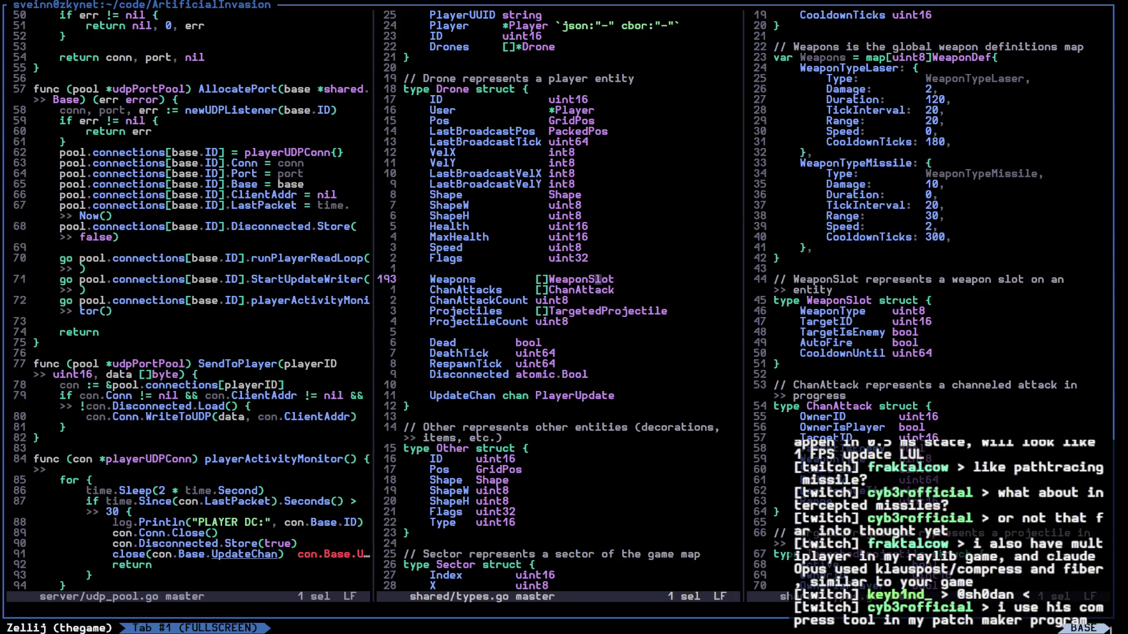
key("h")
key("h")
key("h")
key("ctrl+w")
key("l")
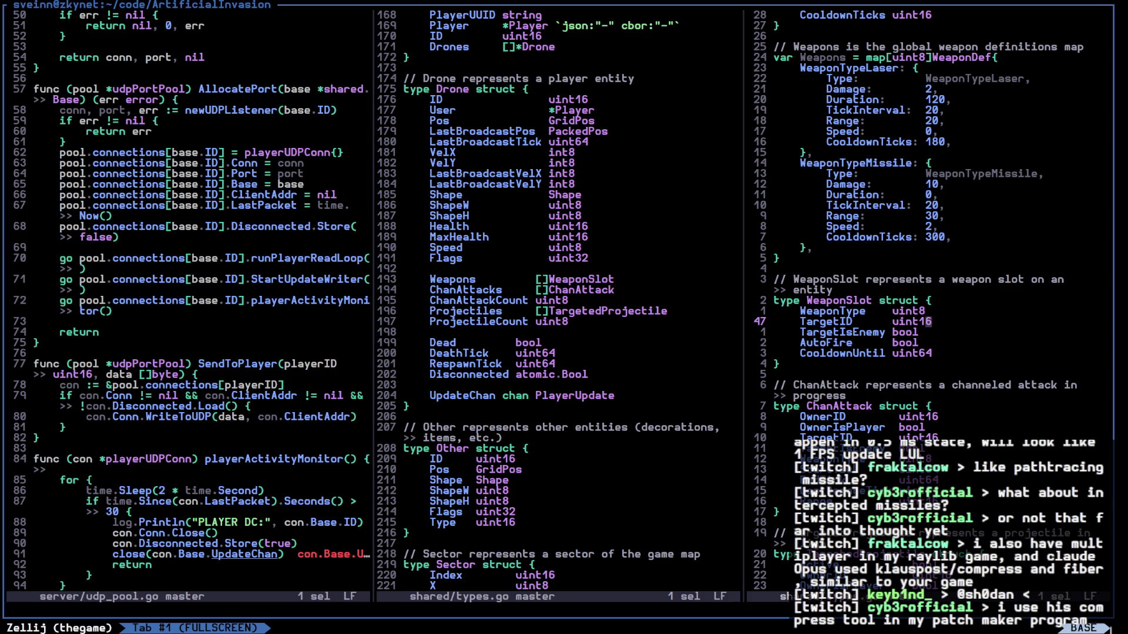
left_click(467, 315)
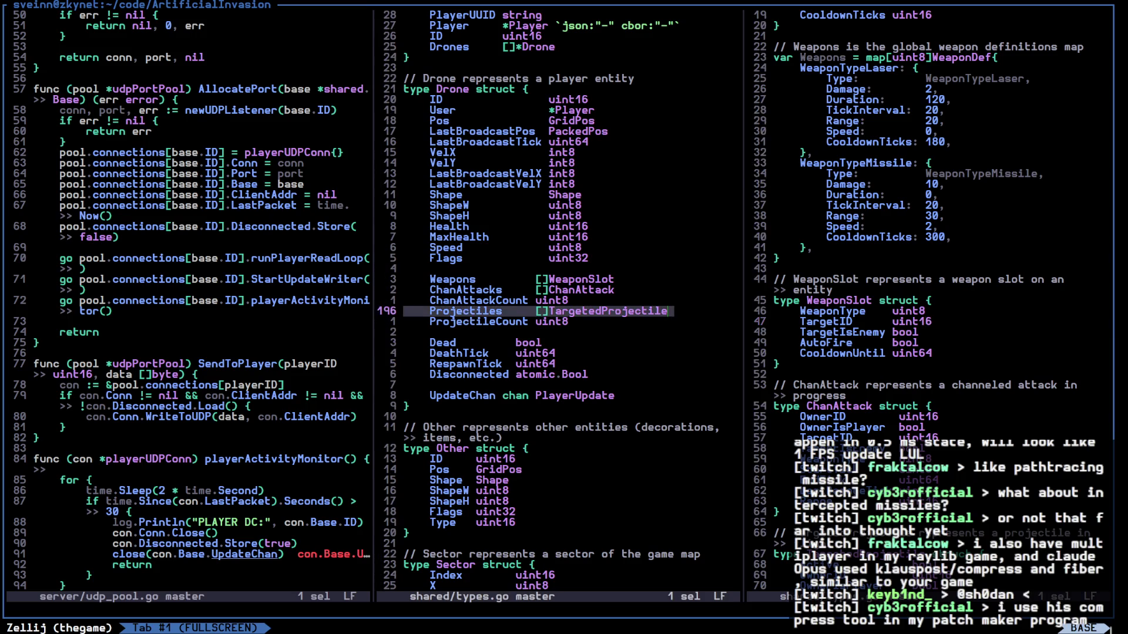
Move up to the Weapons field and close that split view with :q
key("k")
key("k")
key("k")
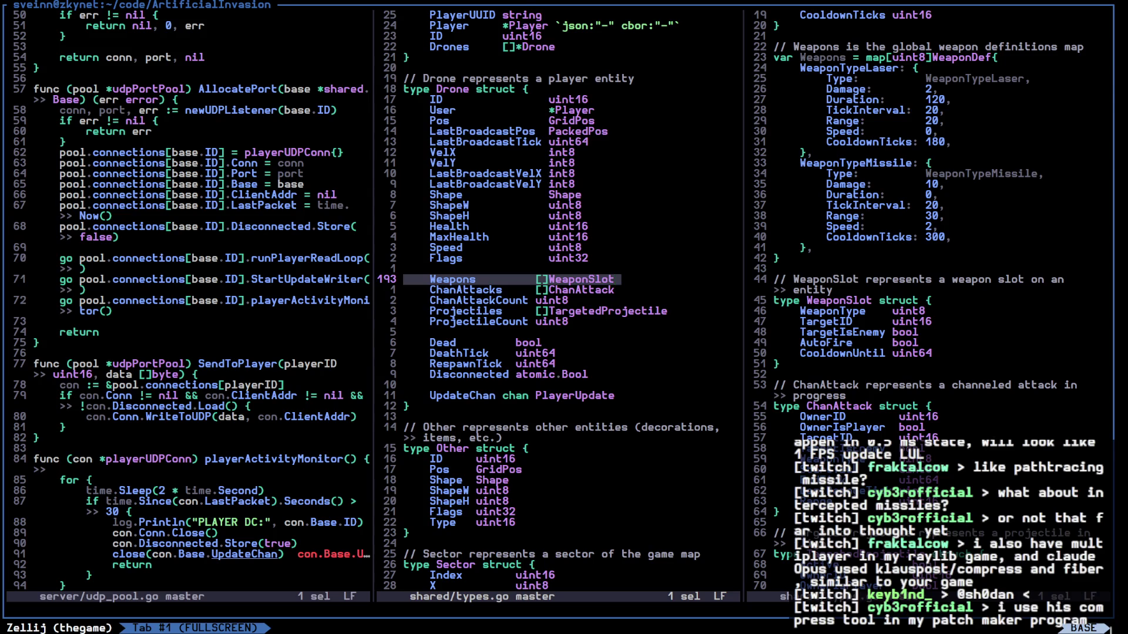
type(":q")
key("Return")
key("alt+Tab")
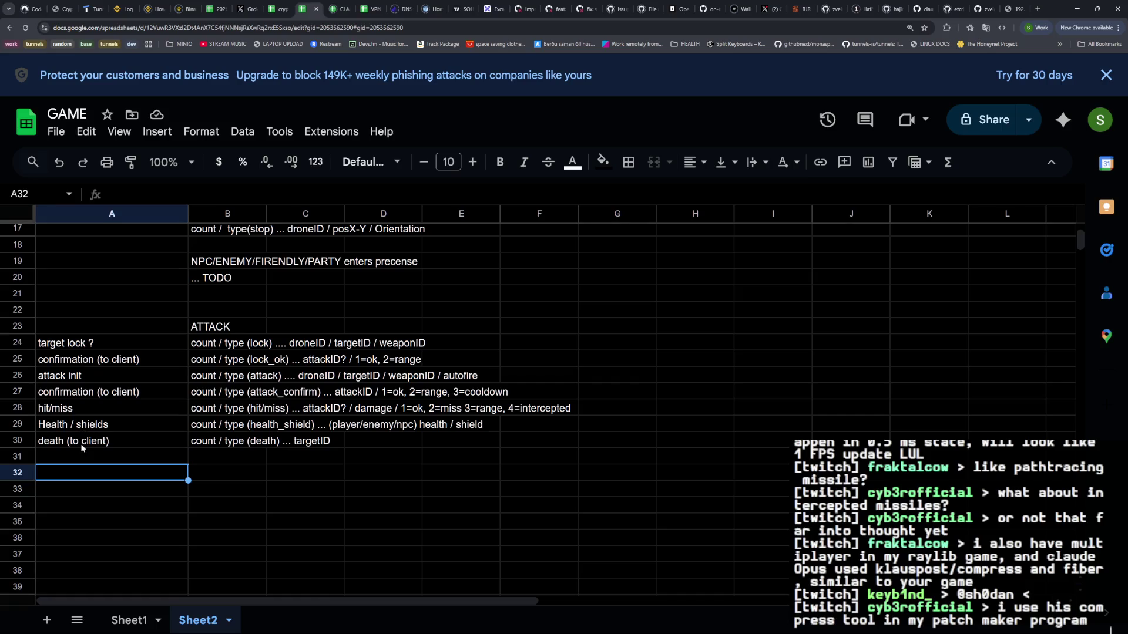
Append the result code ', 4=target_dead' to the attack_confirm message in B27
scroll(150, 466, "up", 2)
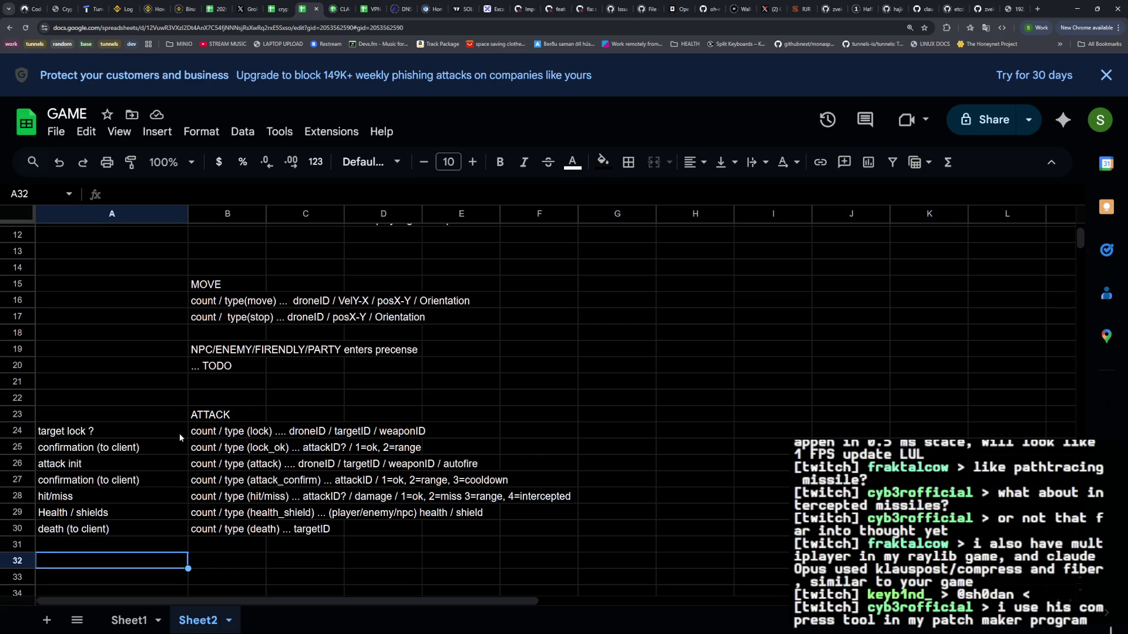
double_click(225, 478)
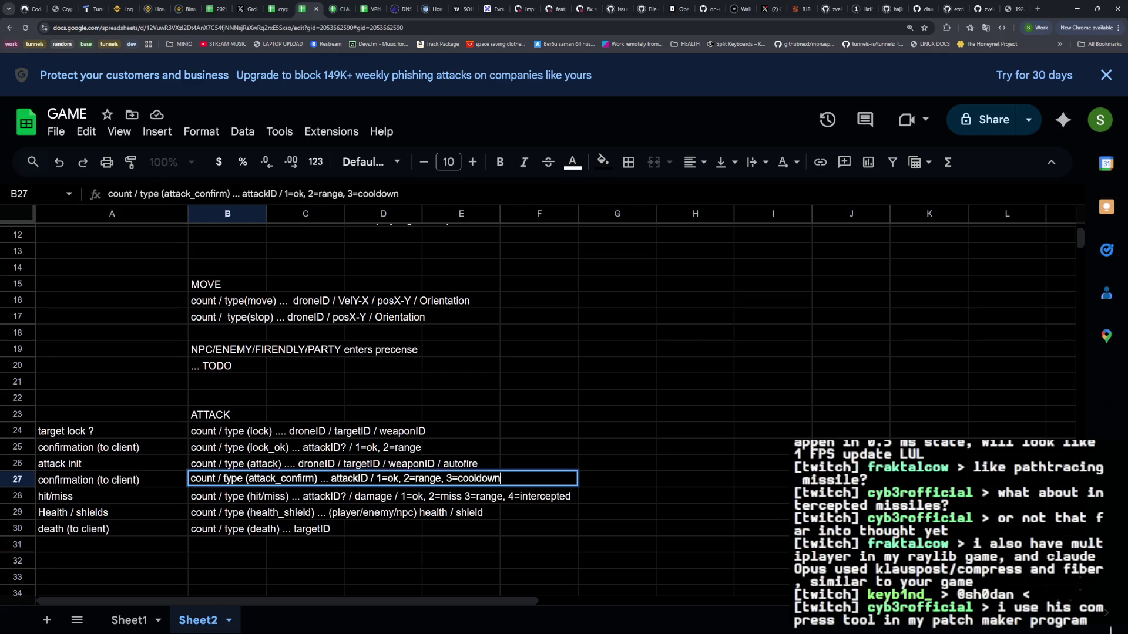
type(", 4=target_d")
type("ead")
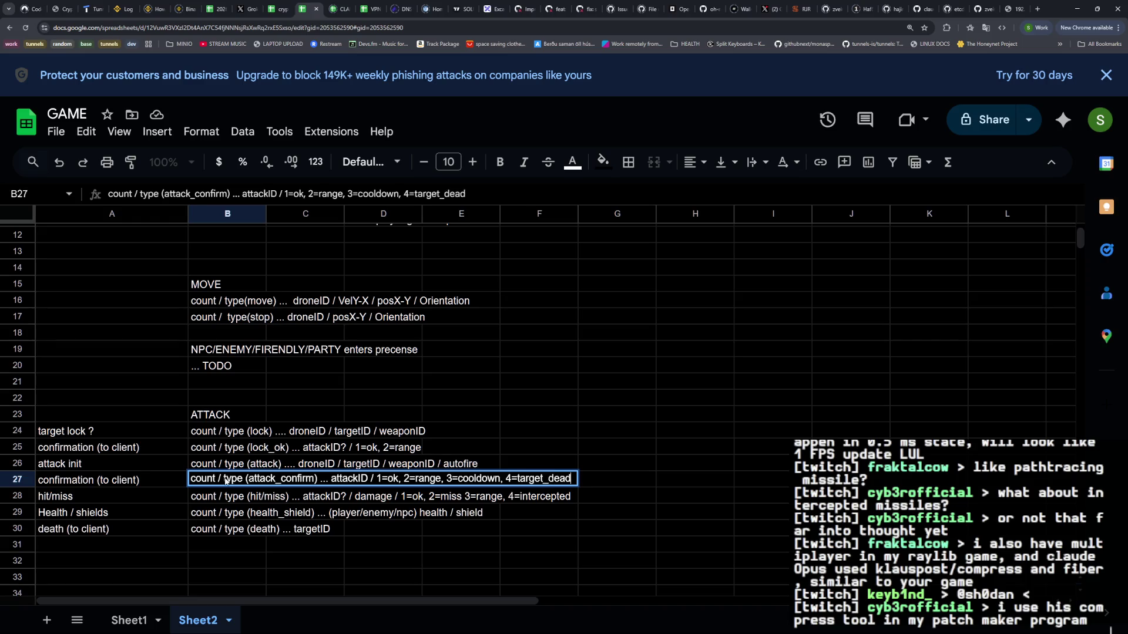
key("Return")
left_click_drag(130, 537, 317, 531)
left_click_drag(132, 482, 543, 483)
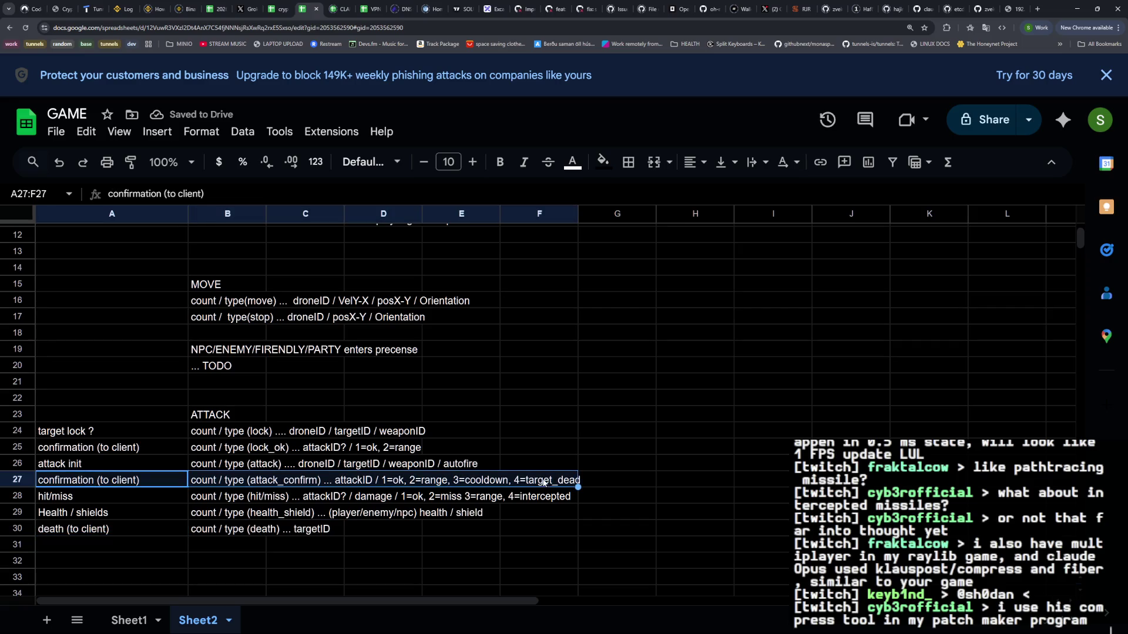
left_click(413, 548)
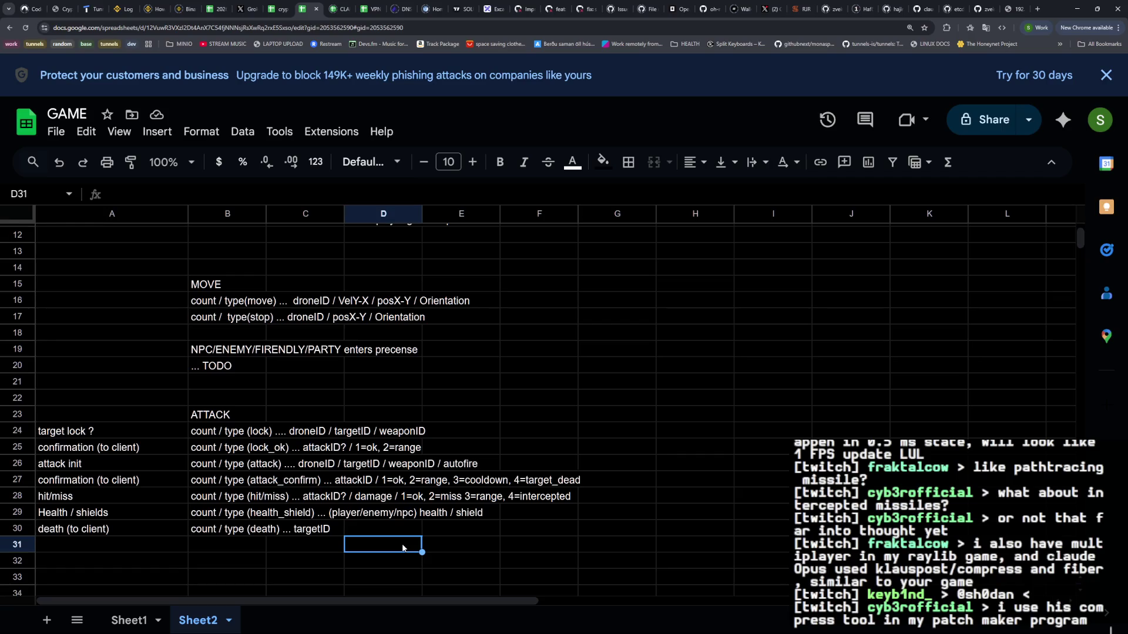
Add 4=target_destroyed to the hit/miss message and change attack_confirm's 4=target_dead to target_destroyed
double_click(209, 500)
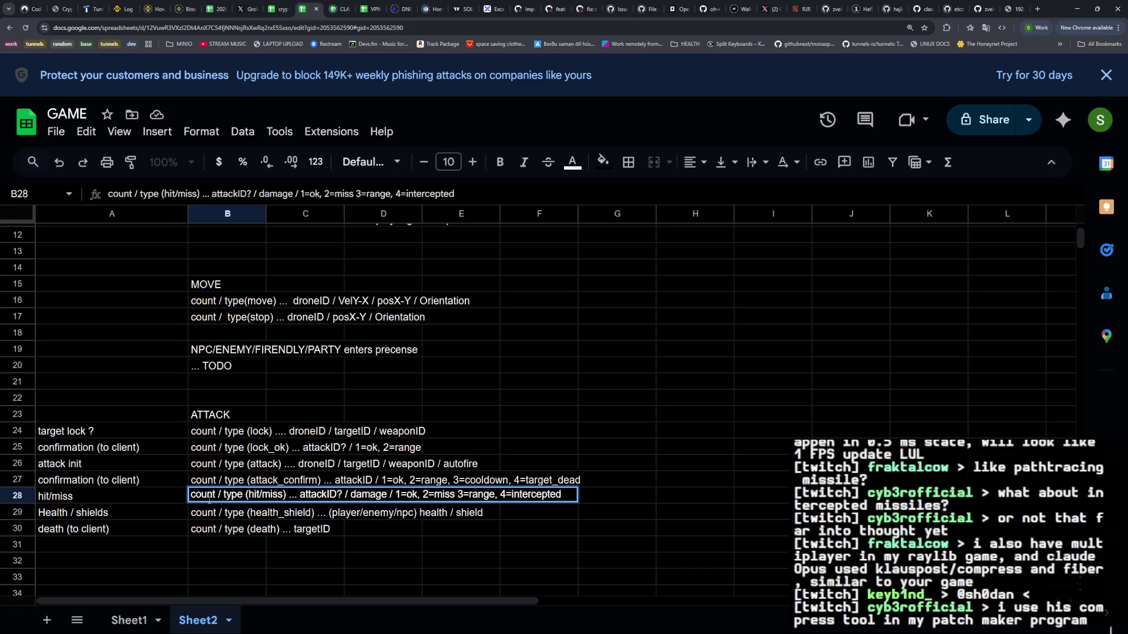
type(",4=target_")
type("dead")
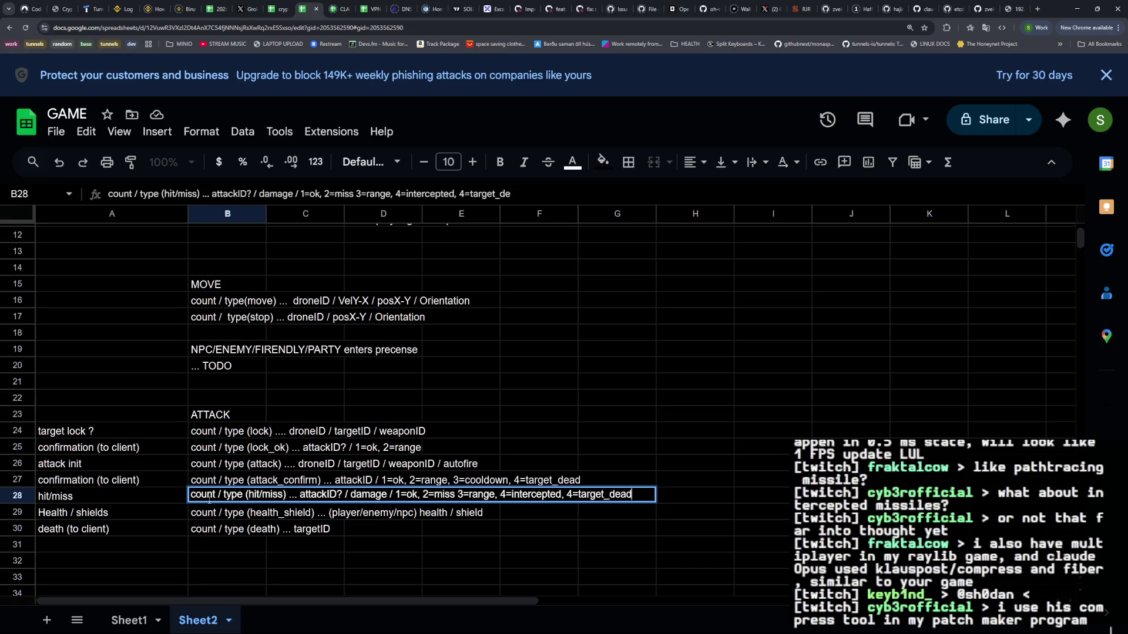
key("BackSpace")
key("BackSpace")
key("BackSpace")
type("estroyed")
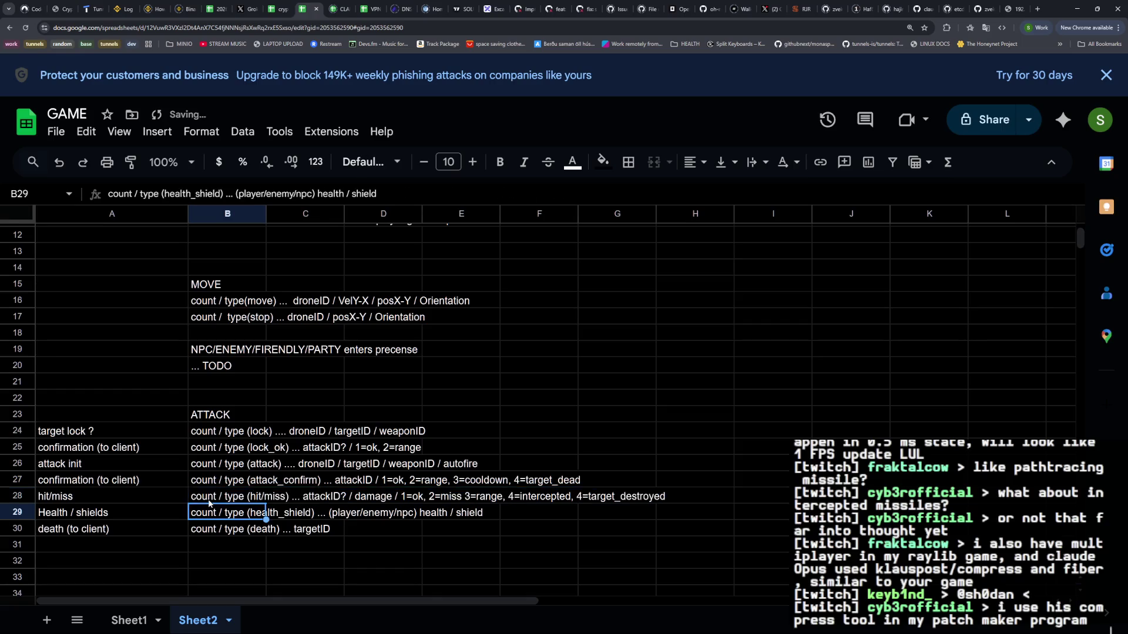
key("Return")
key("Up")
key("Up")
key("Return")
key("BackSpace")
key("BackSpace")
key("BackSpace")
type("destroyed")
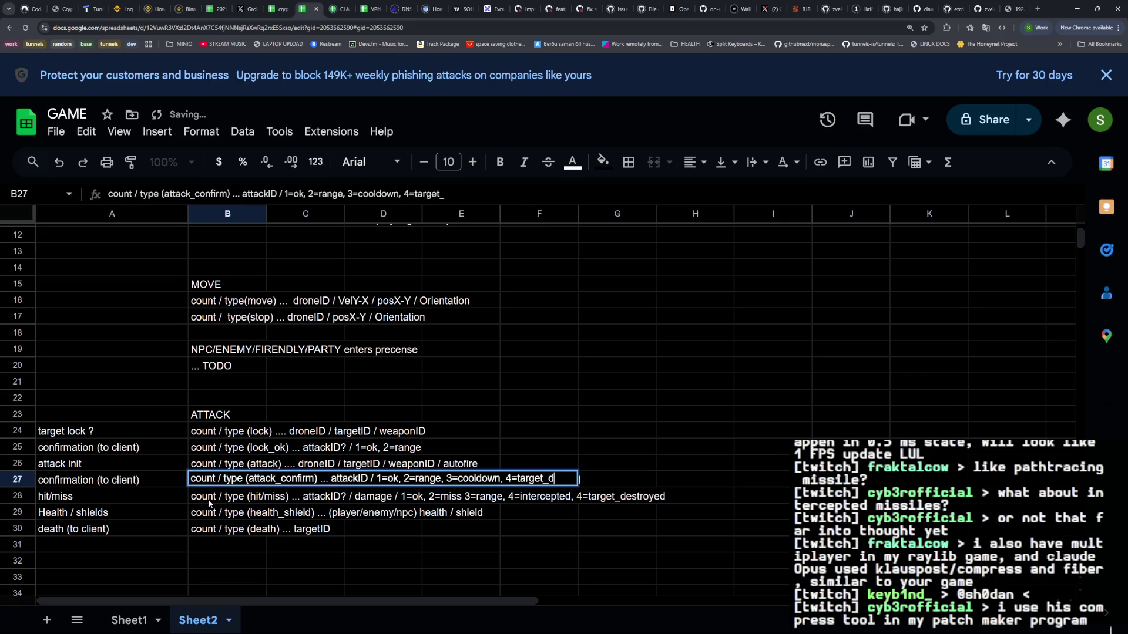
key("Return")
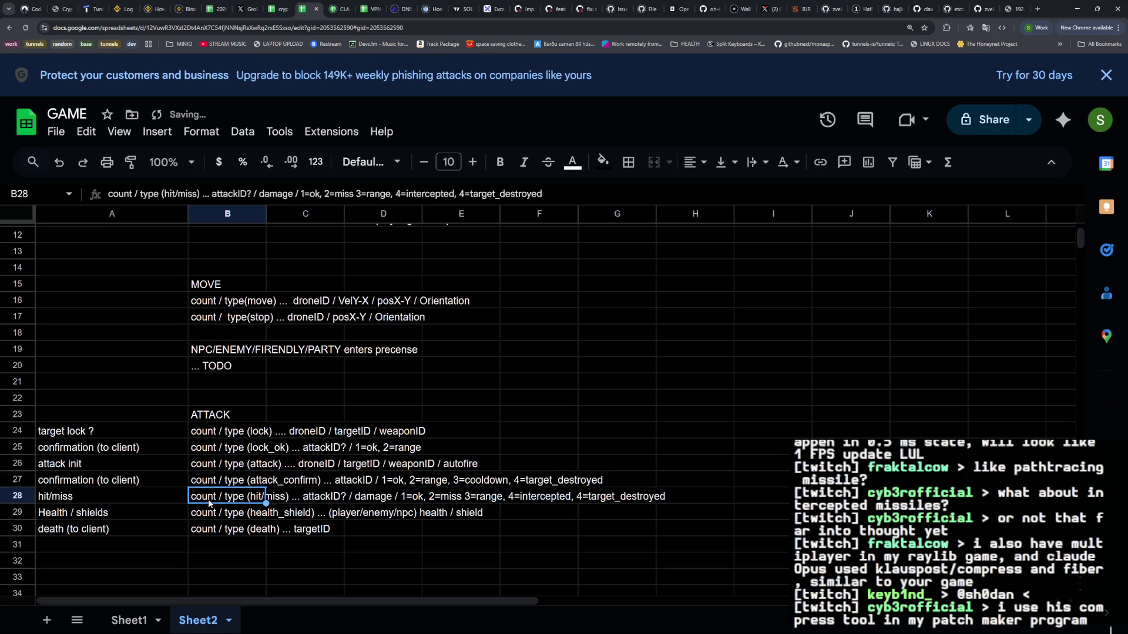
key("Up")
key("Down")
key("Down")
key("Down")
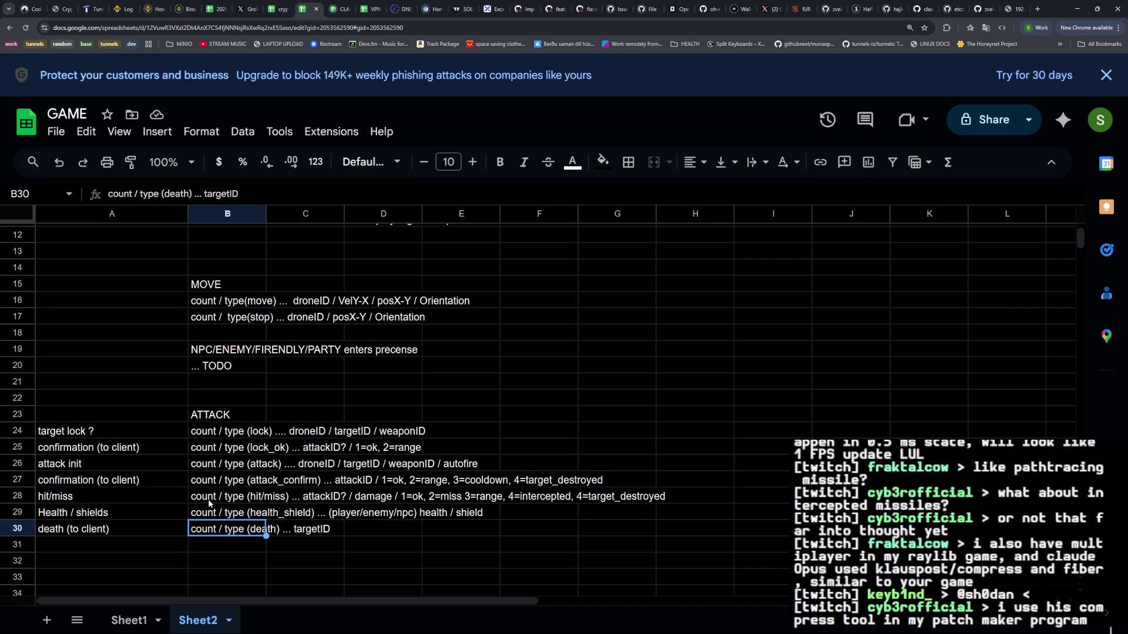
left_click(215, 501)
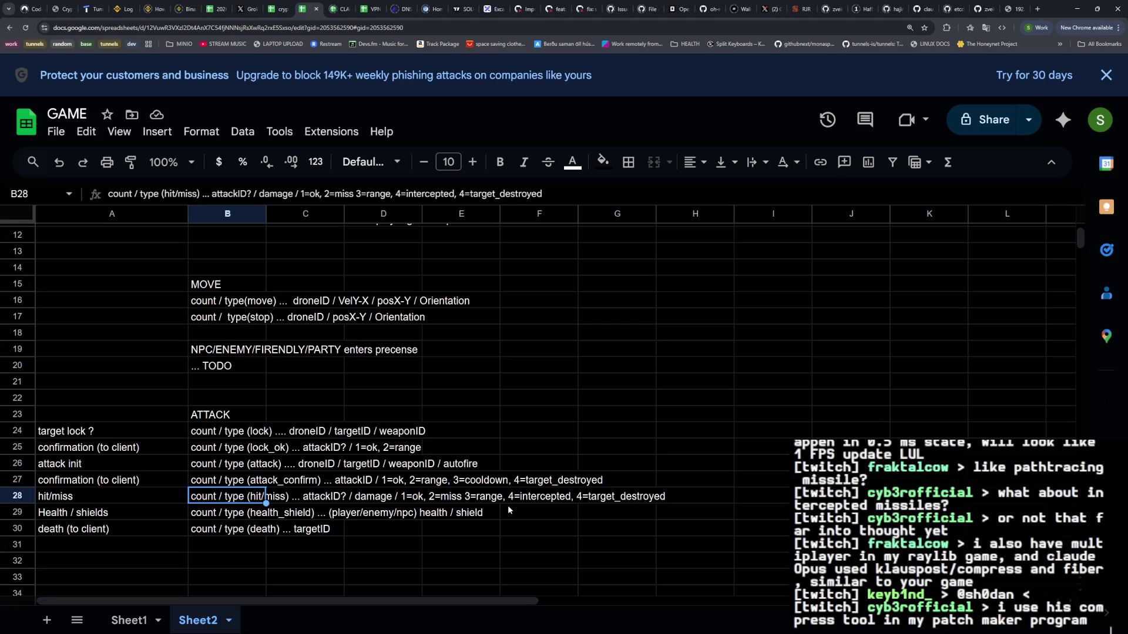
left_click(236, 517)
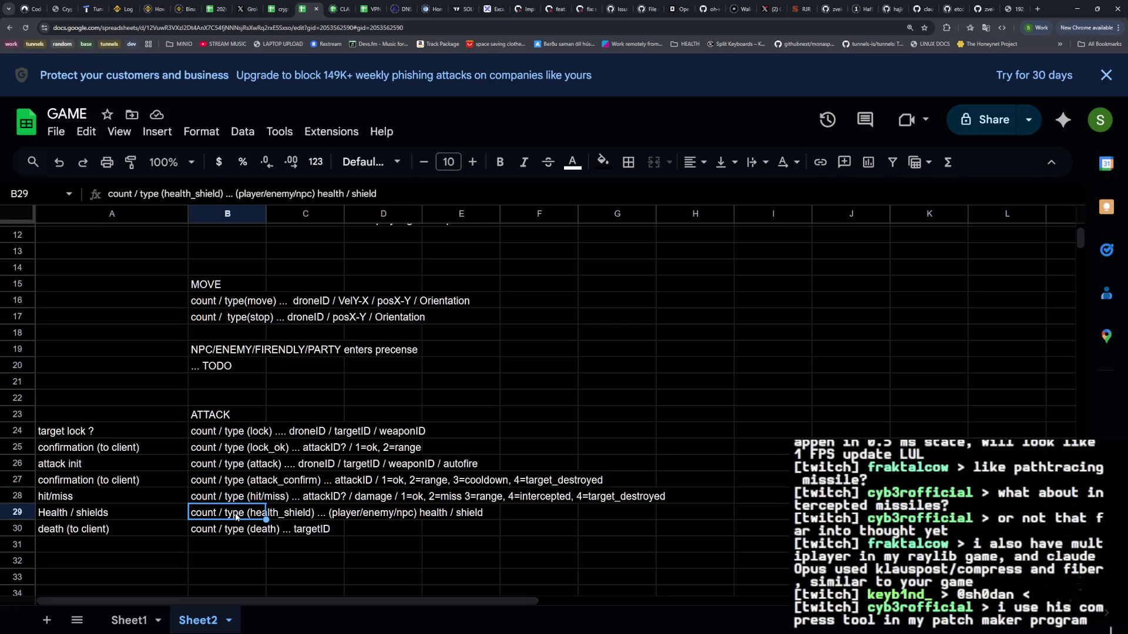
key("Up")
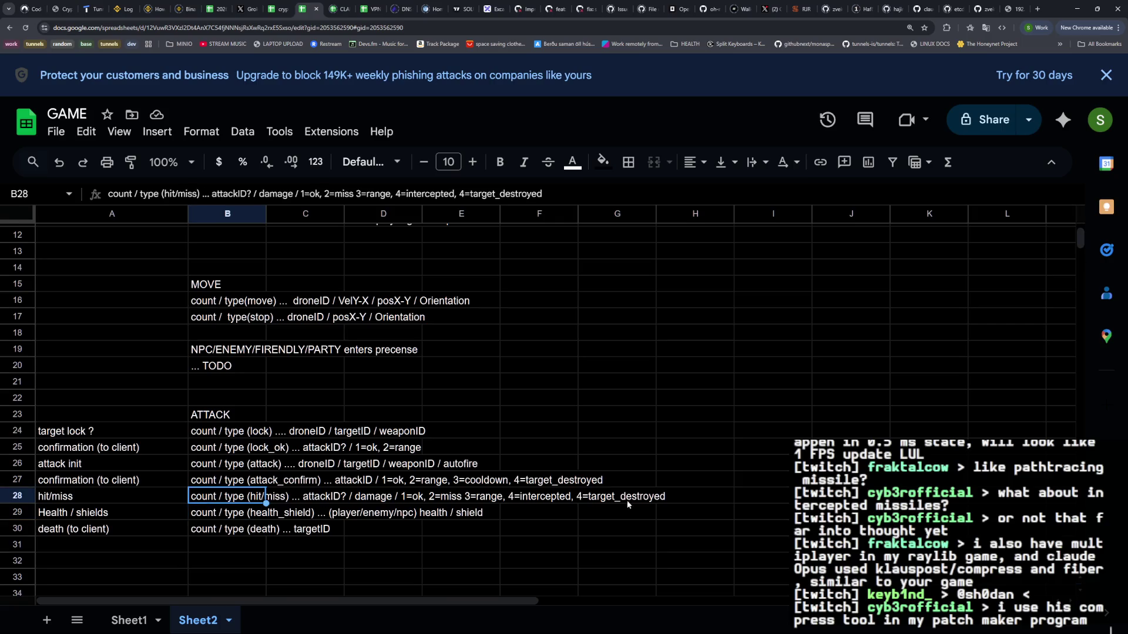
left_click(646, 498, "shift")
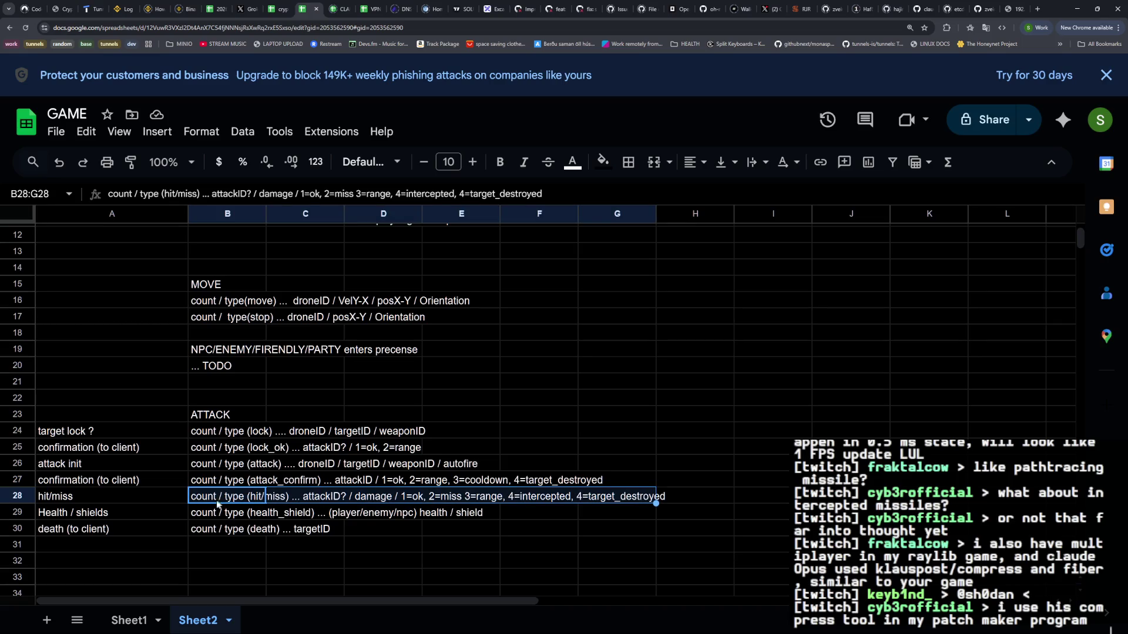
left_click(266, 516)
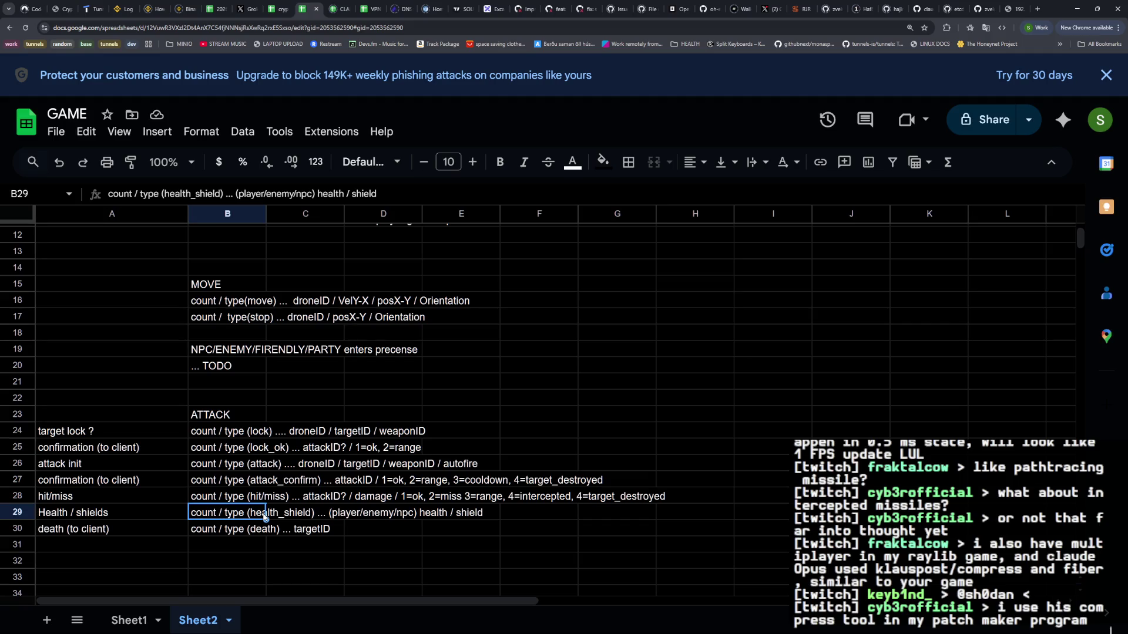
left_click(223, 503)
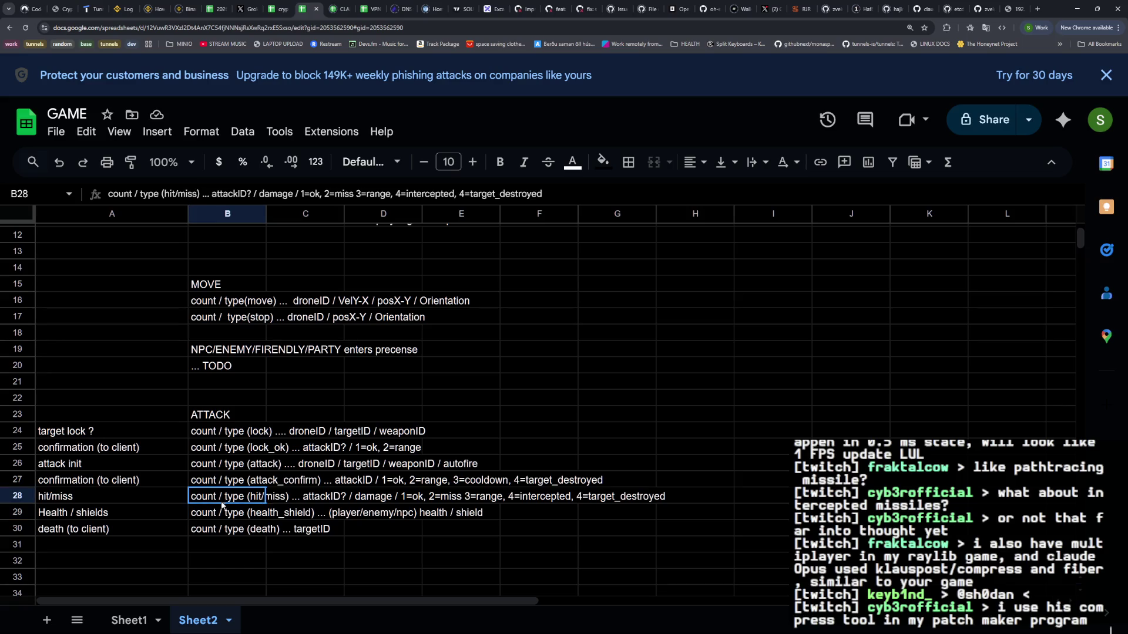
double_click(388, 495)
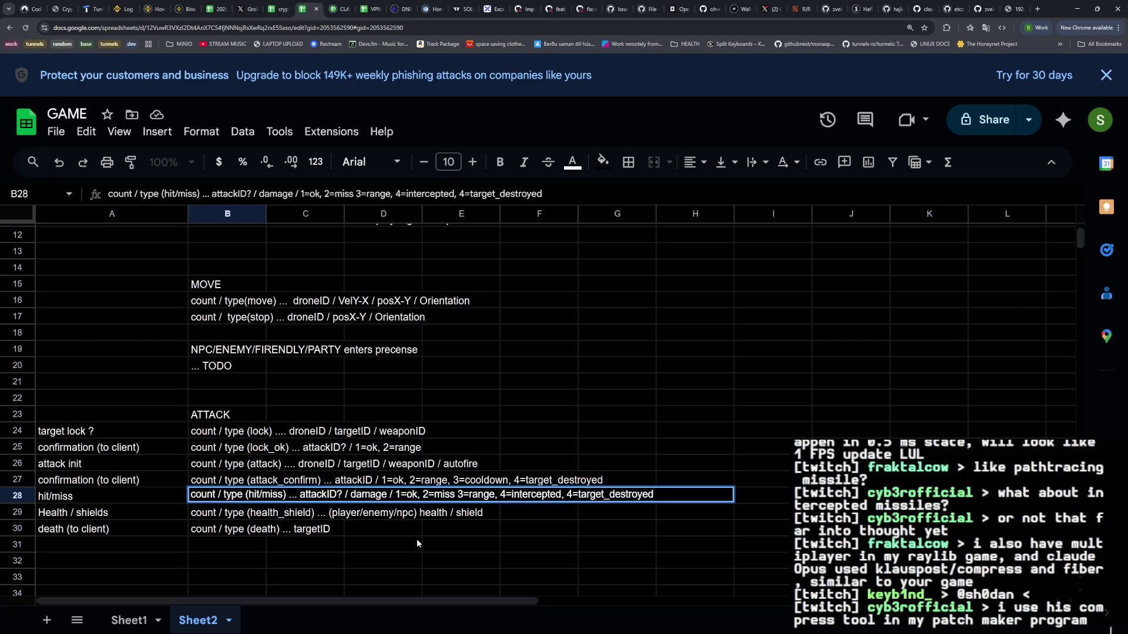
left_click(247, 9)
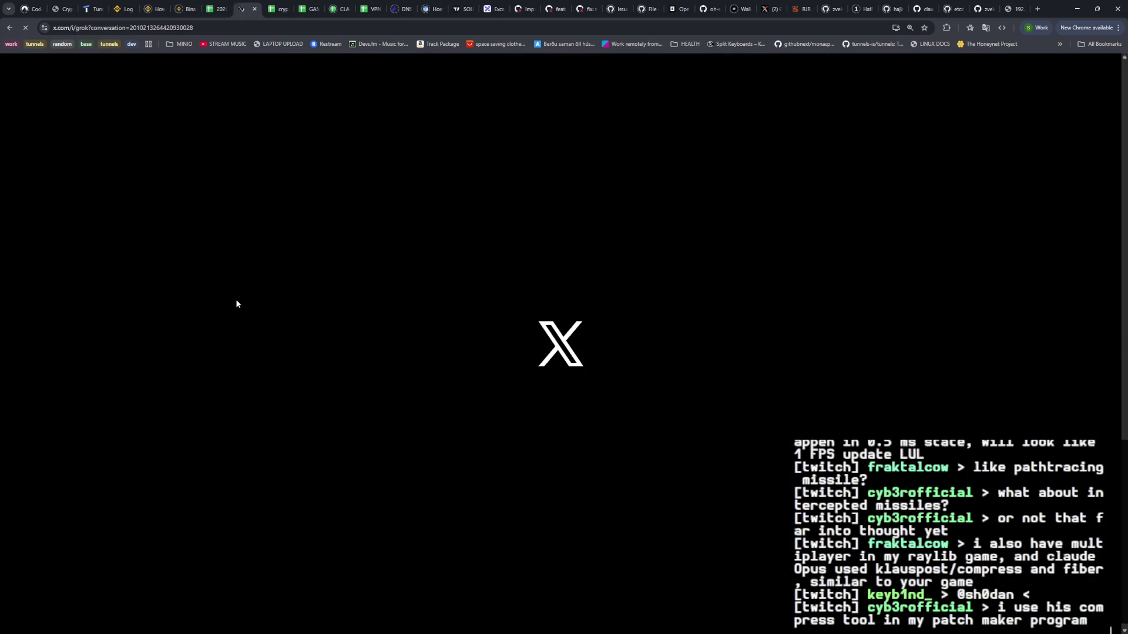
Ask Grok the highest numeric value of a uint16 bitmask with its first bit reserved
type("i")
key("BackSpace")
type("if I do a bitmask on ")
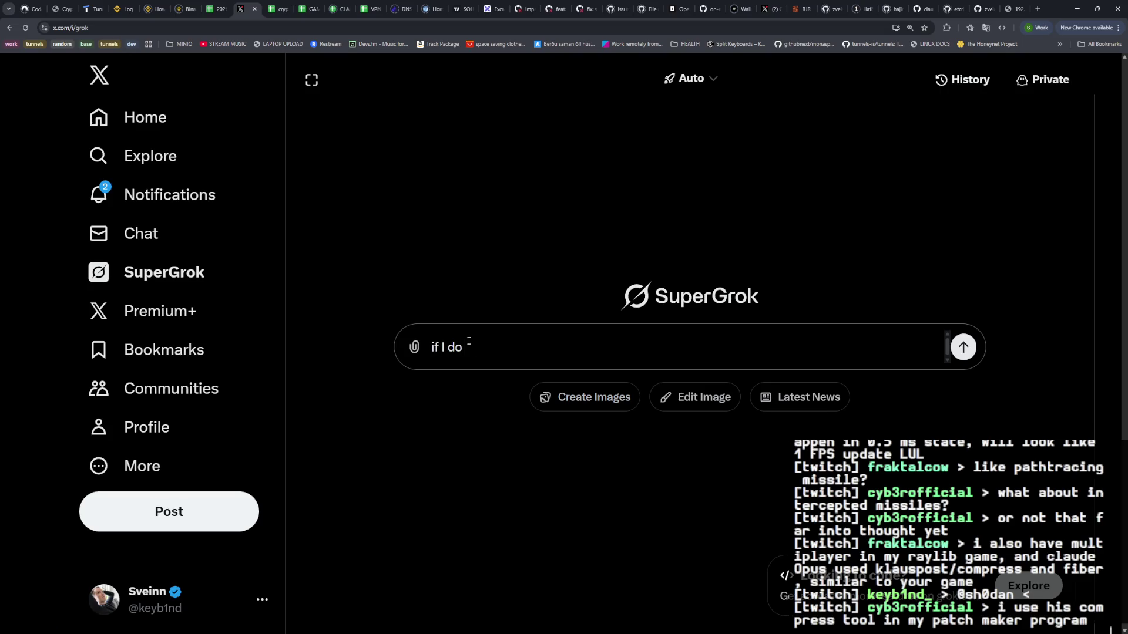
type("a uint16, and")
type(" res")
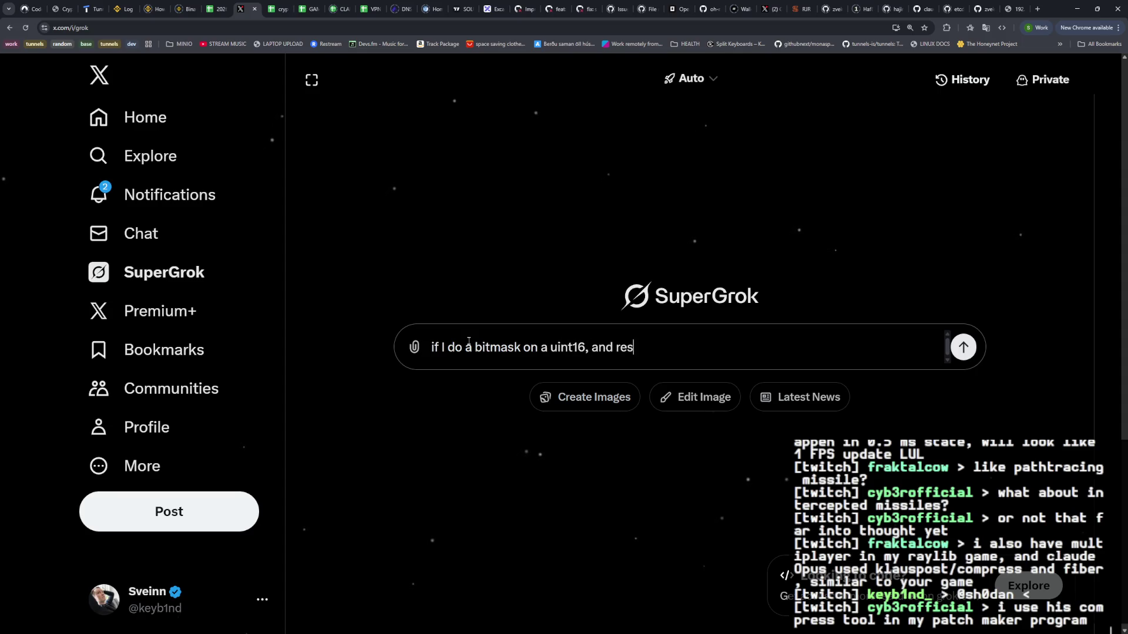
type("erve the first bit")
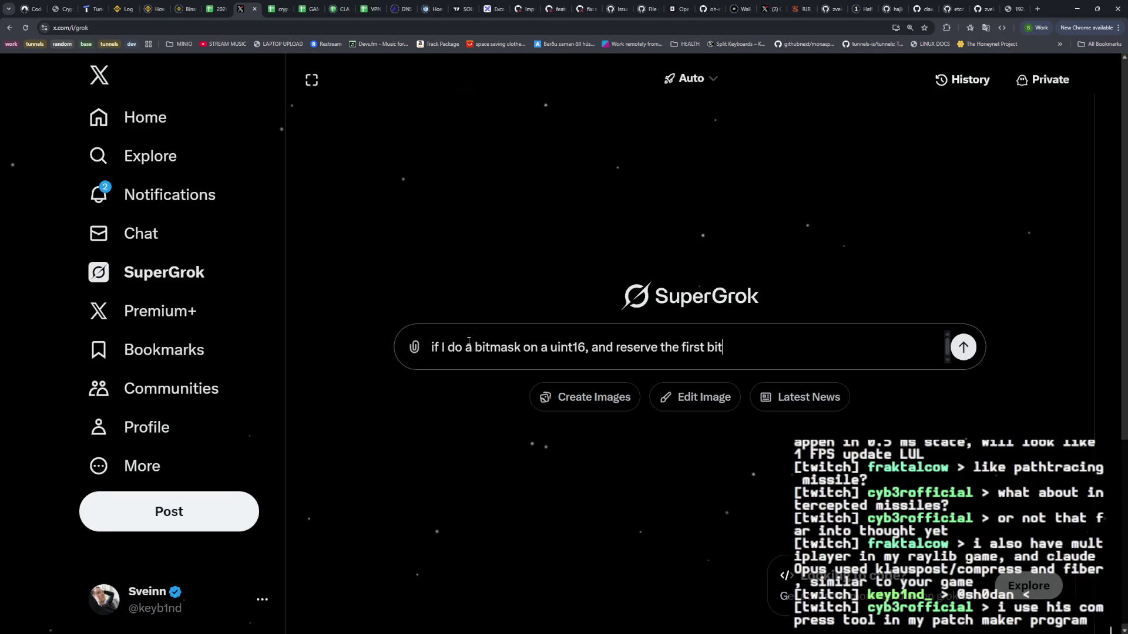
type(".. what is the highest")
type(" num")
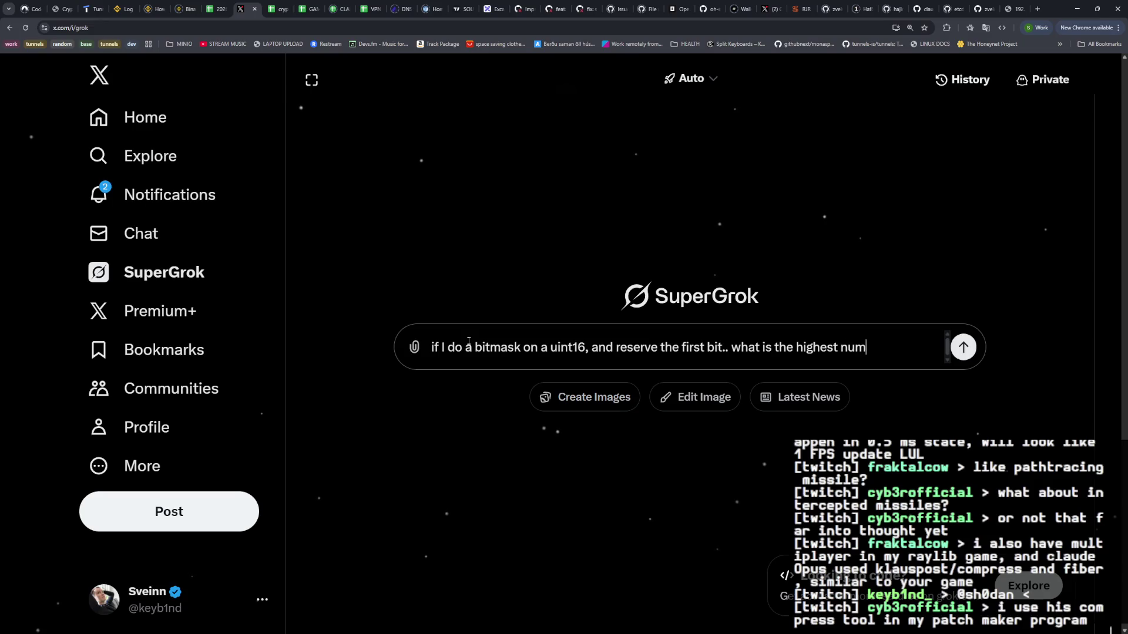
type("erical value I can re")
type("pre")
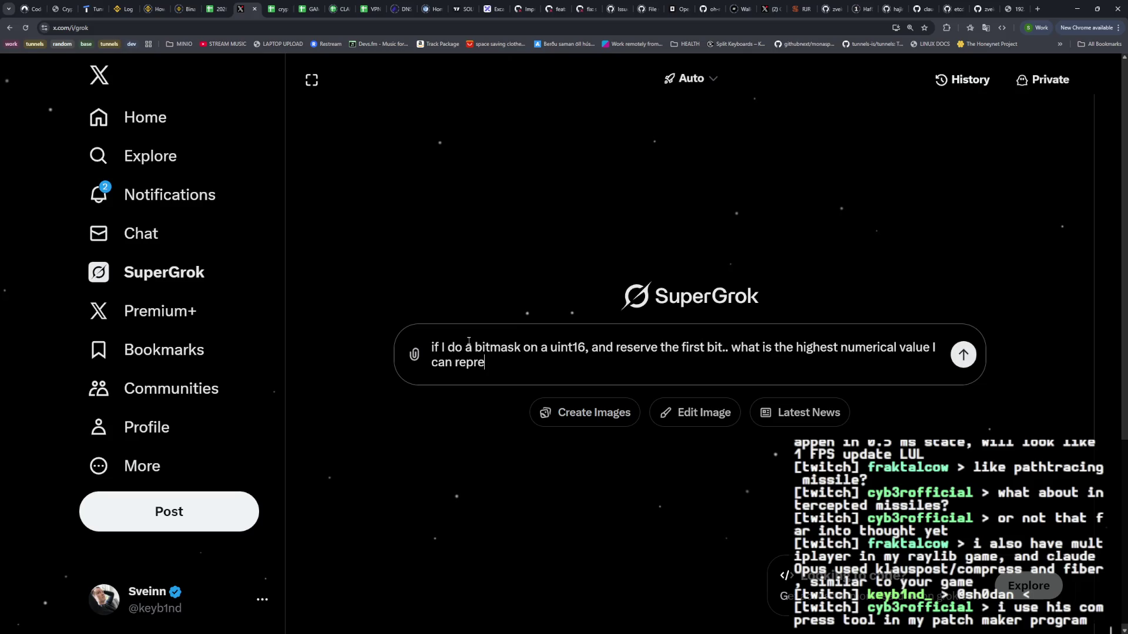
type("sent with that uint16 ?")
key("Return")
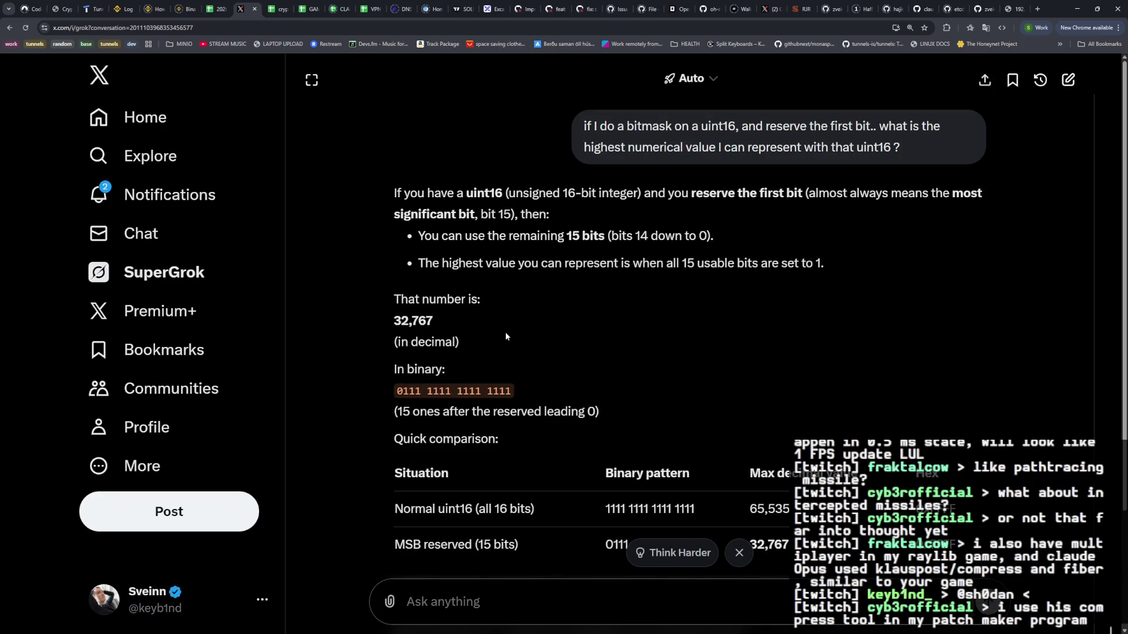
Select Grok's 32,767 answer and position the Calculator window over the chat
scroll(505, 334, "down", 2)
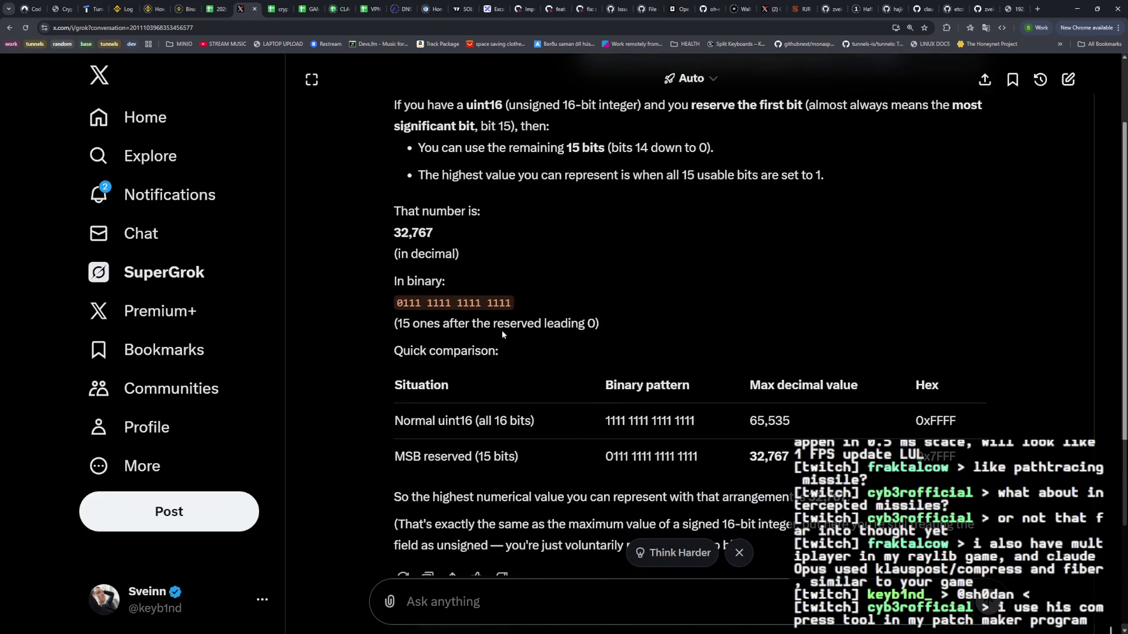
double_click(414, 233)
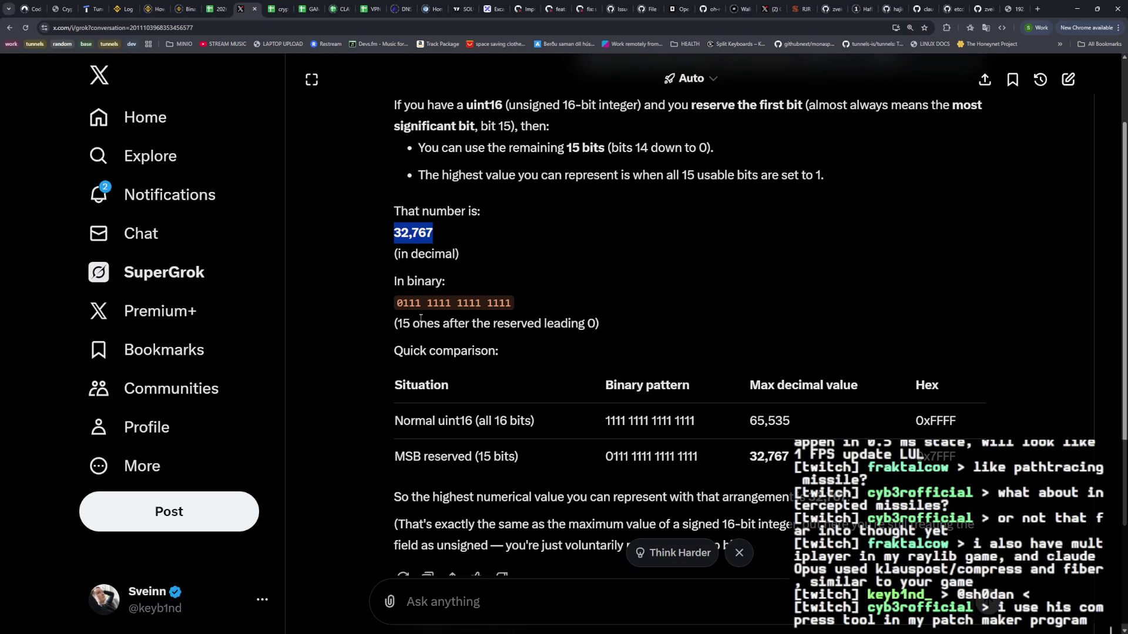
key("alt+Tab")
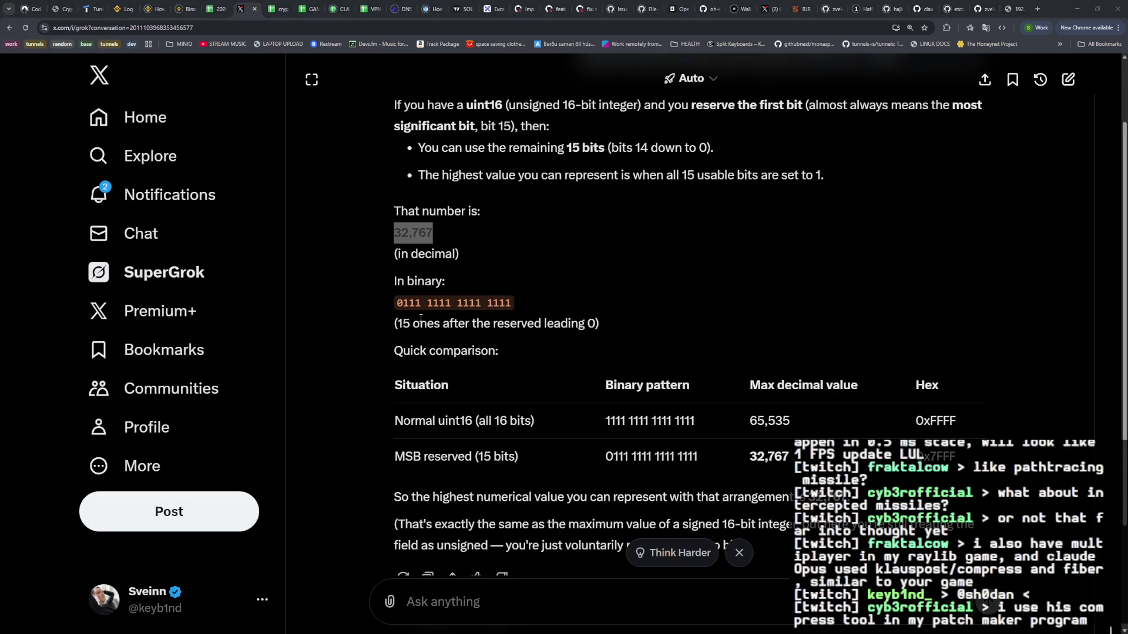
left_click_drag(601, 150, 340, 144)
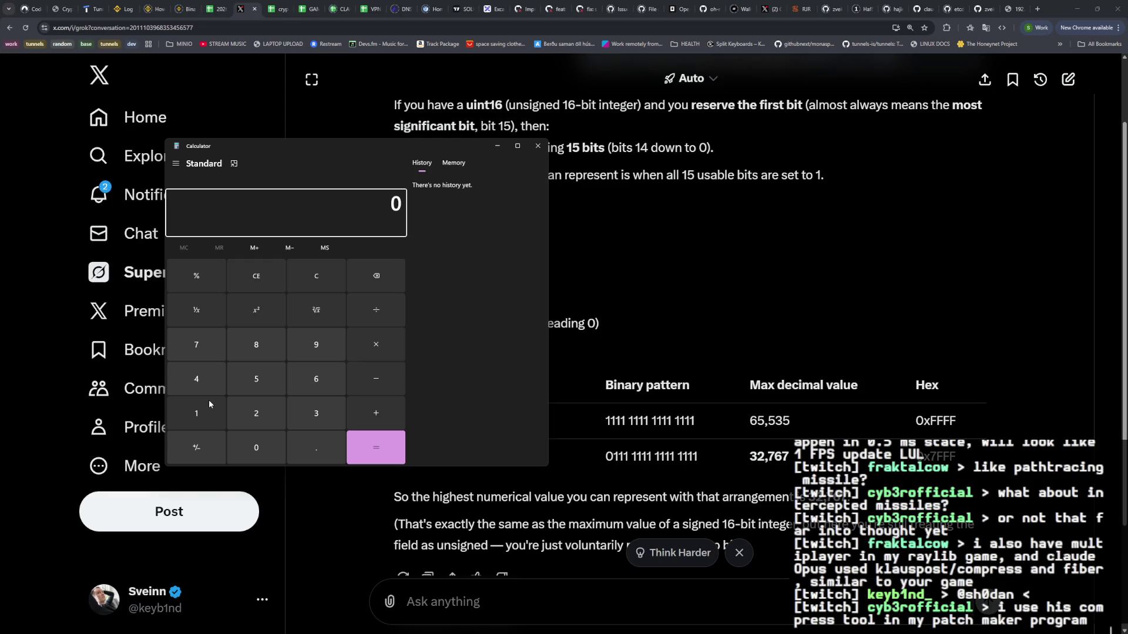
Enter 65000 ÷ 100 on the Calculator keypad and select the 650 result
left_click(316, 379)
left_click(257, 379)
left_click(256, 448)
double_click(256, 448)
left_click(376, 310)
left_click(196, 414)
double_click(256, 448)
left_click(376, 448)
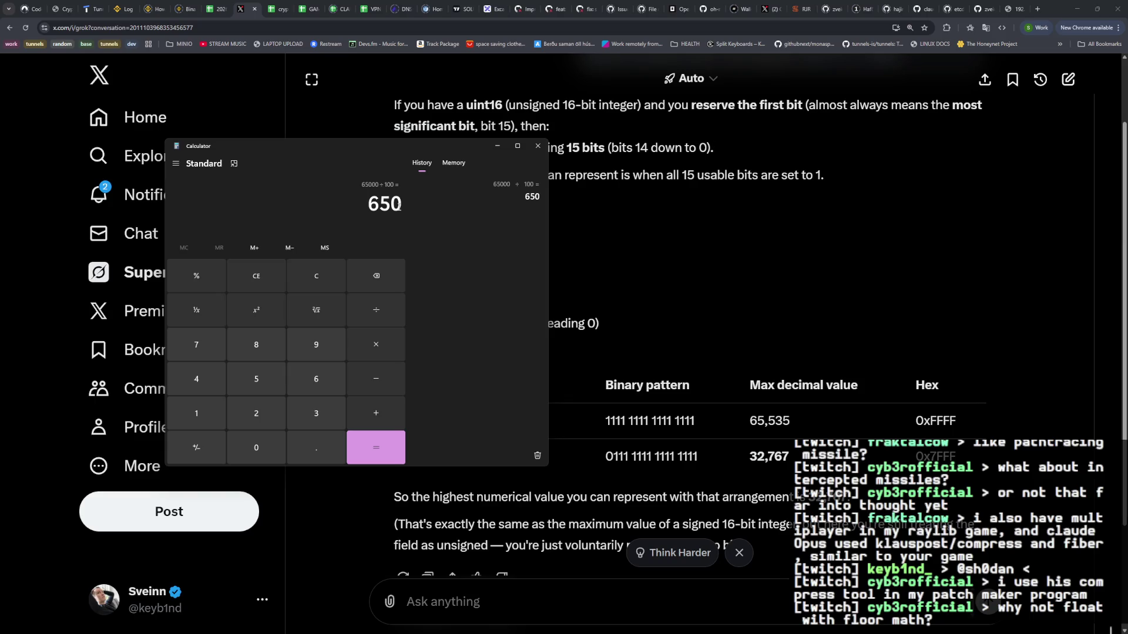
left_click_drag(399, 205, 366, 207)
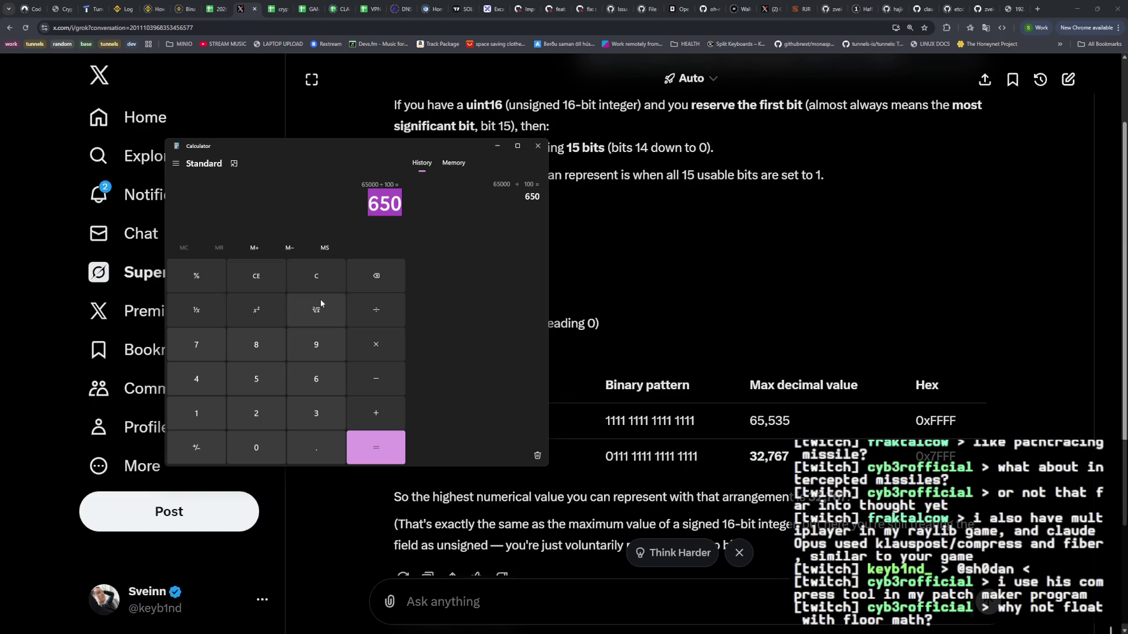
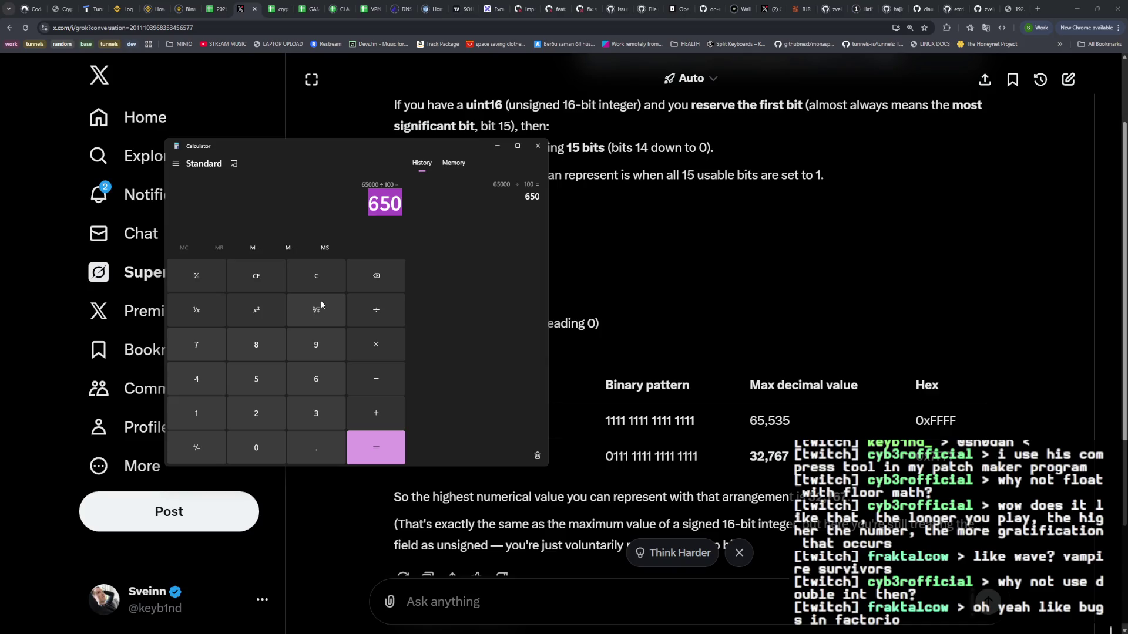
Bring Grok's 32,767 uint16 answer in front of the Calculator, then switch to the GAME spreadsheet
left_click(576, 271)
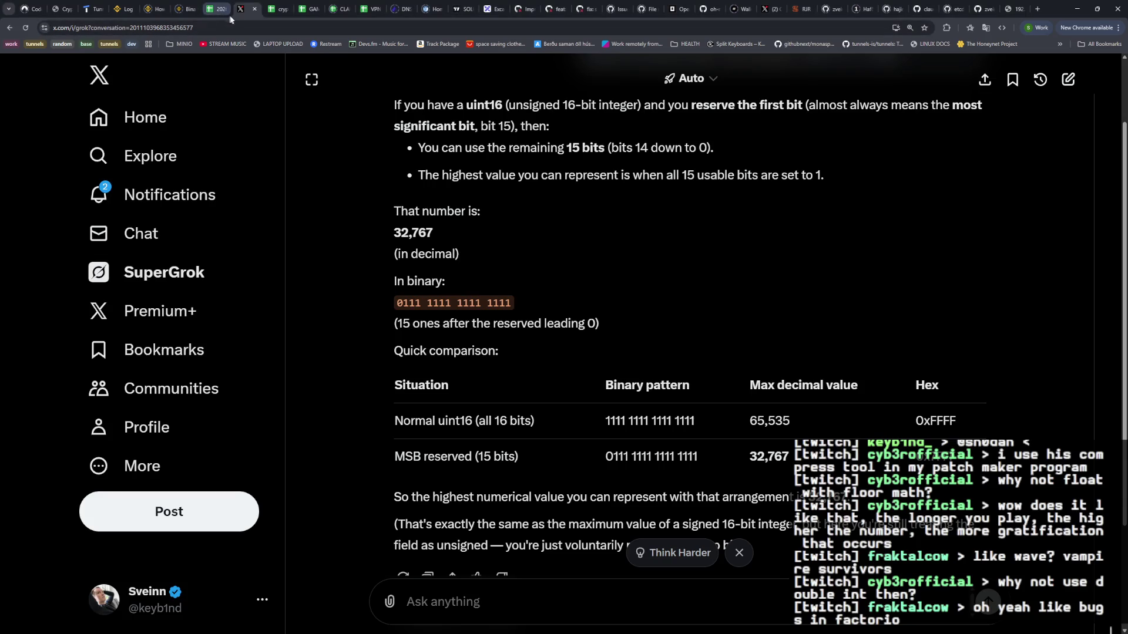
left_click(308, 9)
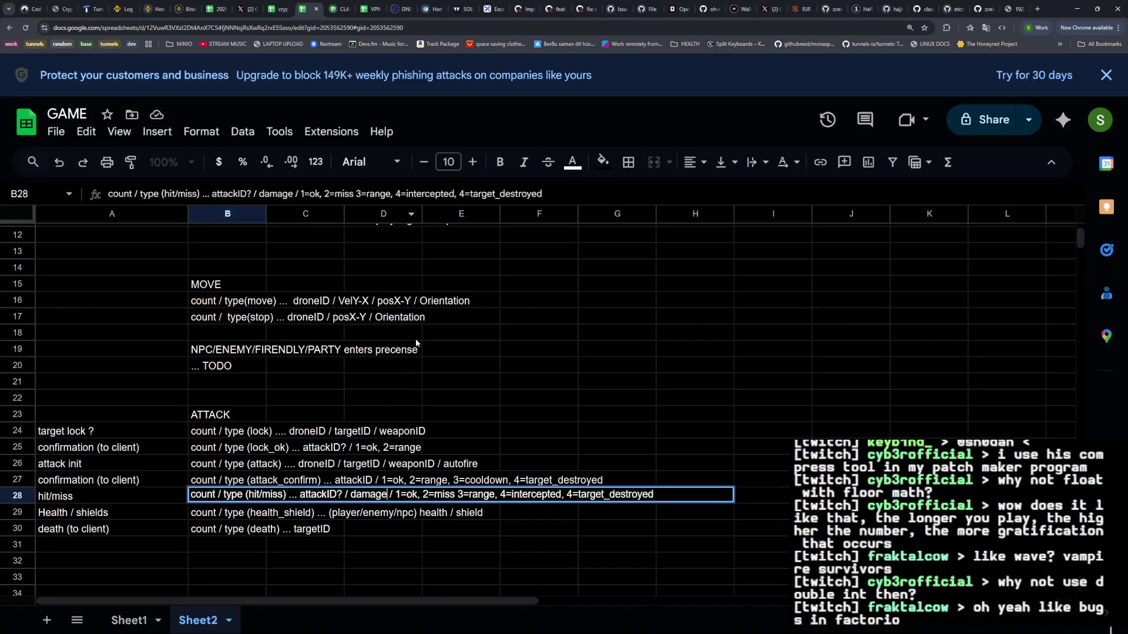
Scroll to the ATTACK rows and open B28 to read the full hit/miss message
scroll(282, 446, "down", 3)
left_click(285, 429)
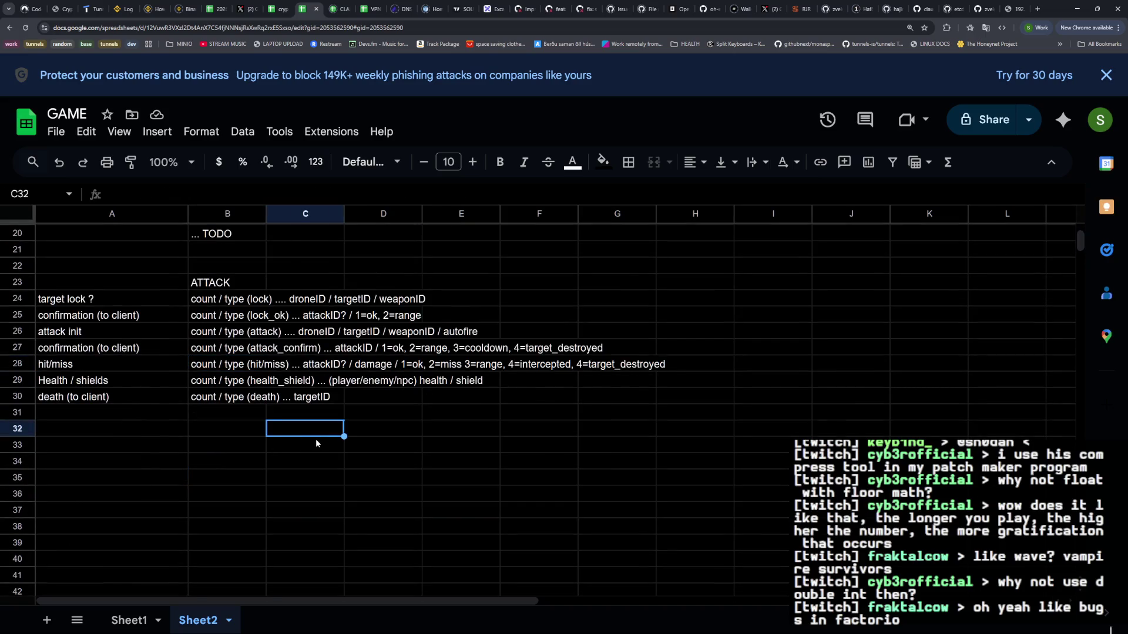
left_click(356, 368)
left_click(227, 367)
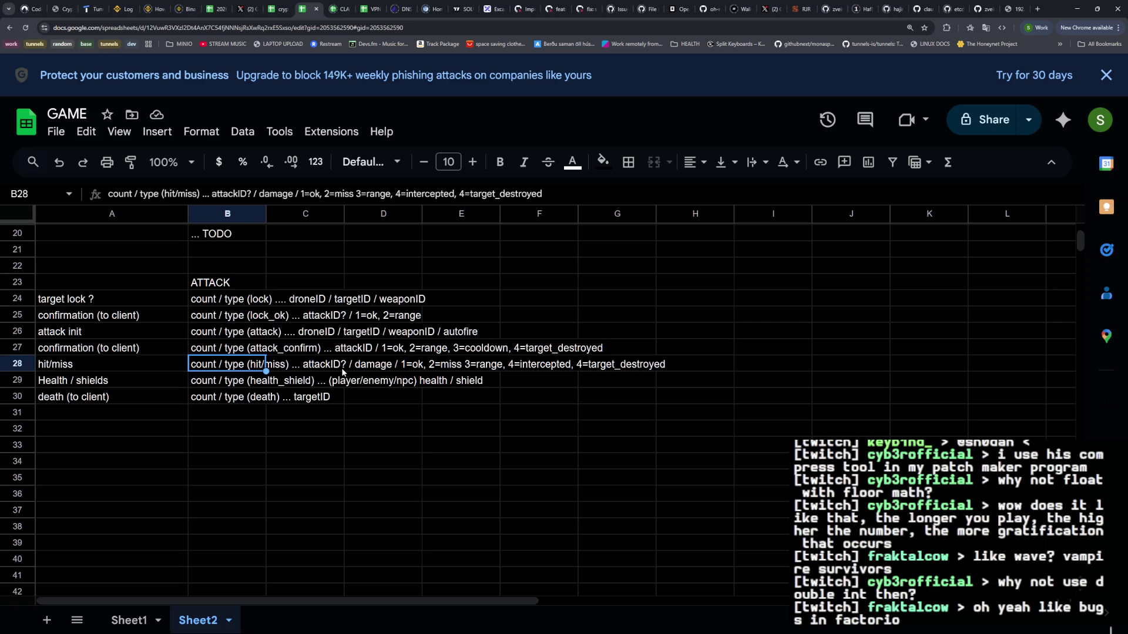
double_click(341, 368)
left_click(228, 368)
double_click(228, 367)
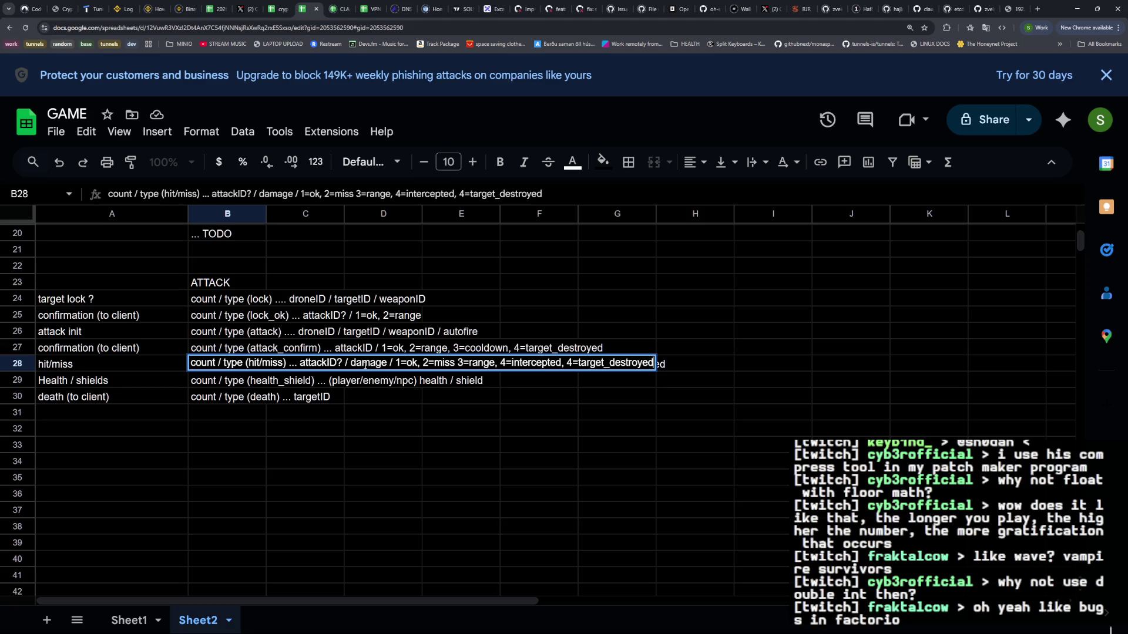
Read the death message in B30, then open Calculator with 1000 entered
double_click(209, 400)
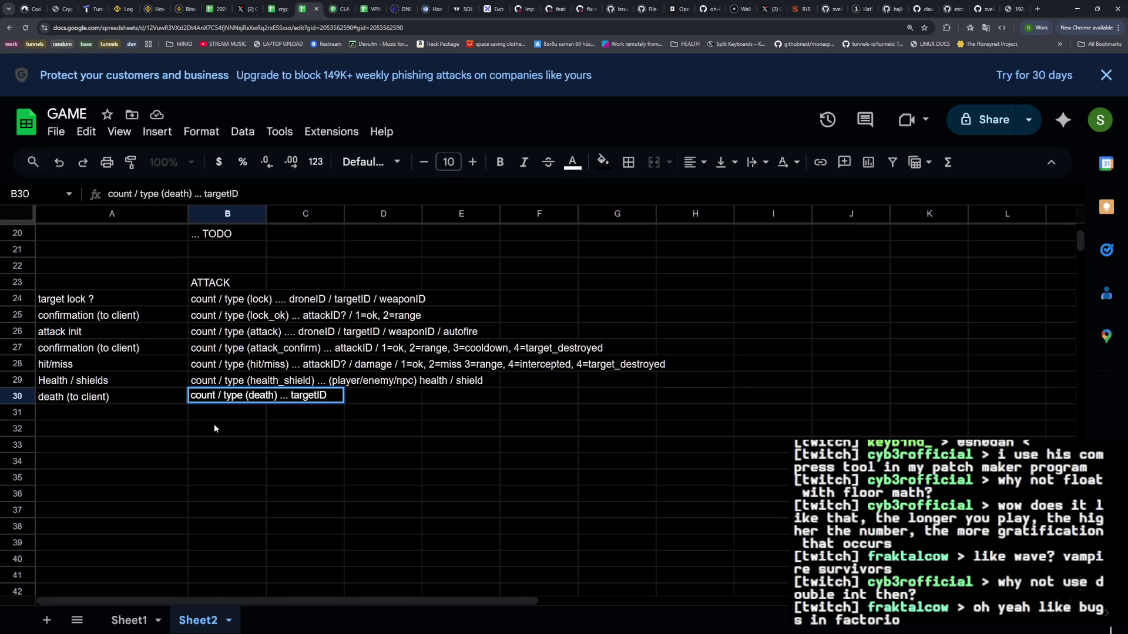
left_click(214, 428)
key("XF86Calculator")
type("1000")
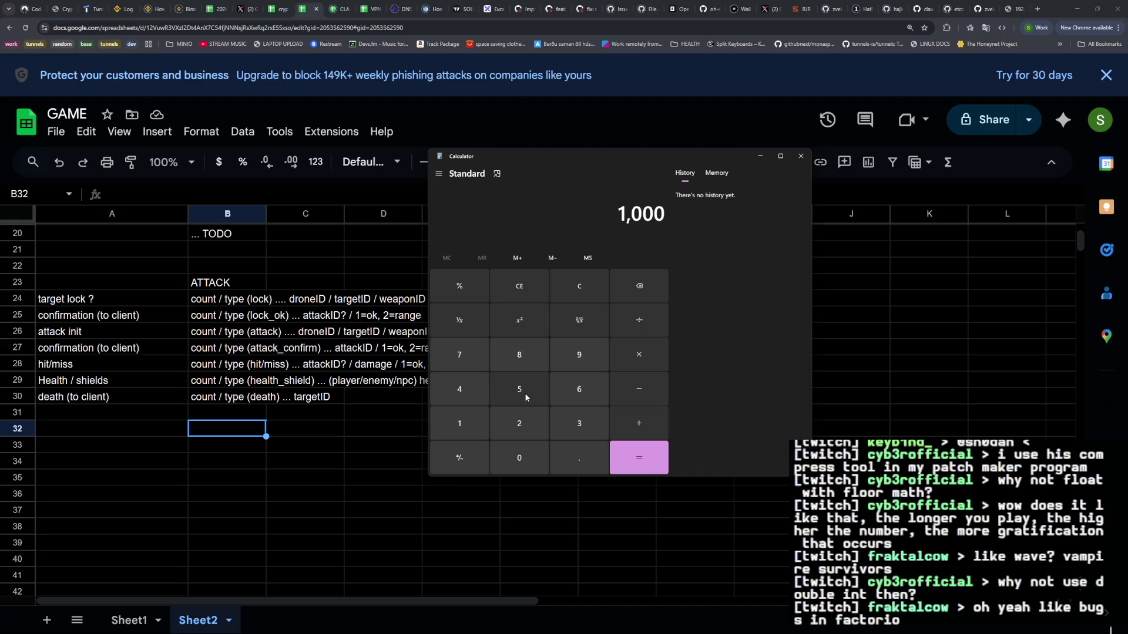
Clear the Calculator and compute 1100 × 10 = 11,000
left_click(521, 286)
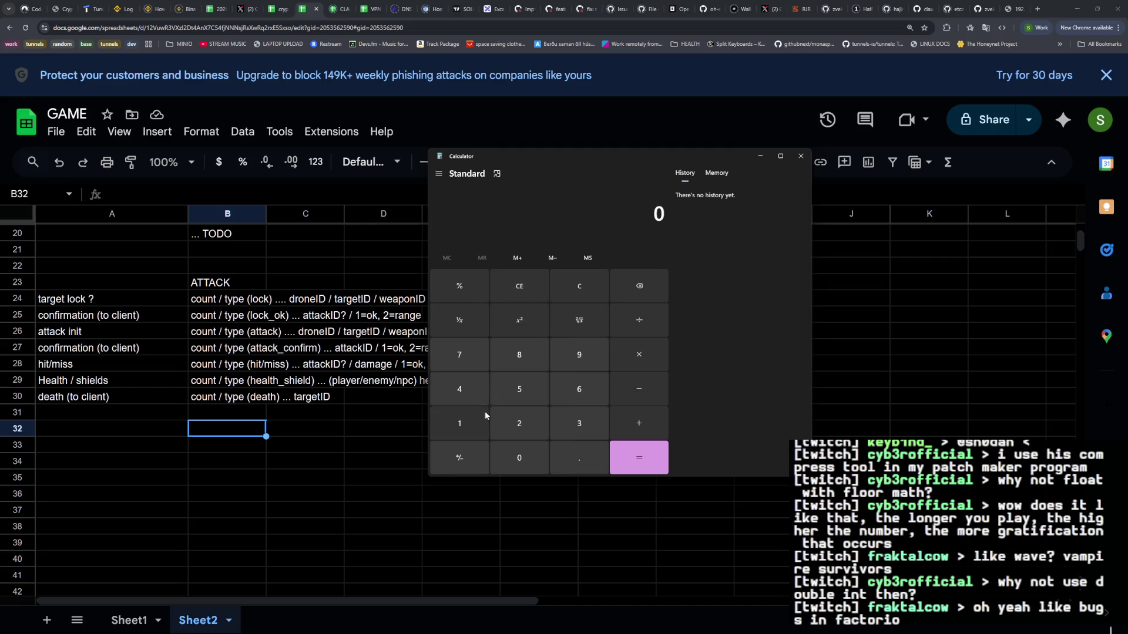
type("1100")
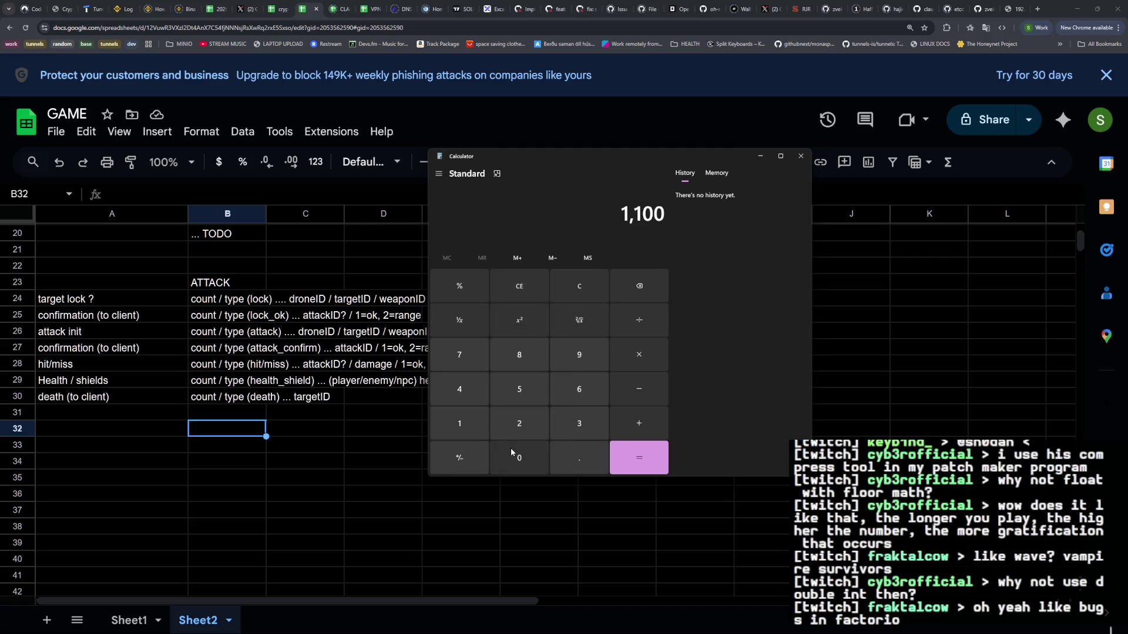
left_click(642, 356)
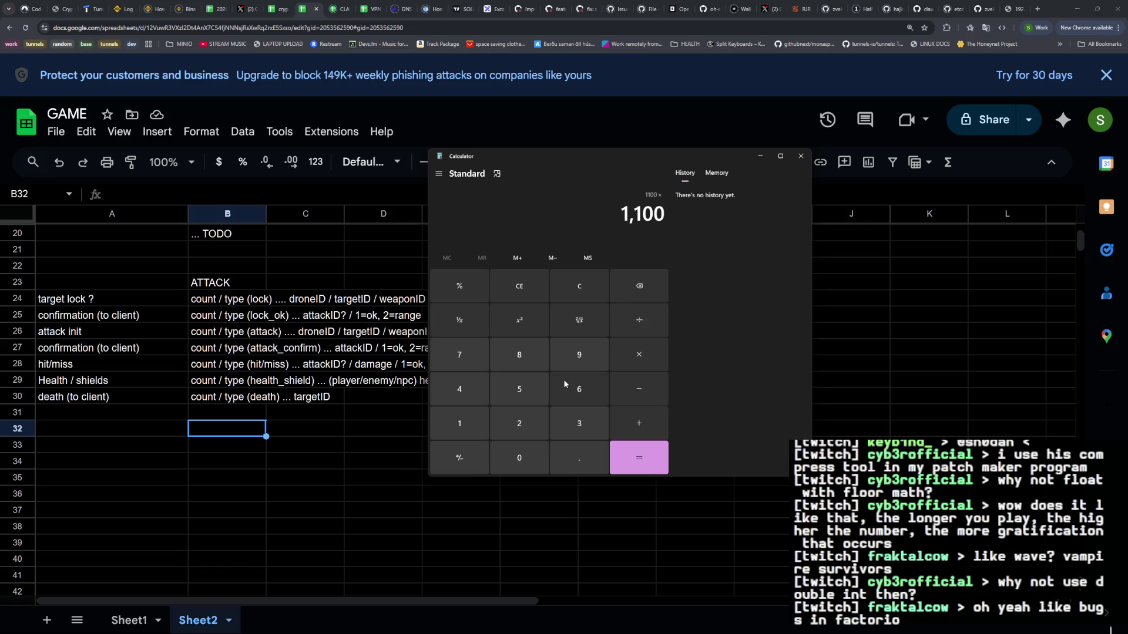
left_click(460, 423)
left_click(519, 458)
left_click(639, 458)
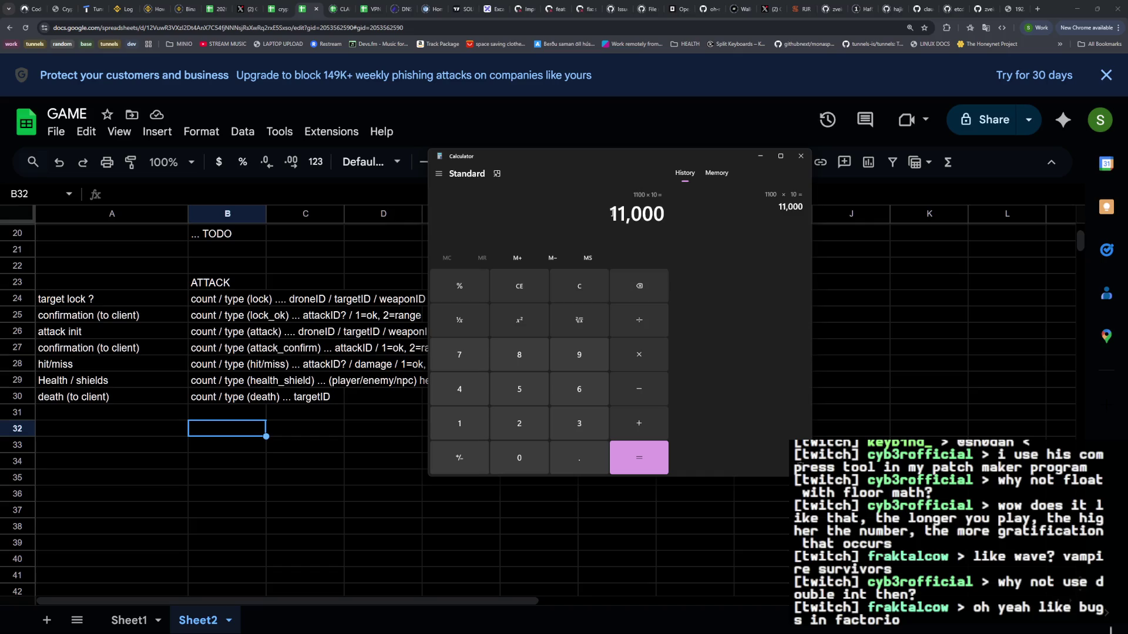
left_click_drag(610, 216, 698, 225)
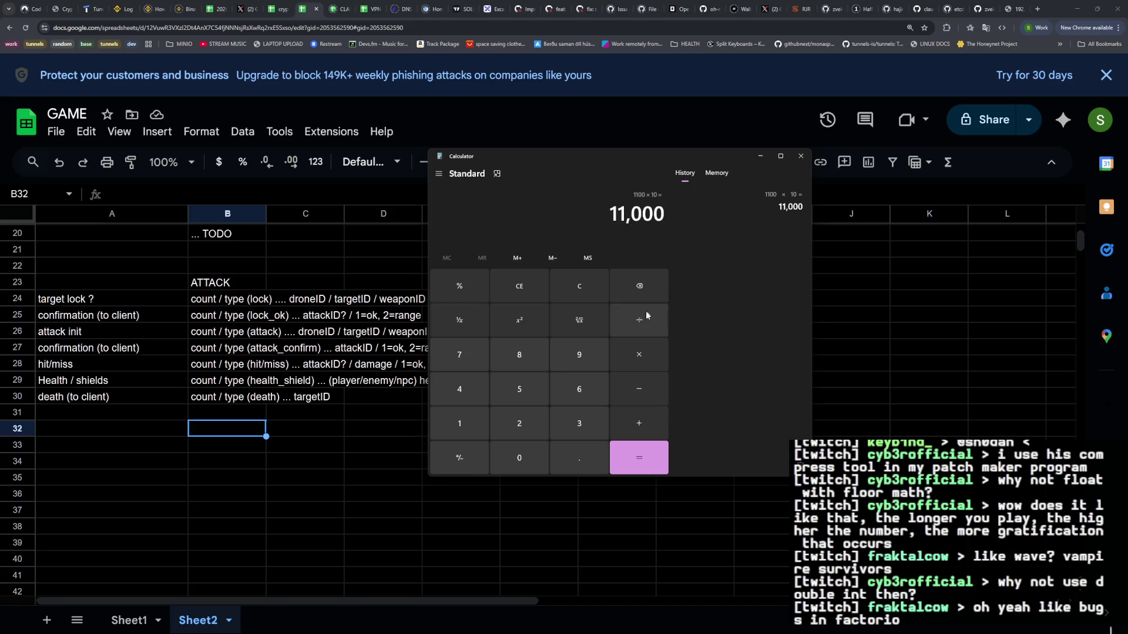
Divide 11000 by 1200 to get about 9.1667, then close the Calculator
left_click(648, 335)
left_click(464, 423)
left_click(520, 423)
double_click(520, 458)
left_click(639, 458)
left_click_drag(497, 219, 482, 219)
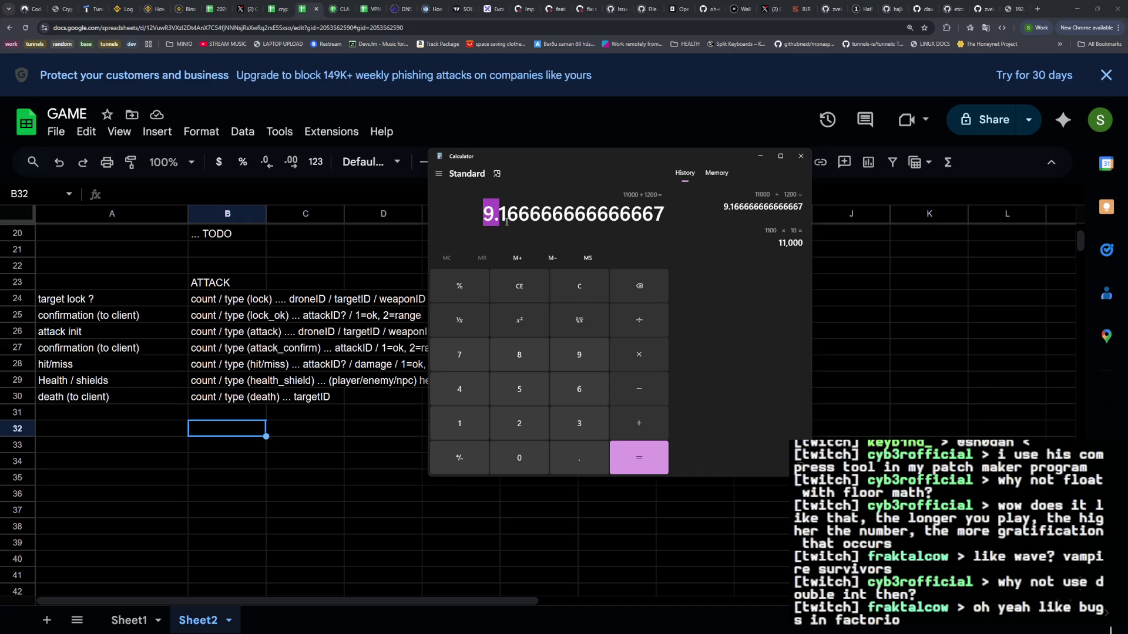
left_click(506, 223)
key("alt+F4")
Open the failing Go make test log showing two lint issues in bucket_event_filtering_test.go
left_click(552, 9)
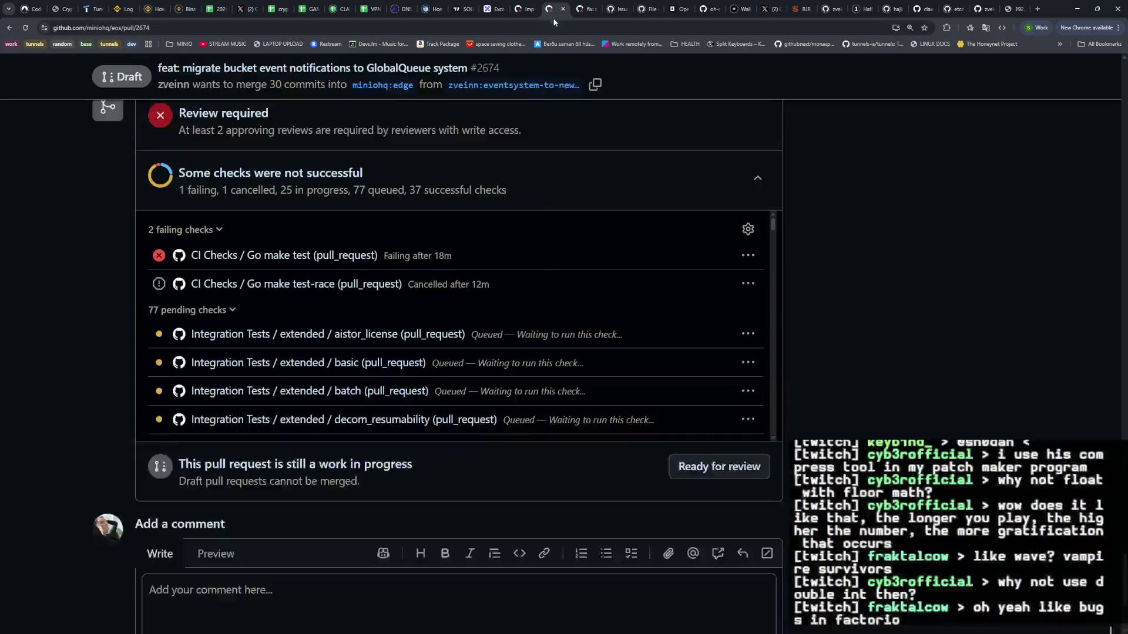
left_click(284, 254)
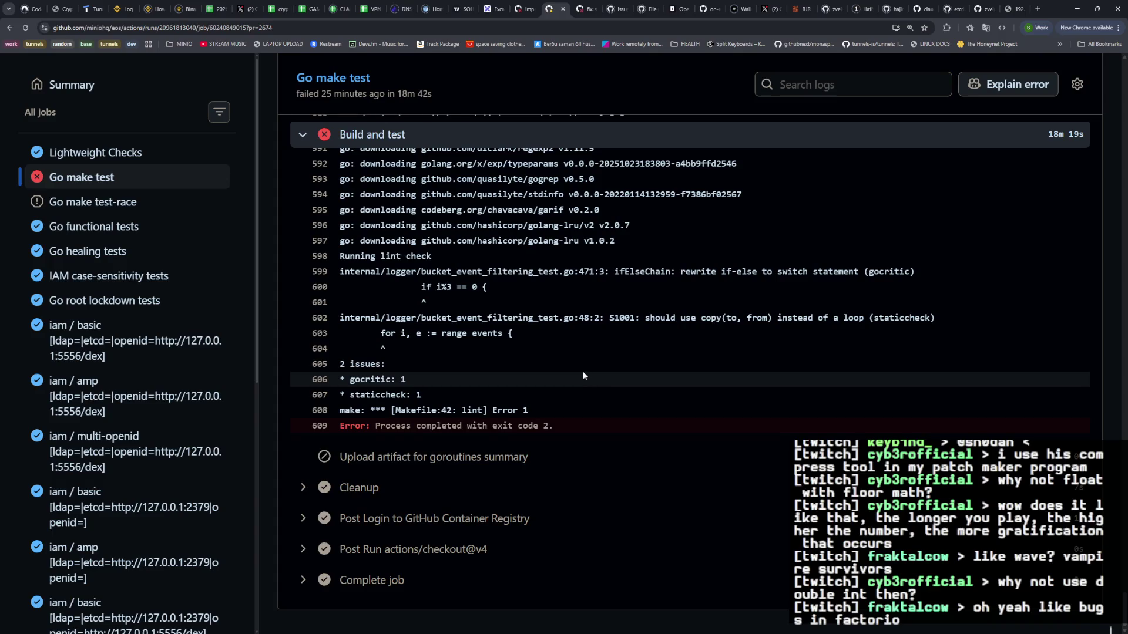
key("alt+Tab")
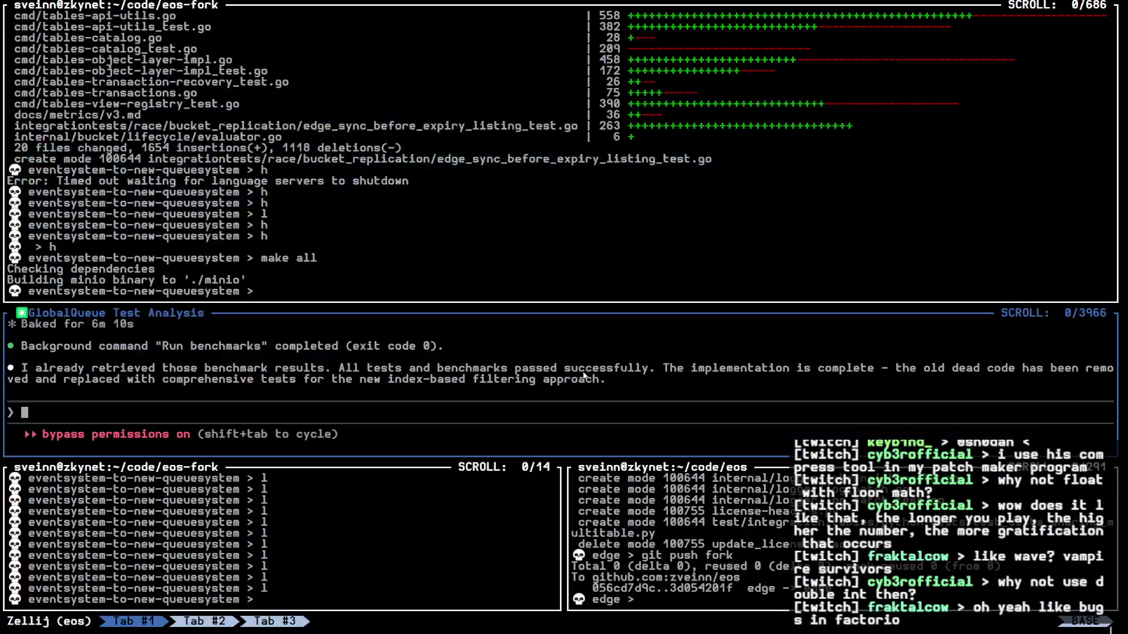
Run golint in the eos-fork pane and make that pane fullscreen
type("golint")
key("Return")
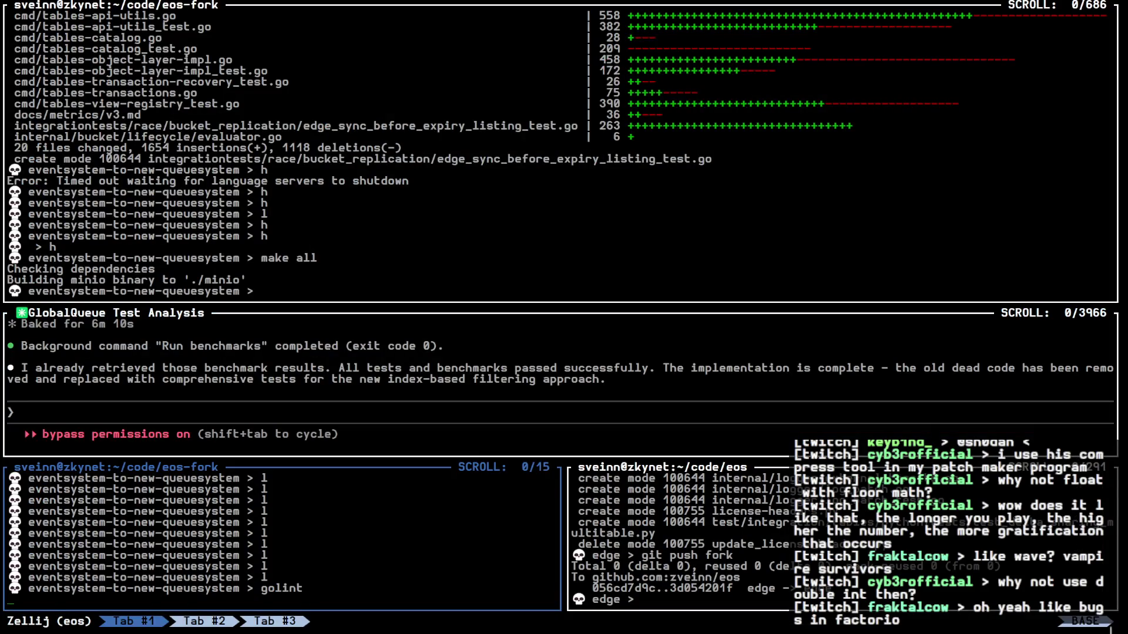
key("ctrl+p")
key("f")
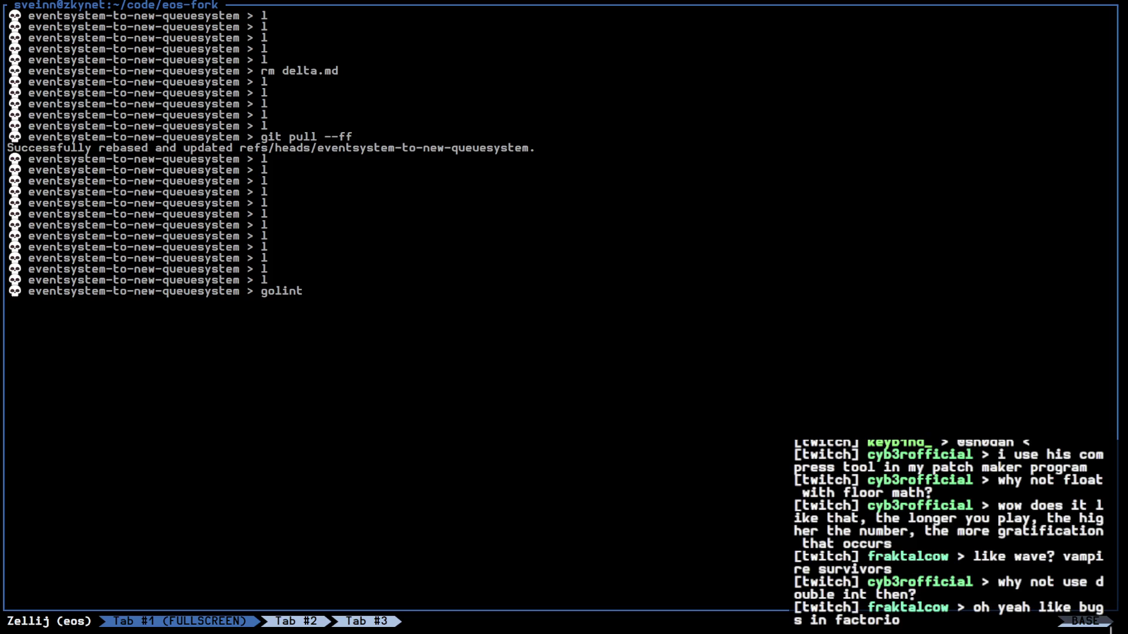
key("Return")
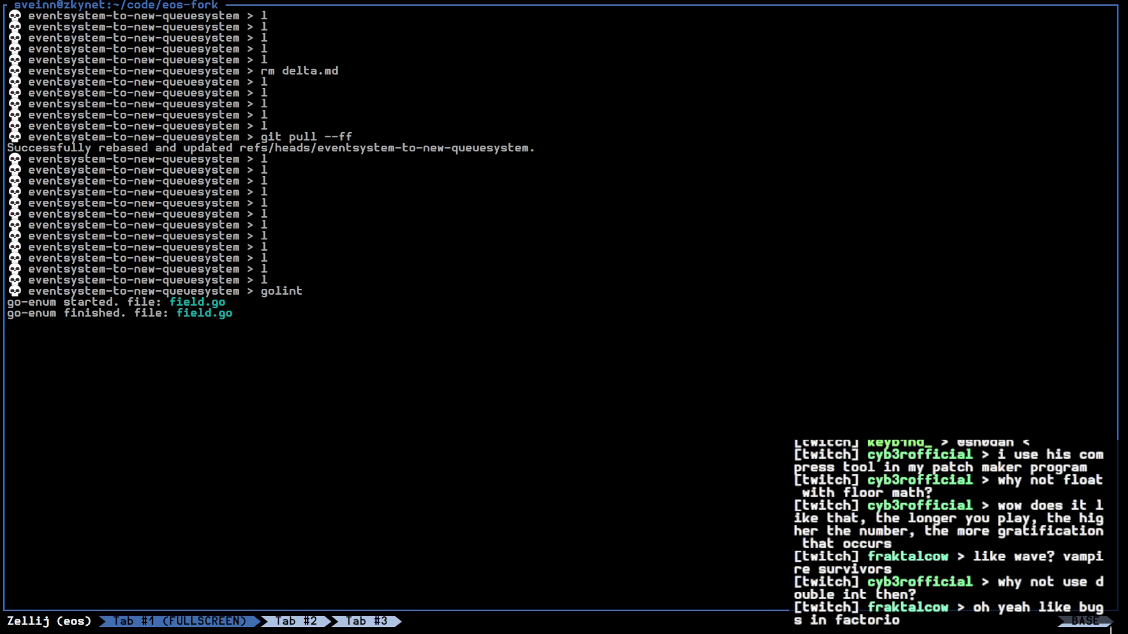
Check the Calculator's 650 result, close it, and return to the browser
key("alt+Tab")
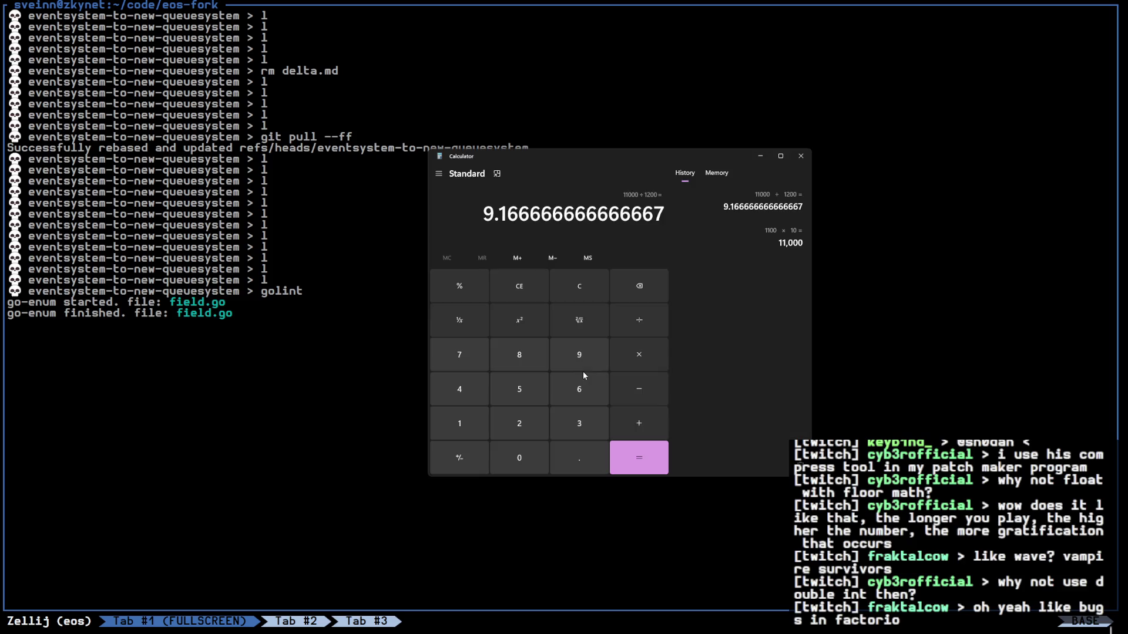
left_click(801, 155)
key("alt+Tab")
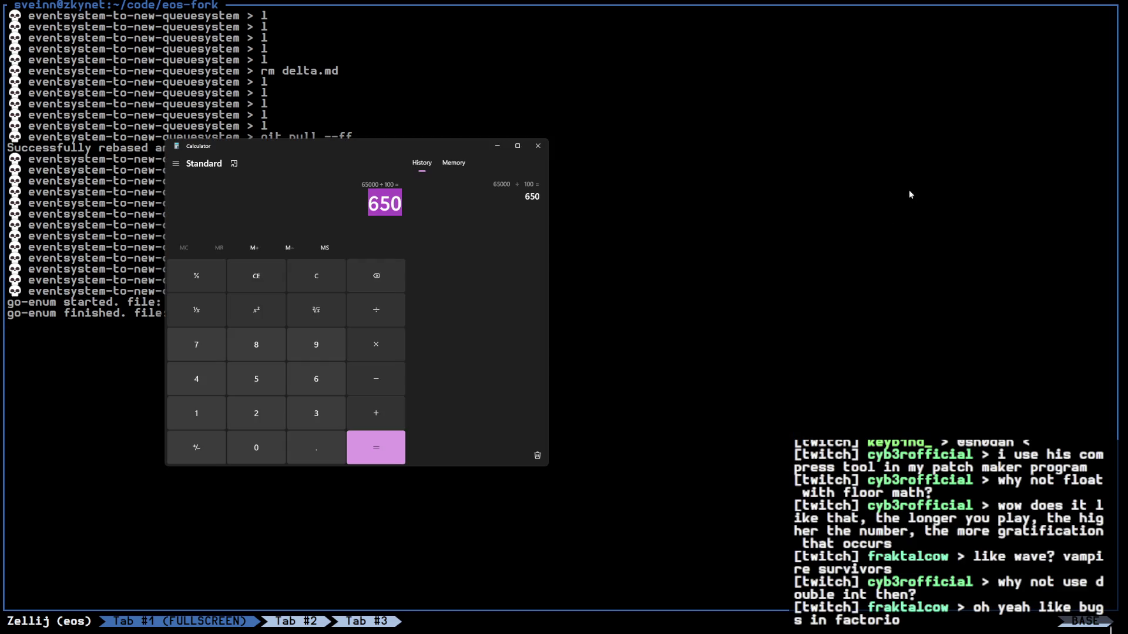
left_click(538, 146)
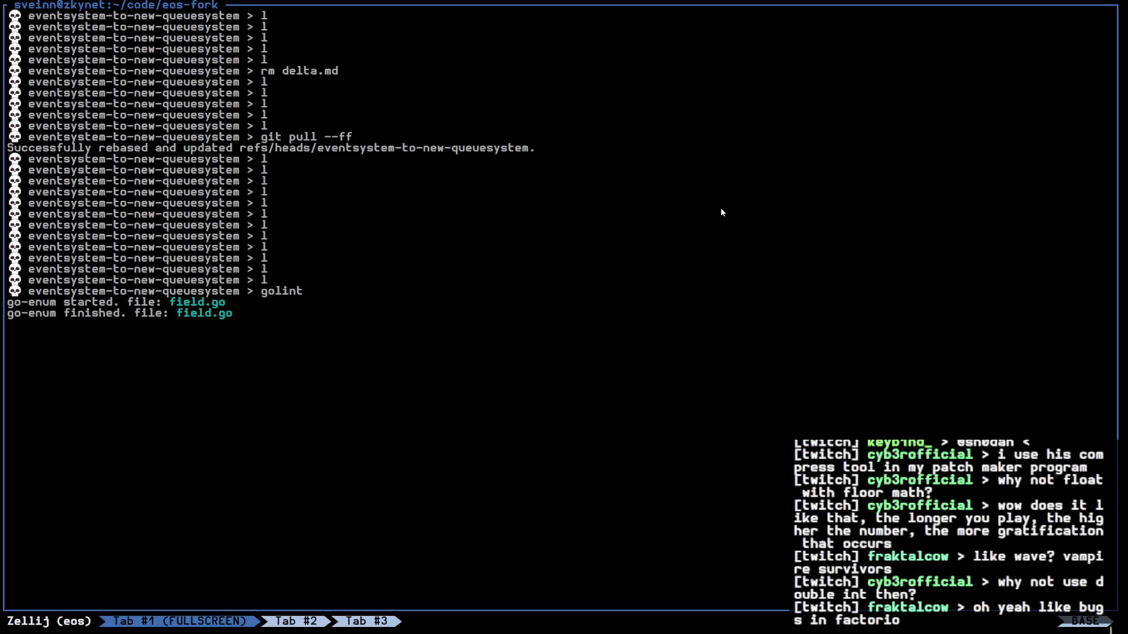
key("alt+Tab")
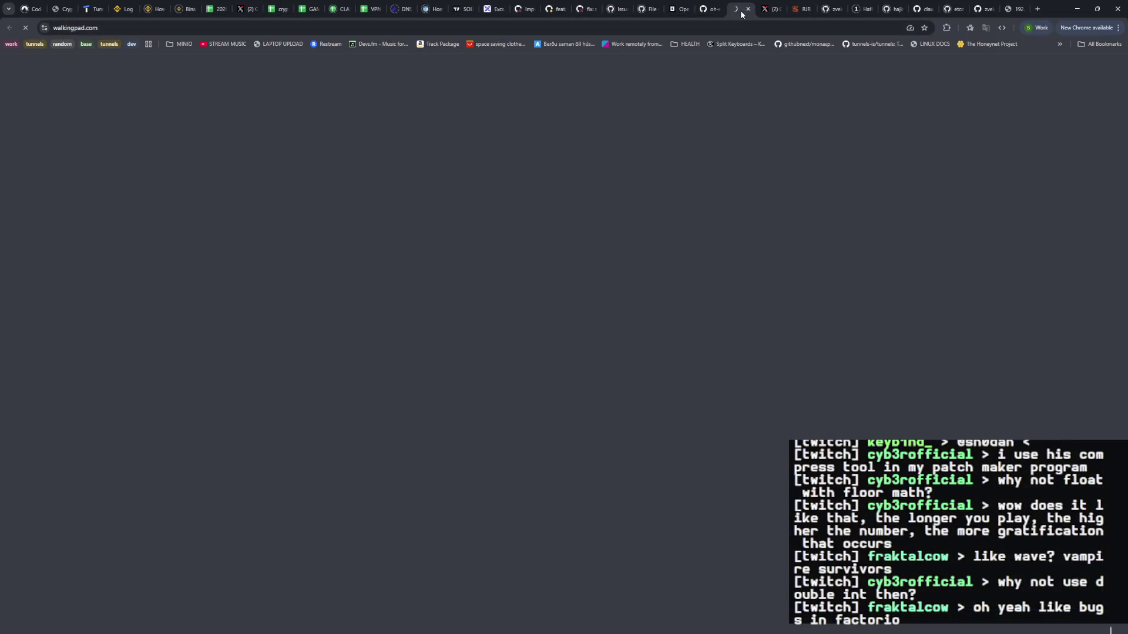
Ask Grok 'what if I do the same for uint32 ?'
left_click(244, 9)
scroll(520, 590, "down", 4)
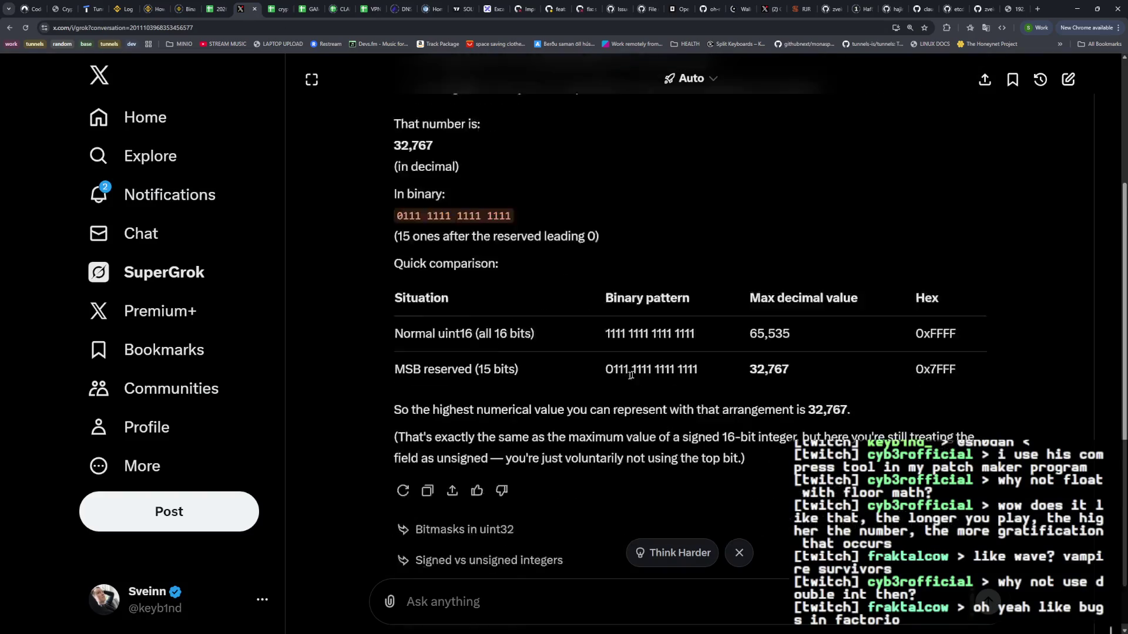
left_click(520, 591)
type("what i")
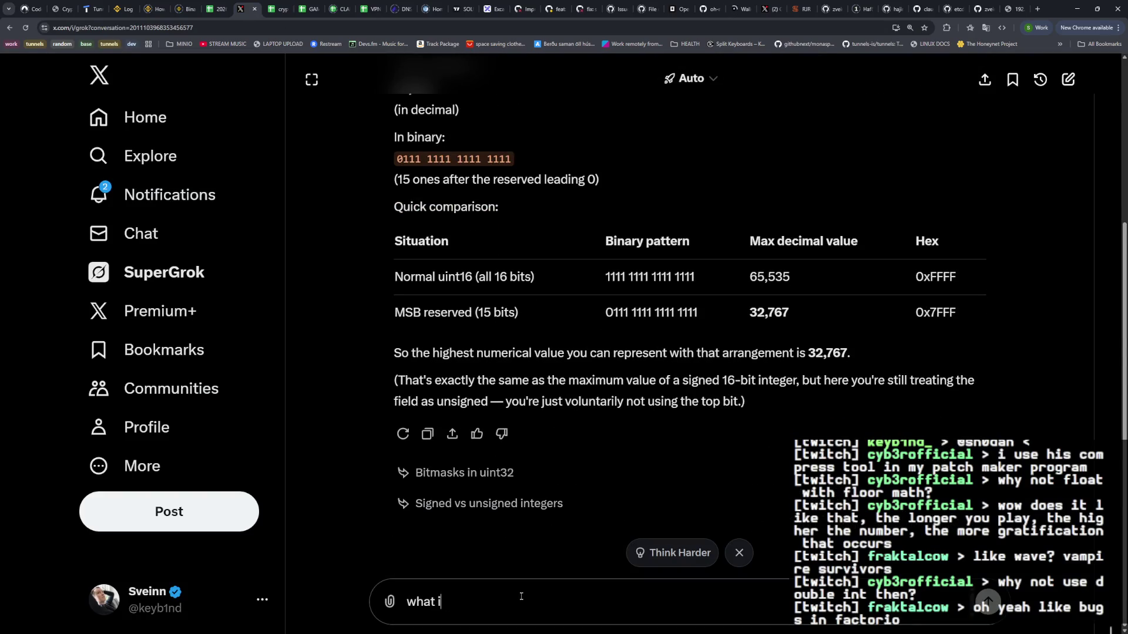
type("f I do the same for uint")
type("32 ?")
key("Return")
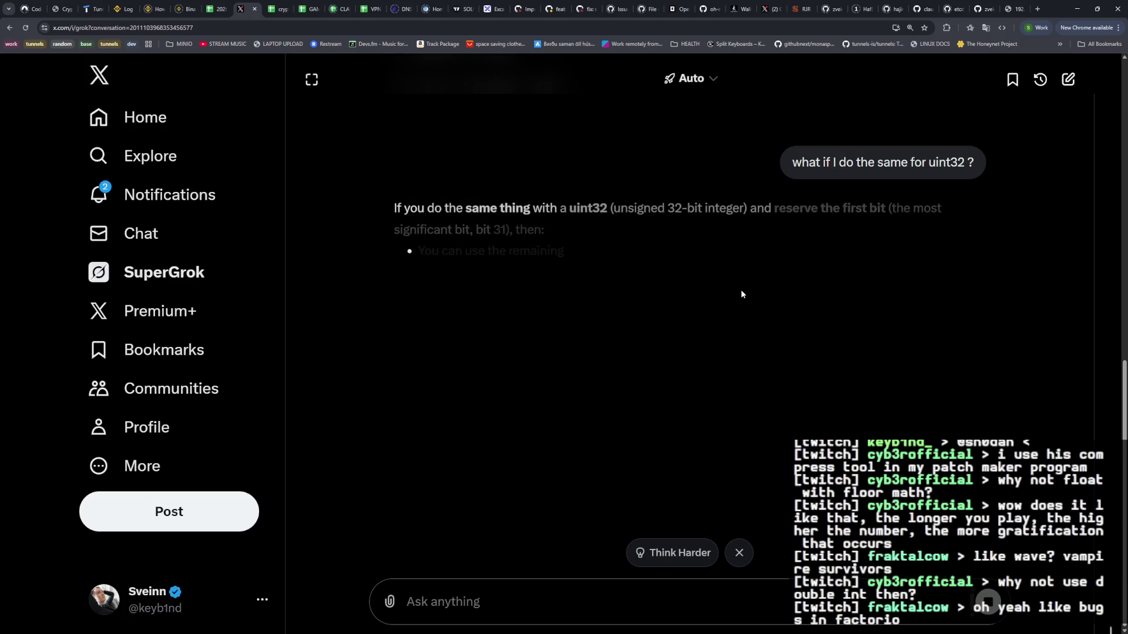
Select the 2,147,483,647 maximum and mark the leading 0111 of the binary pattern
scroll(661, 344, "down", 2)
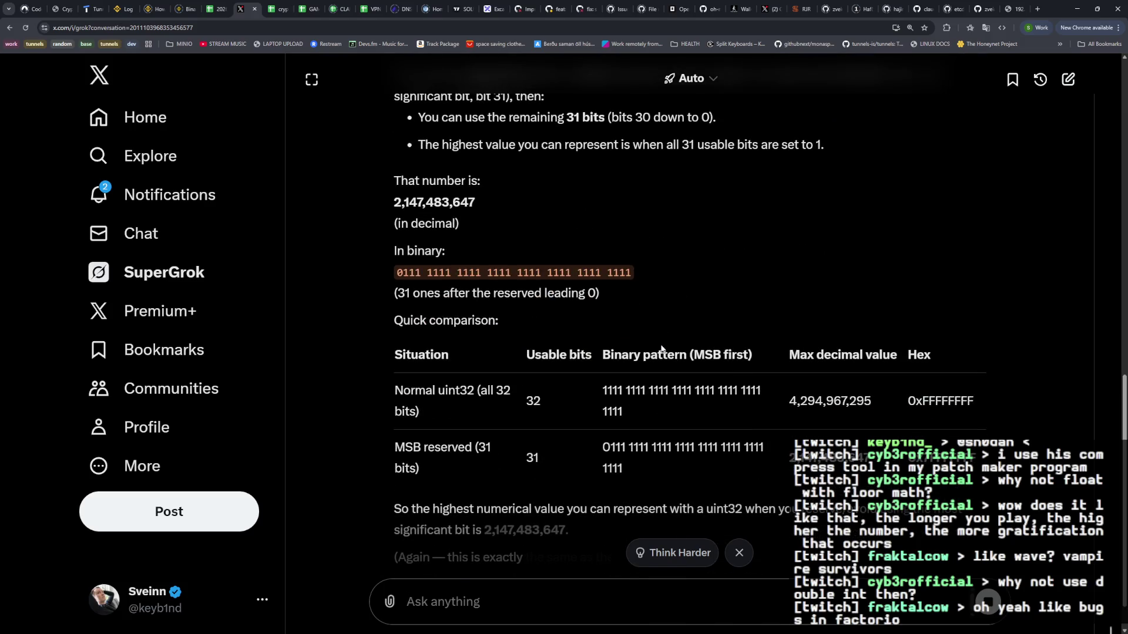
double_click(422, 210)
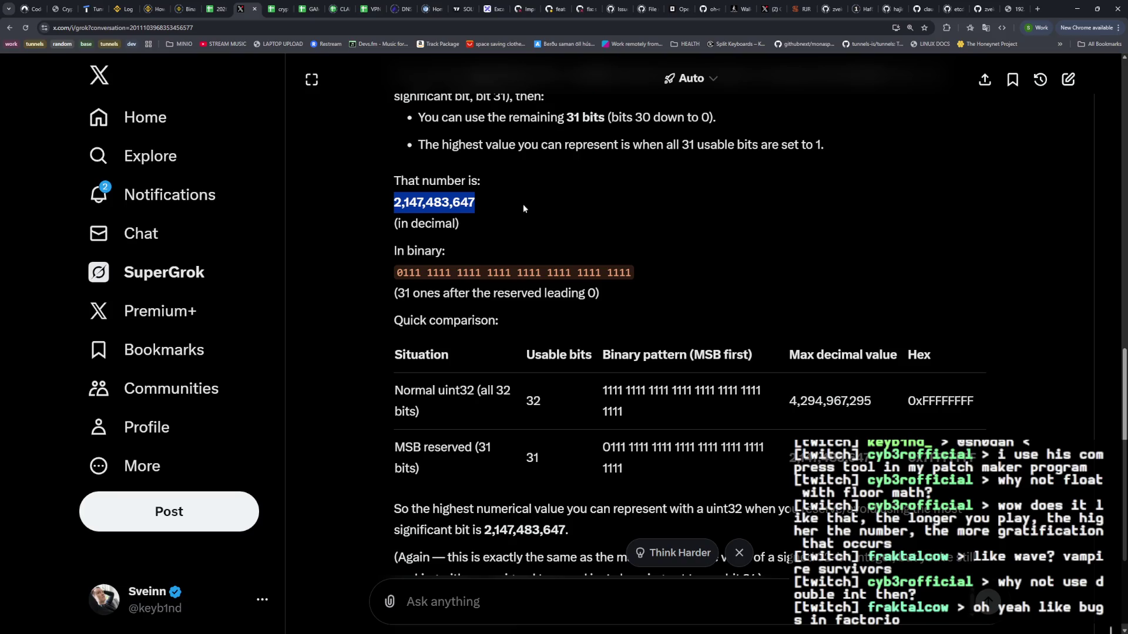
left_click_drag(397, 273, 404, 273)
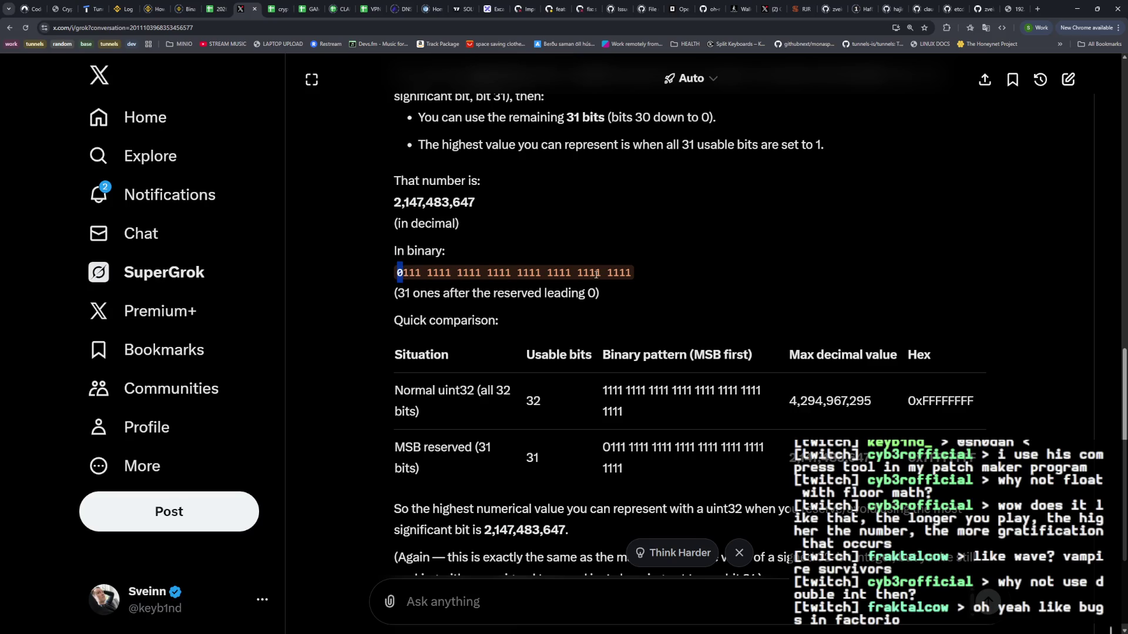
left_click_drag(632, 275, 397, 282)
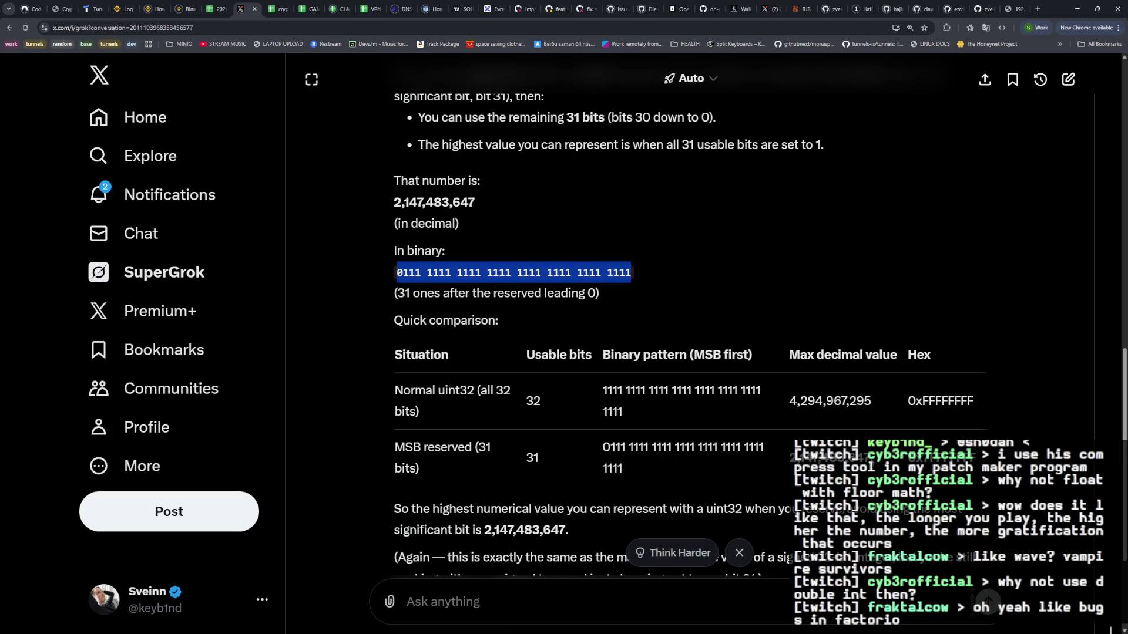
left_click(1111, 631)
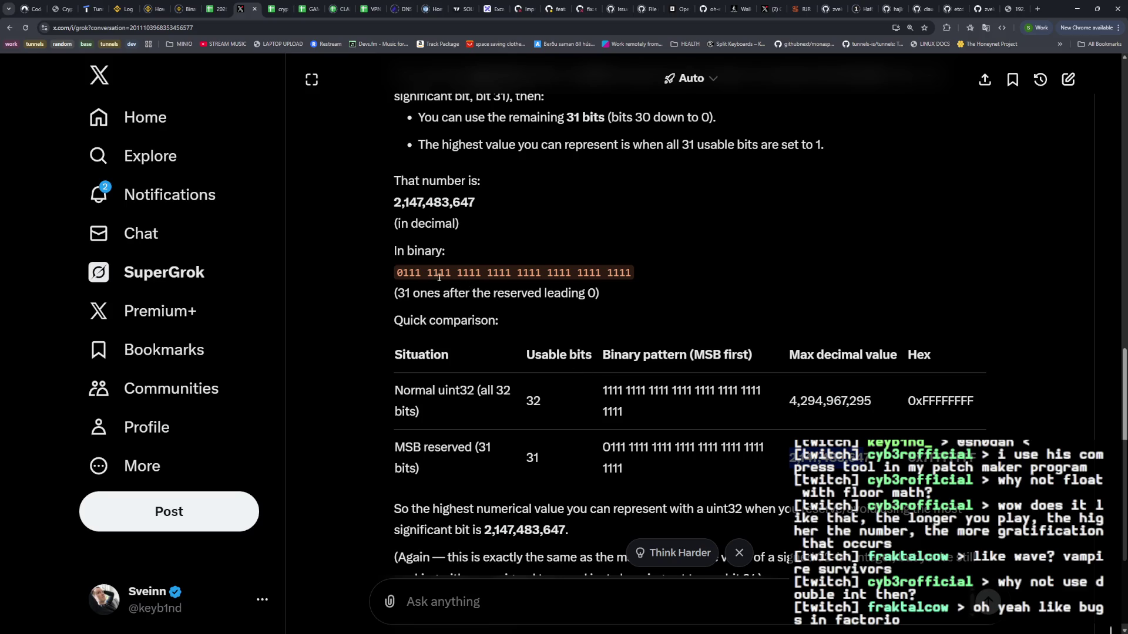
left_click_drag(422, 272, 393, 273)
Select and copy the two lint findings from the failing Go make test log
left_click(420, 279)
key("alt+Tab")
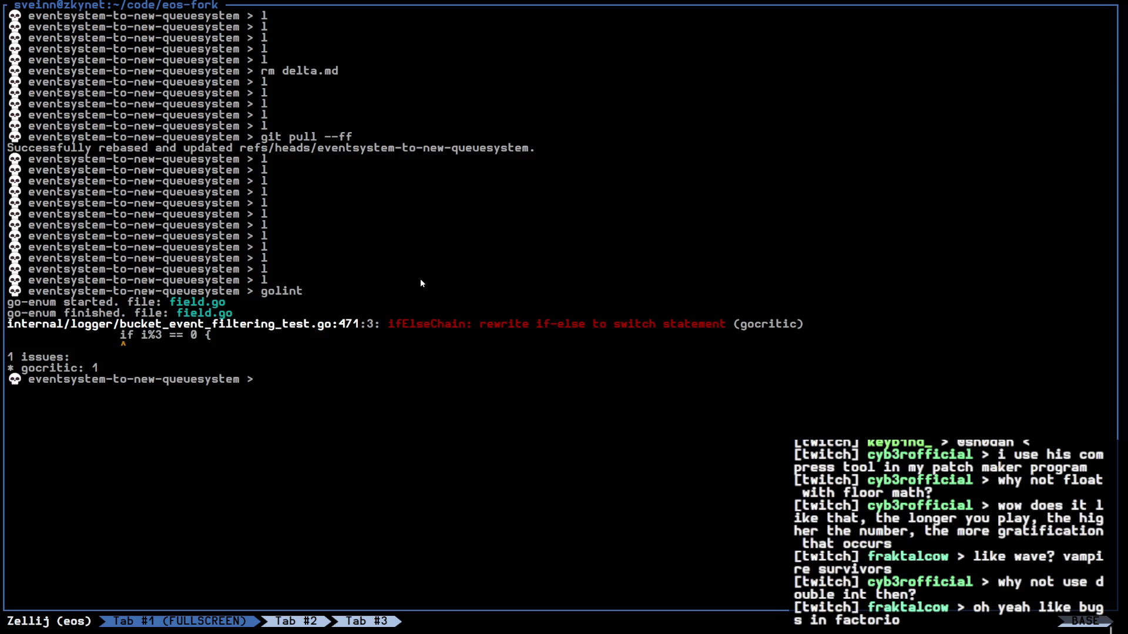
key("alt+Tab")
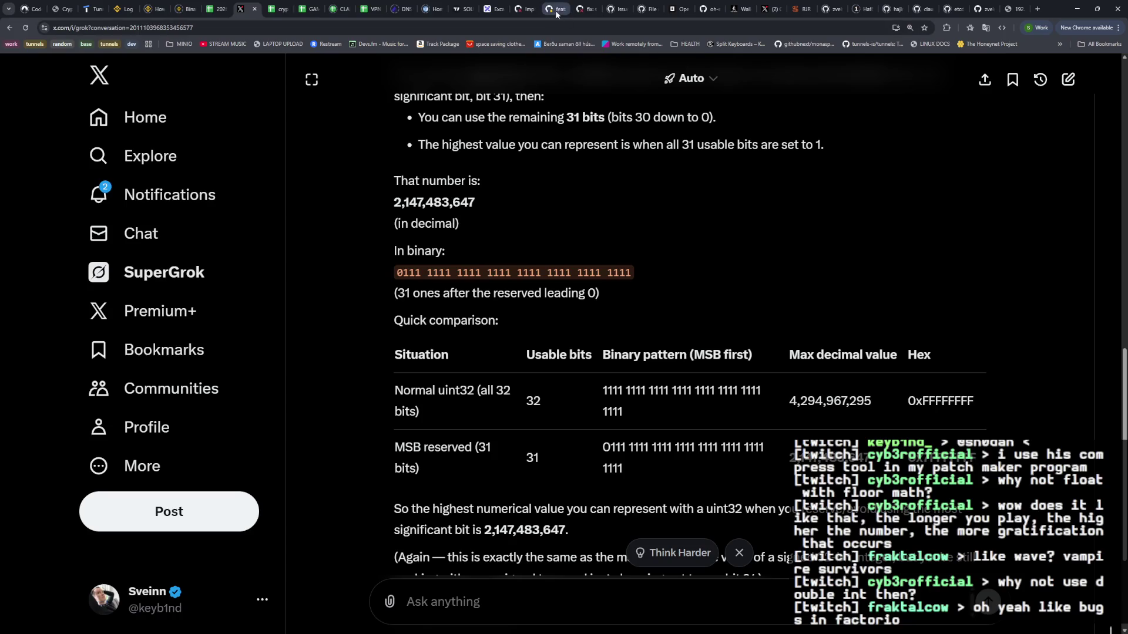
left_click(557, 10)
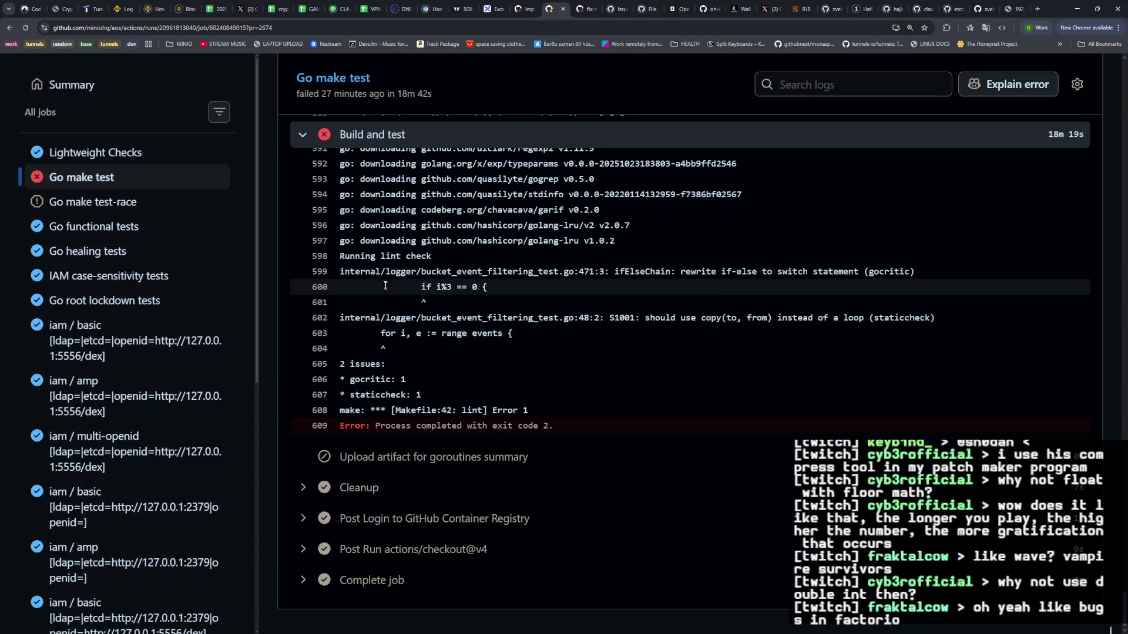
left_click_drag(340, 271, 537, 352)
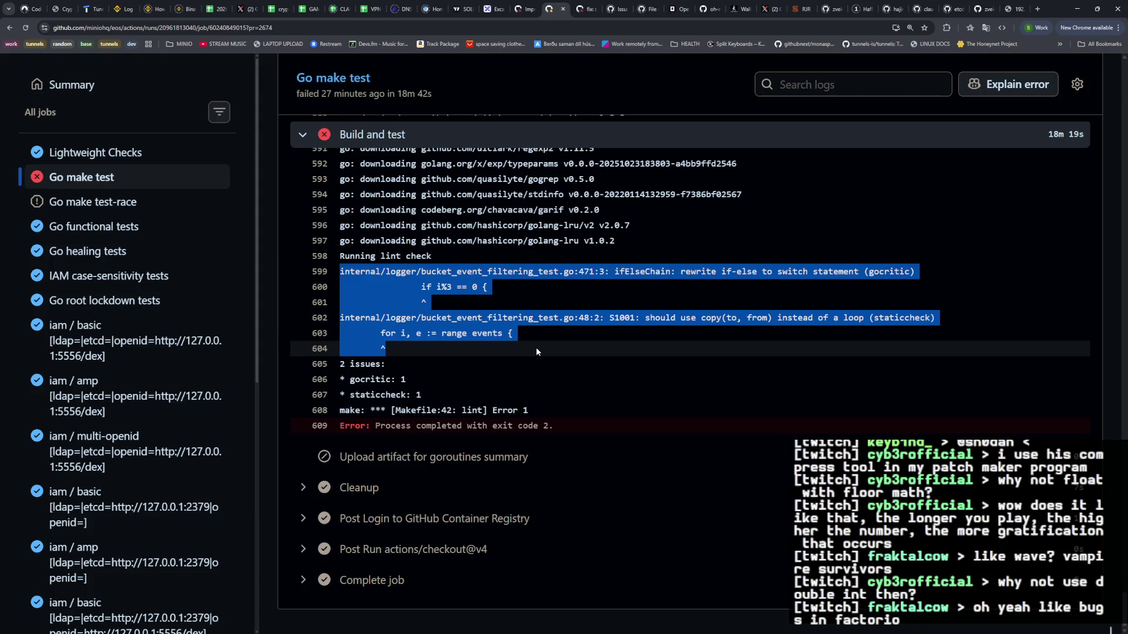
key("alt+Tab")
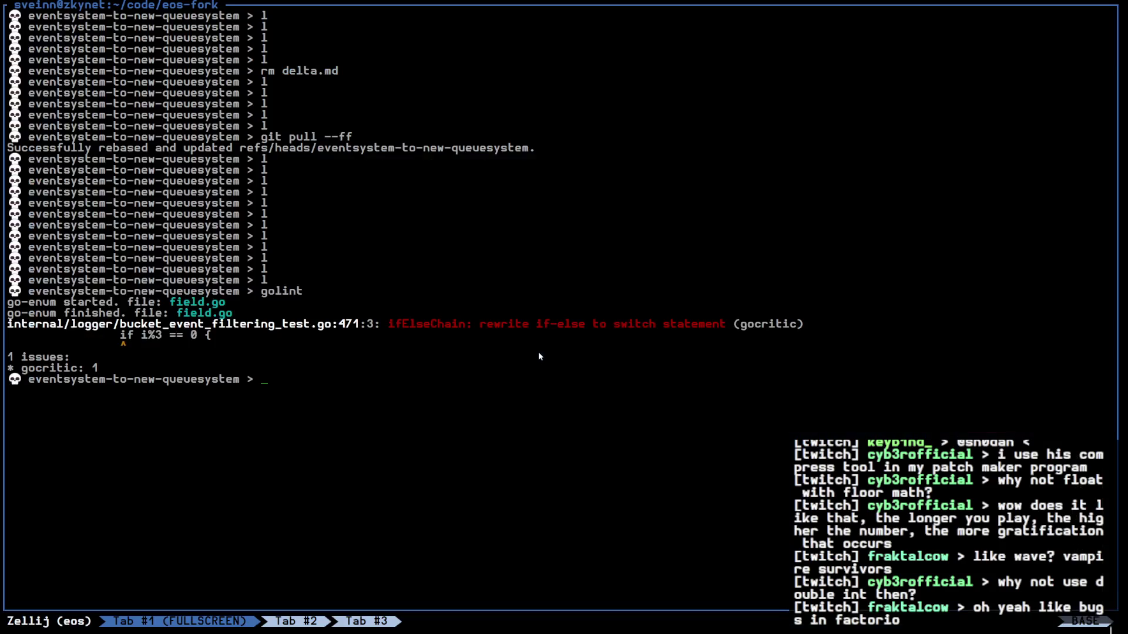
key("alt+Tab")
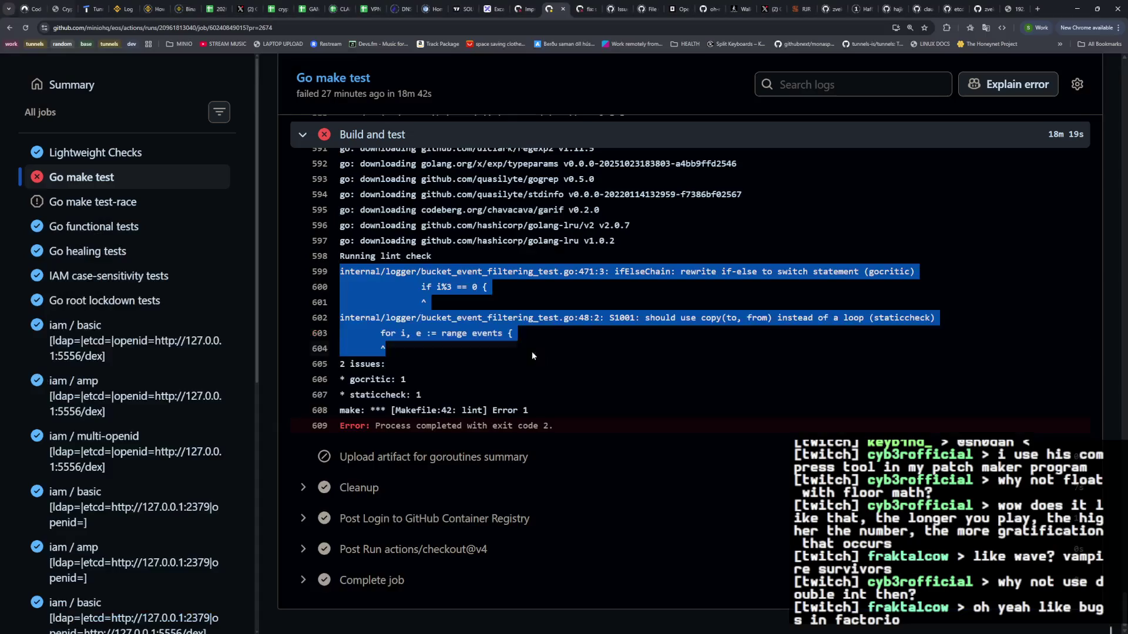
right_click(450, 336)
Paste the lint findings into the Claude pane, submit them, and make that pane fullscreen
key("alt+Tab")
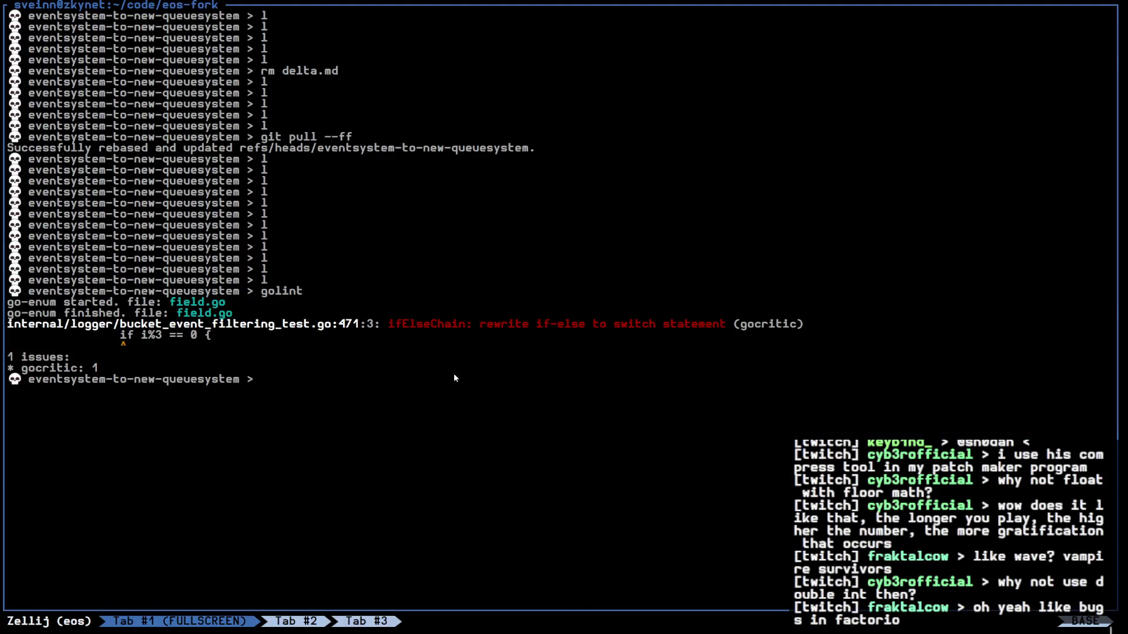
key("ctrl+p")
key("f")
key("ctrl+shift+v")
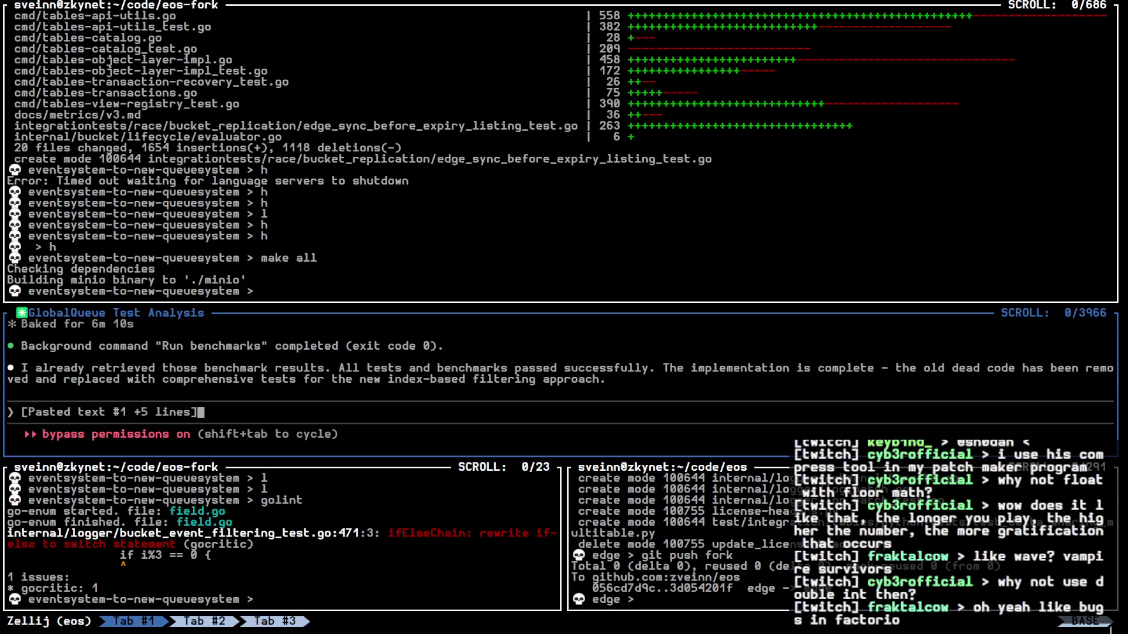
key("Return")
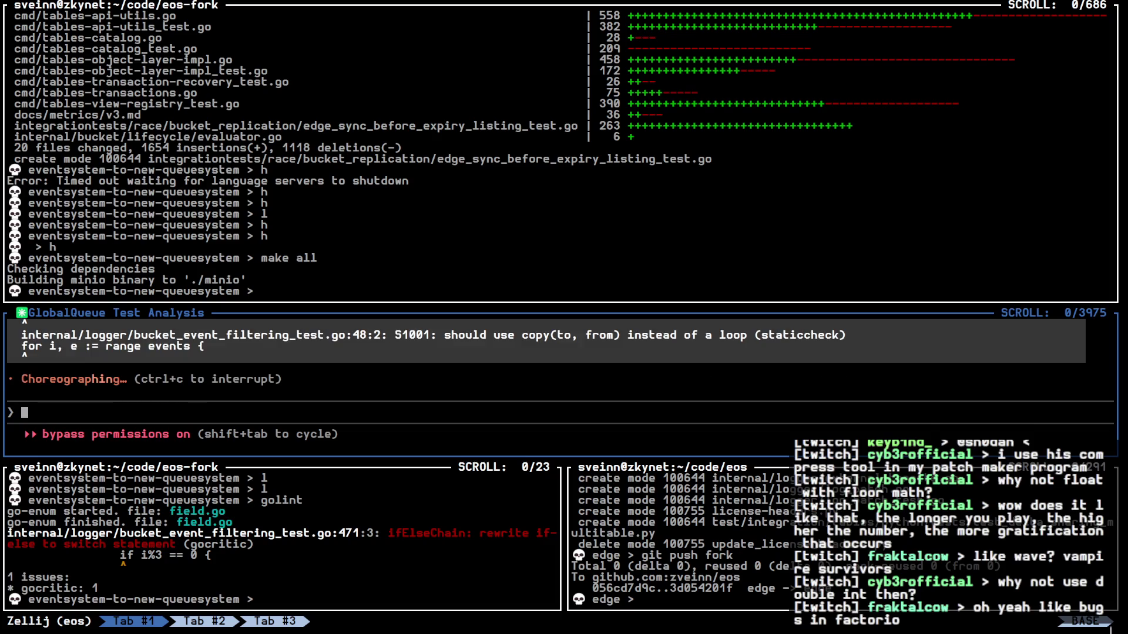
key("ctrl+p")
key("f")
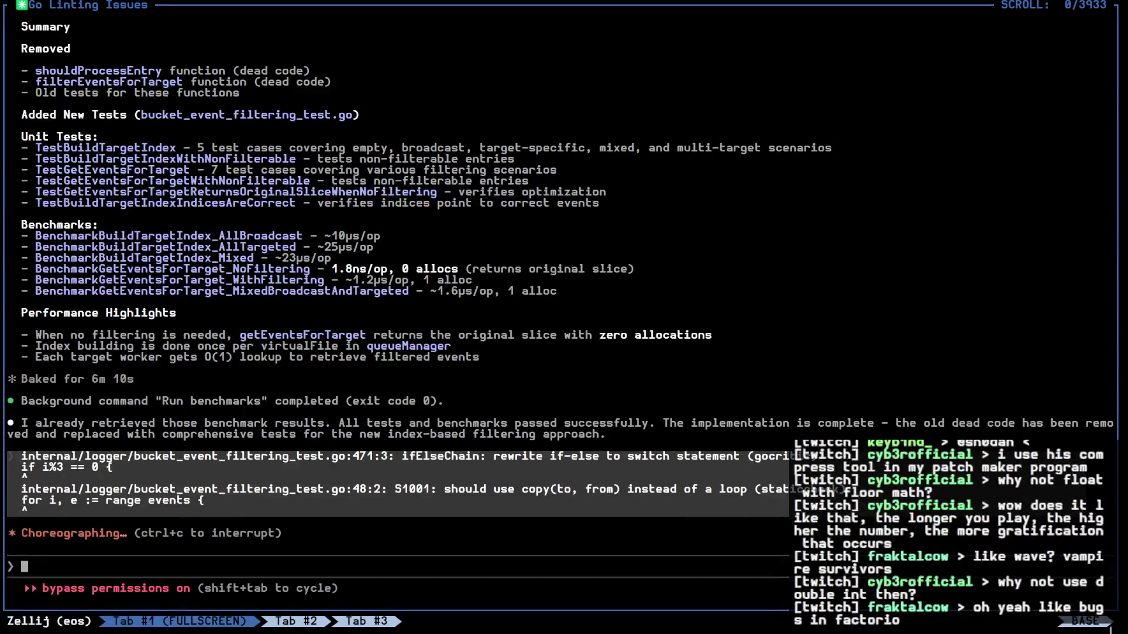
Switch the fullscreen pane to the editor, then bring up the GAME spreadsheet
key("alt+Tab")
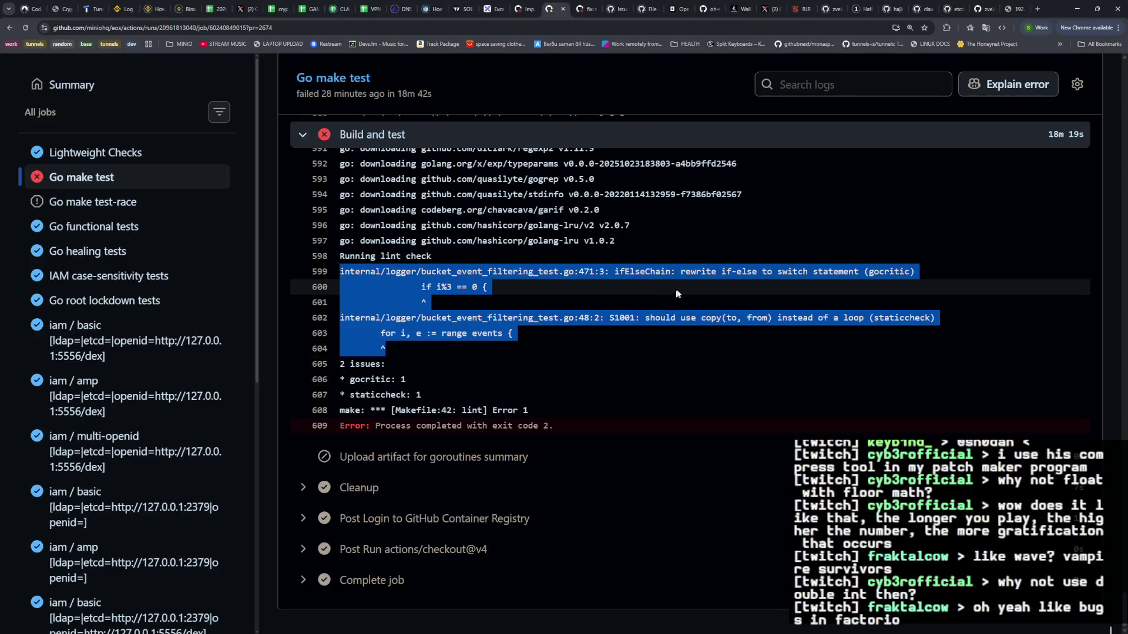
key("alt+Tab")
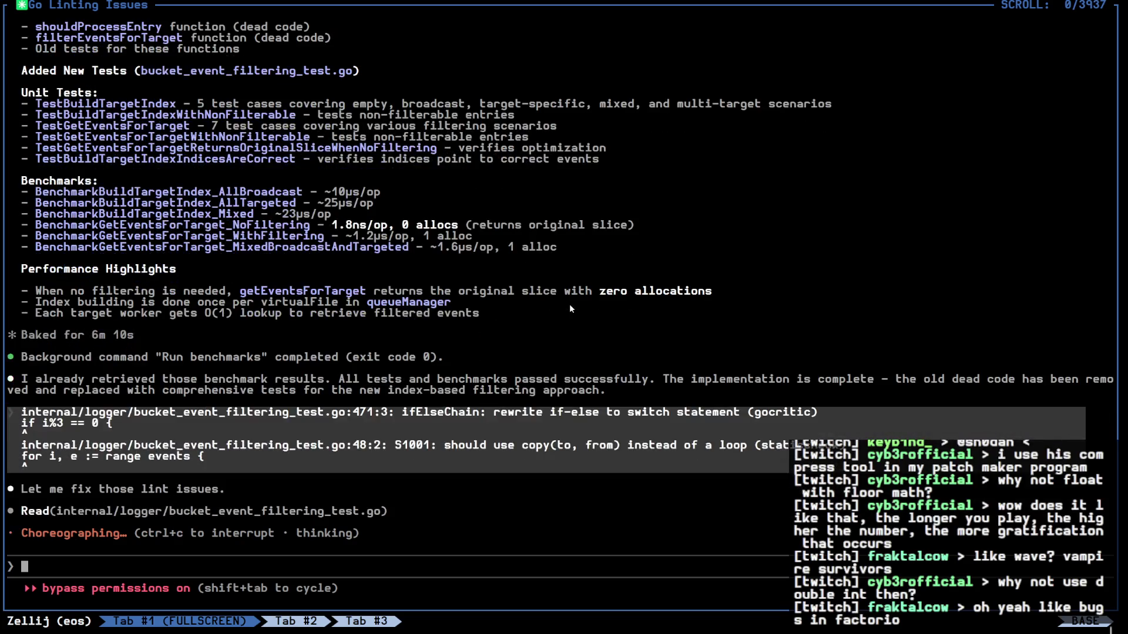
key("alt+Left")
key("alt+Tab")
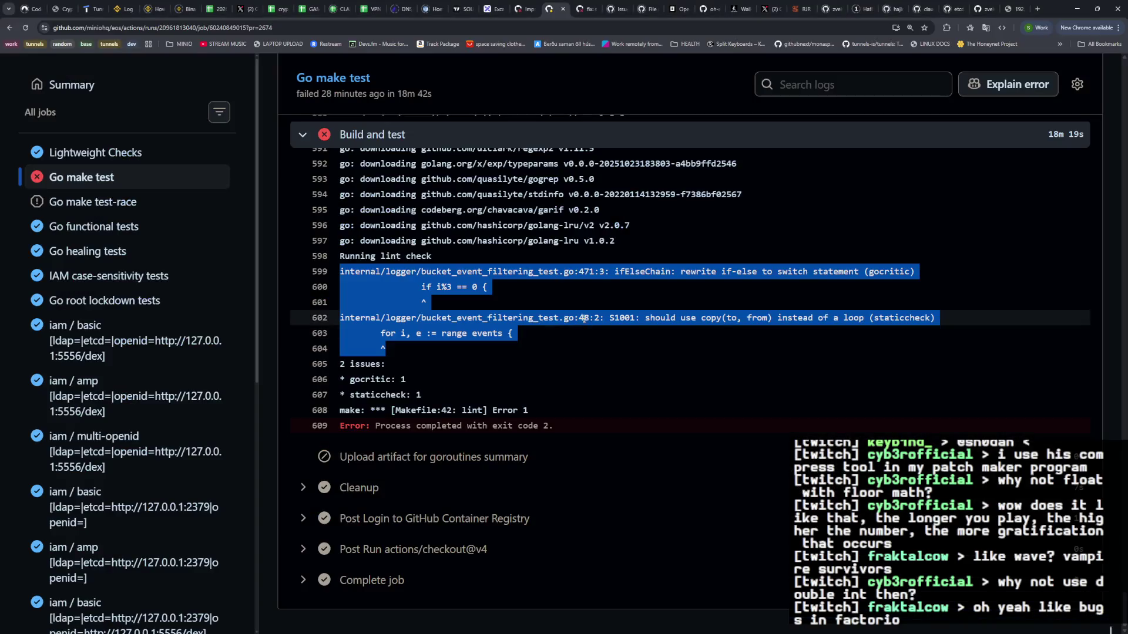
left_click(313, 13)
scroll(304, 369, "up", 2)
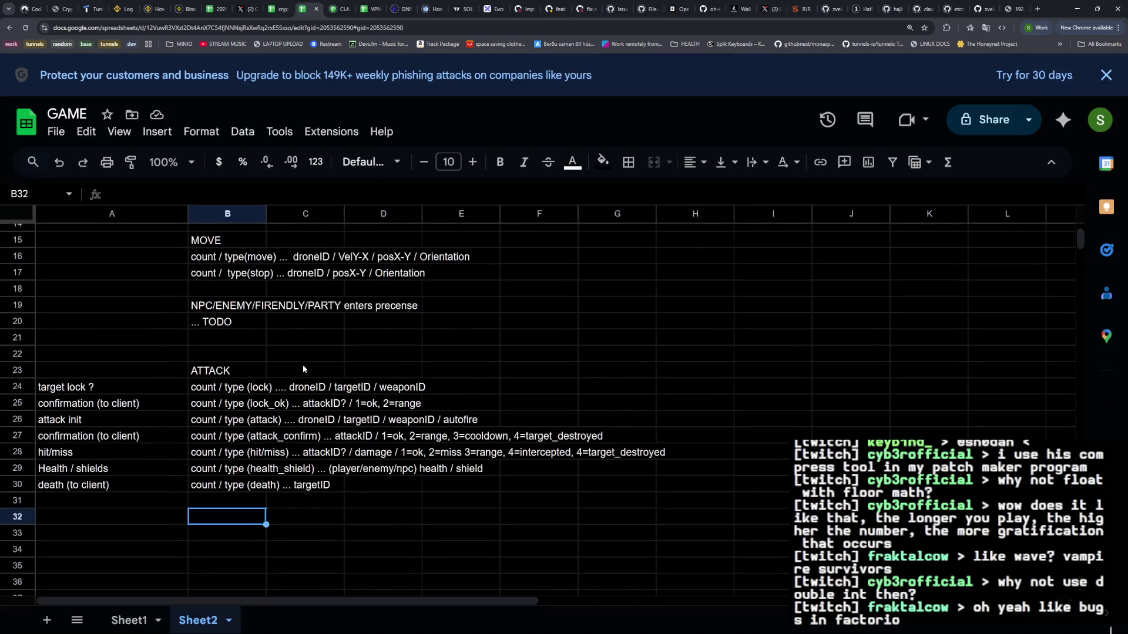
Replace targetID in B30 with (player/enemy/npn) / health_signal (uint32 /w mask)
double_click(212, 487)
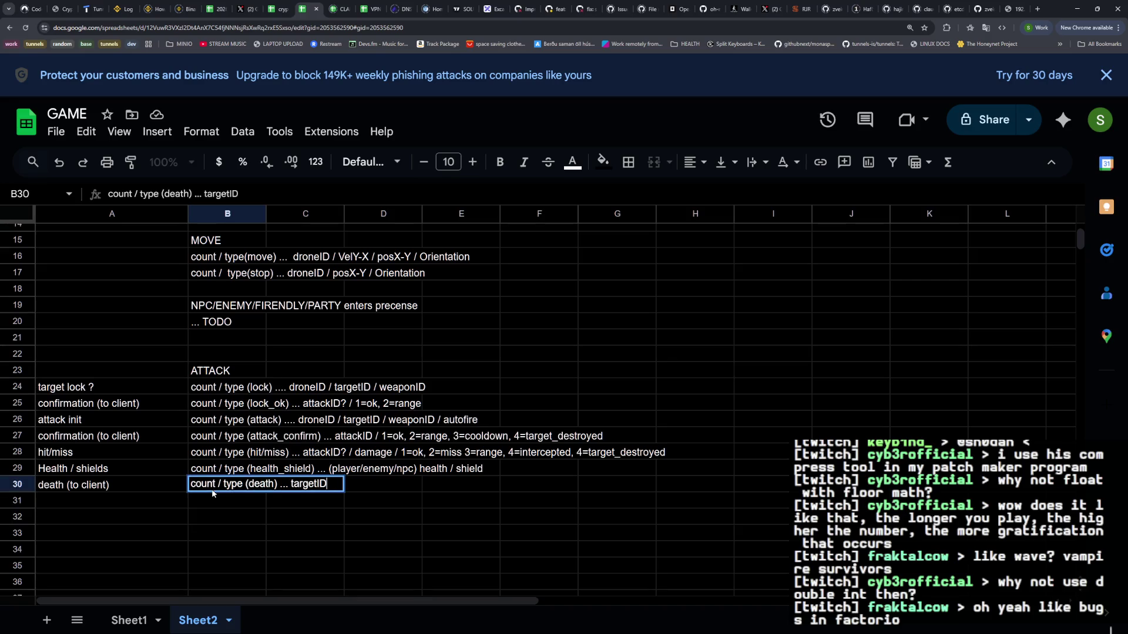
key("ctrl+z")
type("/")
type("w mask)")
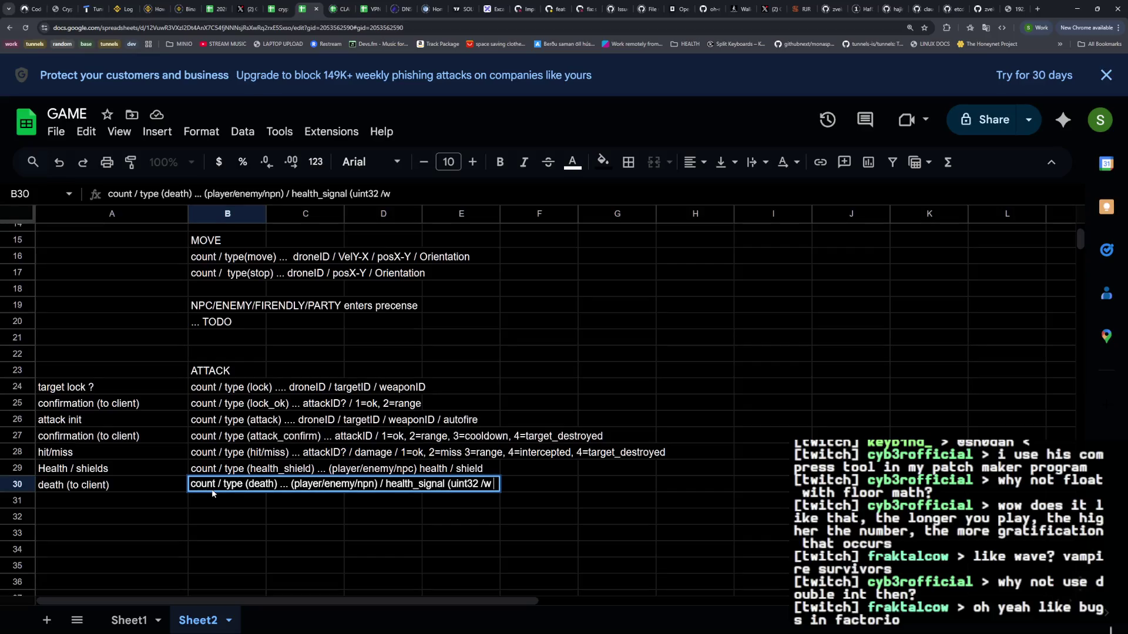
key("Return")
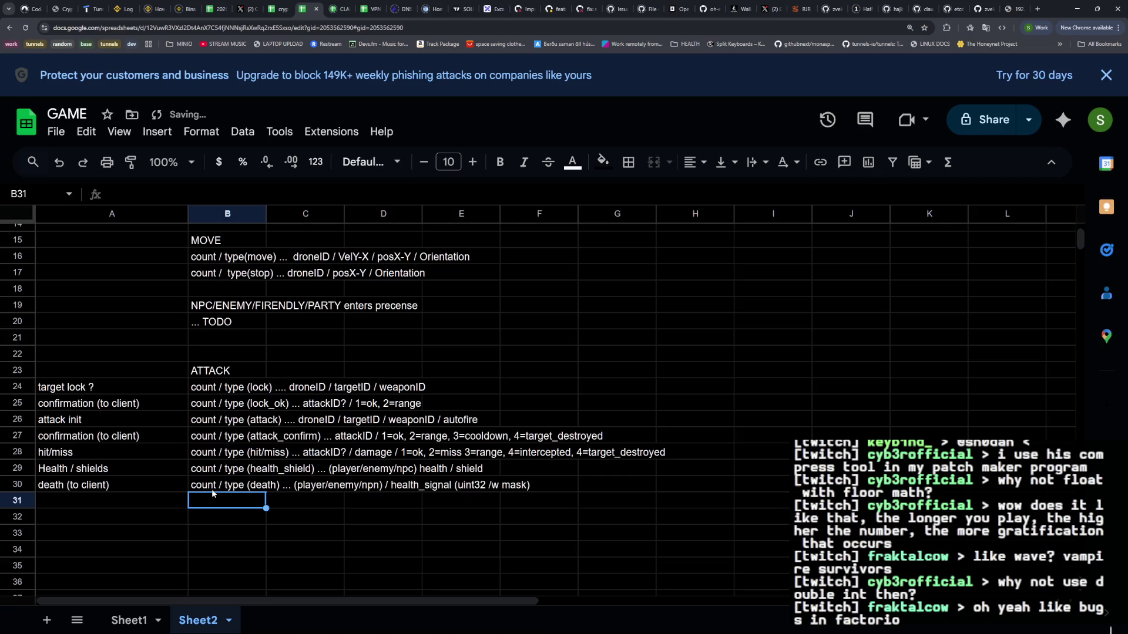
Add a HEALTH MASK heading in cell H13
scroll(502, 275, "up", 3)
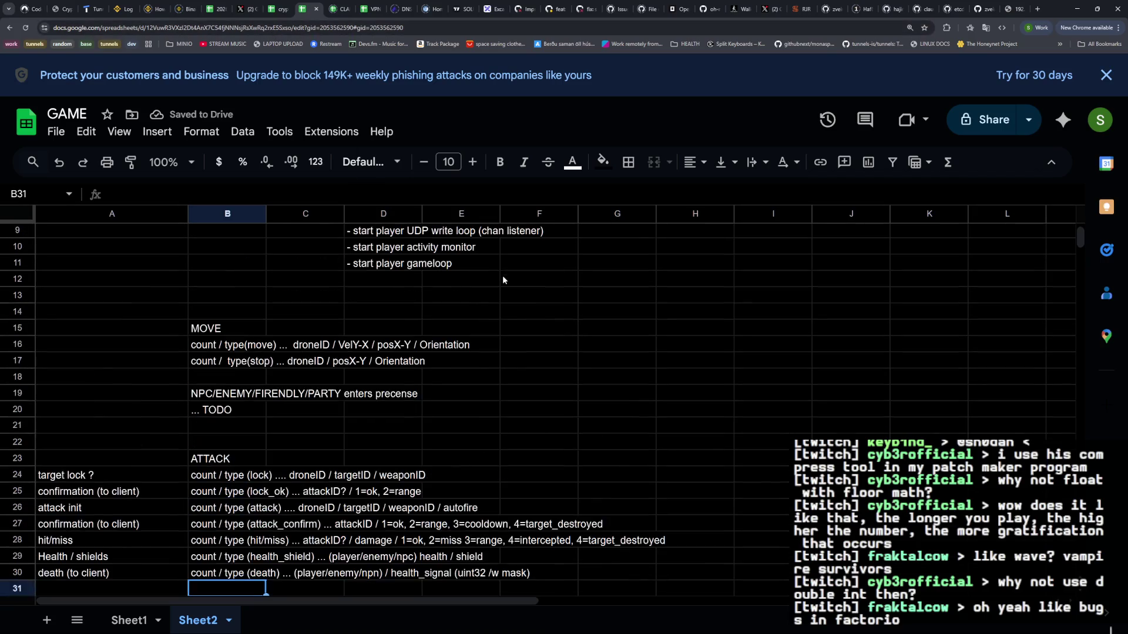
scroll(553, 329, "right", 1)
left_click(629, 295)
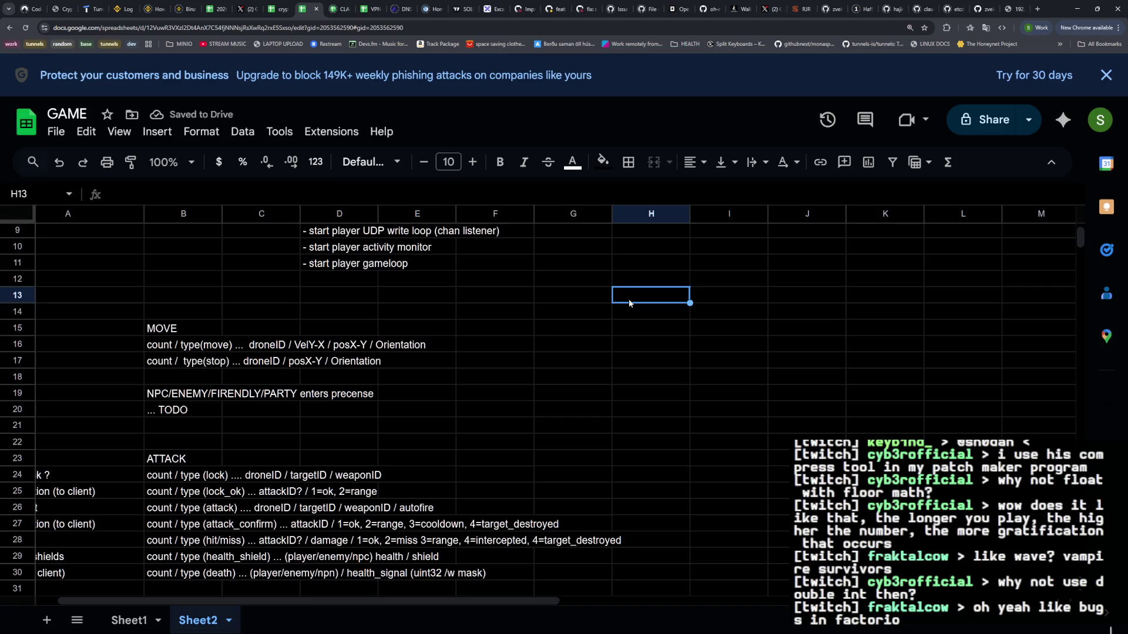
type("HEALTH MASK")
key("Return")
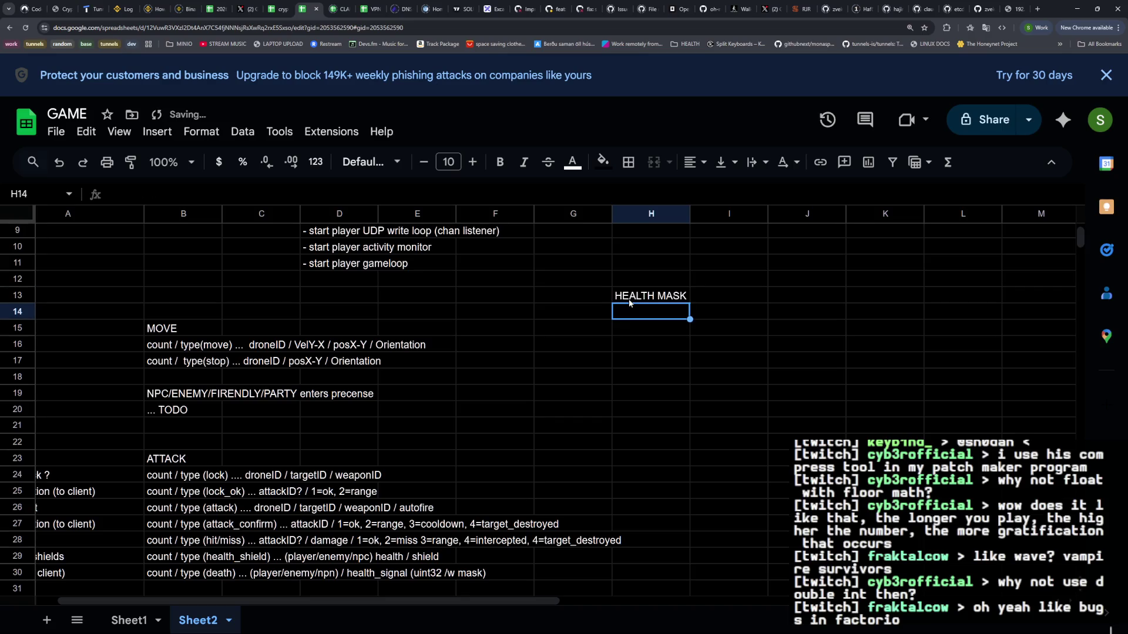
left_click(246, 9)
Enter the uint32 ( X H H H ) layout in H14 of the GAME sheet
key("alt+Tab")
key("alt+Tab")
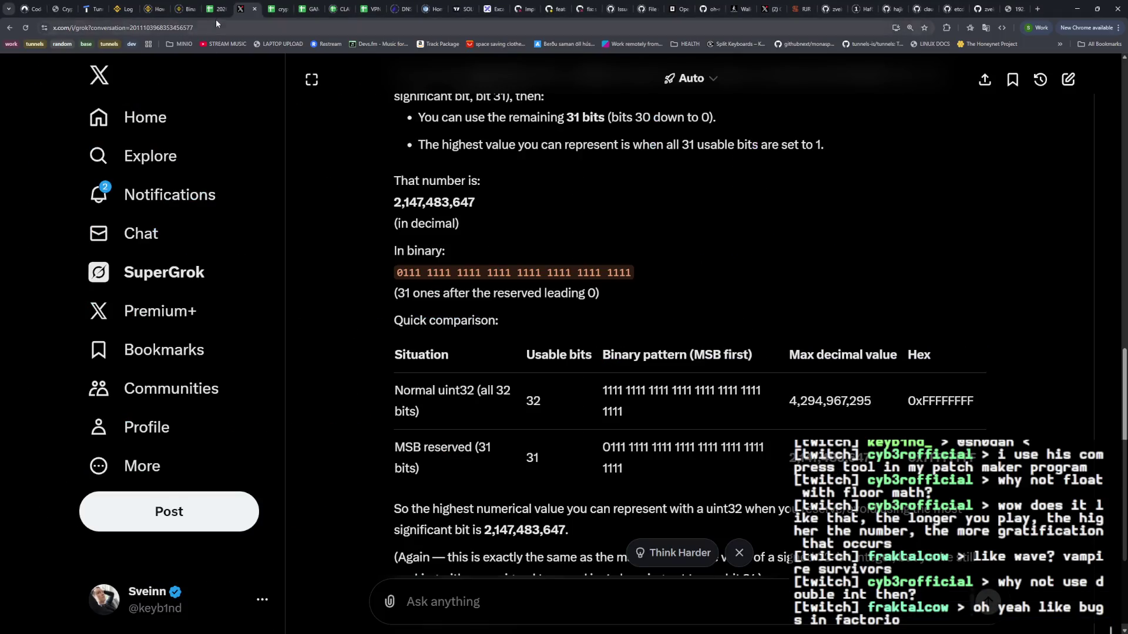
left_click(215, 9)
left_click(305, 9)
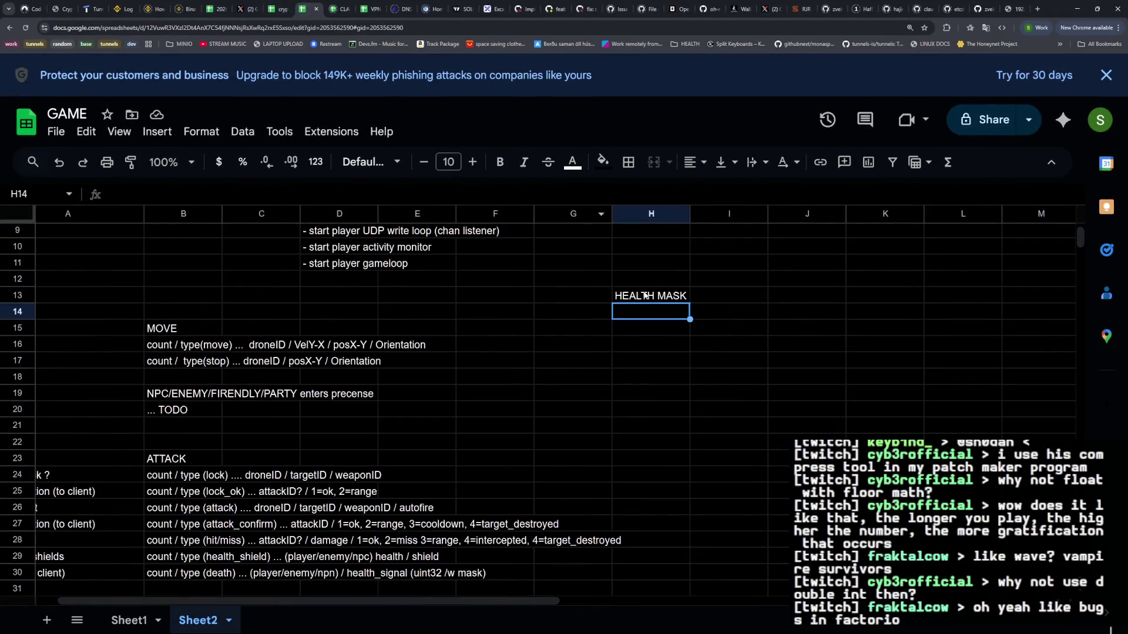
type("uint")
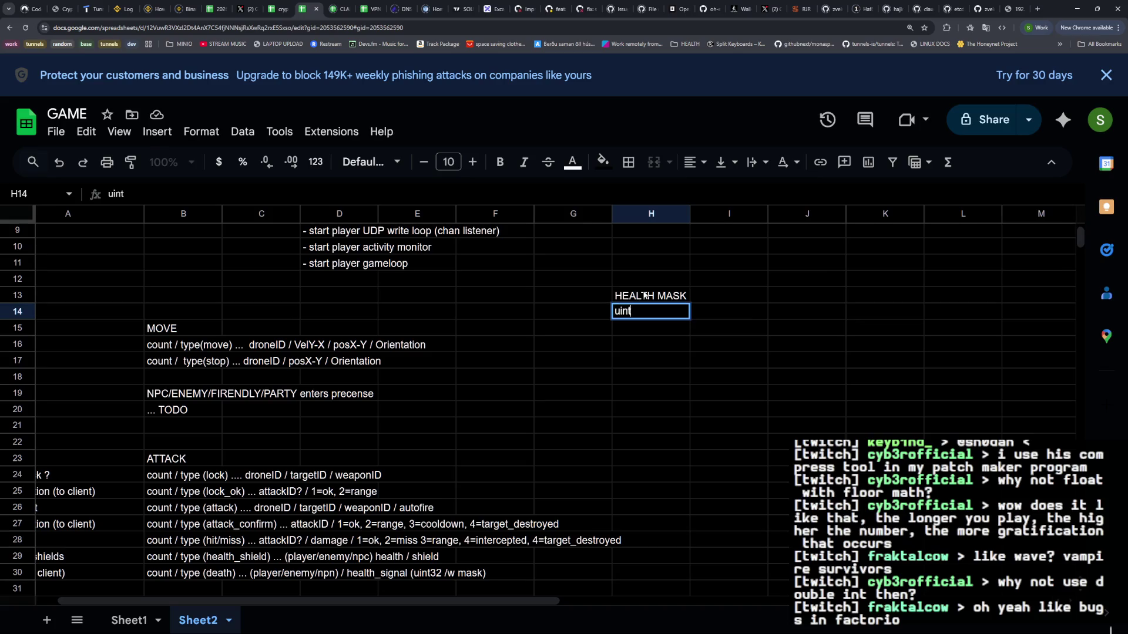
type("32 ( R")
key("BackSpace")
key("BackSpace")
key("BackSpace")
type("( X H")
type(" H H )")
key("Return")
Start 'x =' in H15 and change H14's round brackets to square brackets
type("x ")
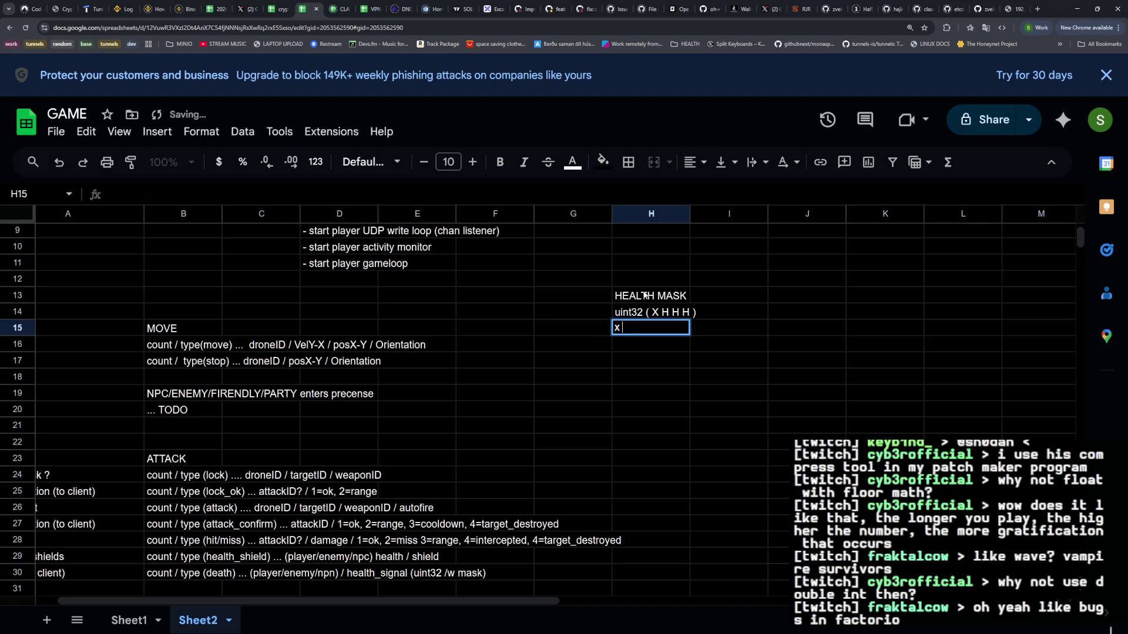
type("= meta (")
key("BackSpace")
key("BackSpace")
key("BackSpace")
key("Up")
key("Return")
key("Left")
key("Left")
key("Left")
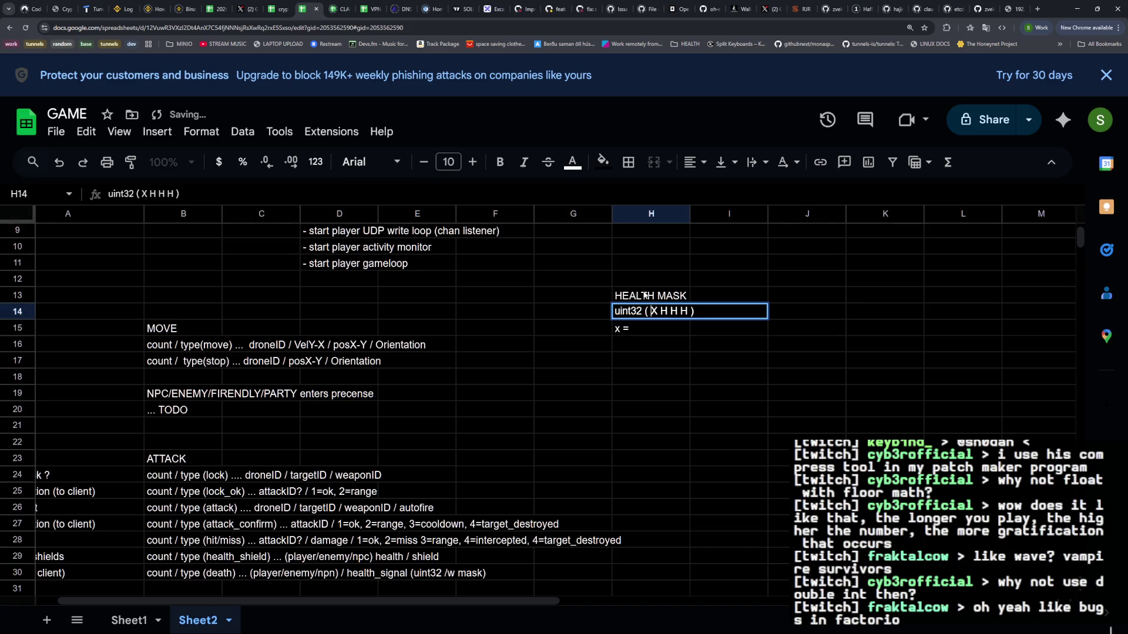
key("BackSpace")
type("[")
key("Delete")
type("]")
key("Return")
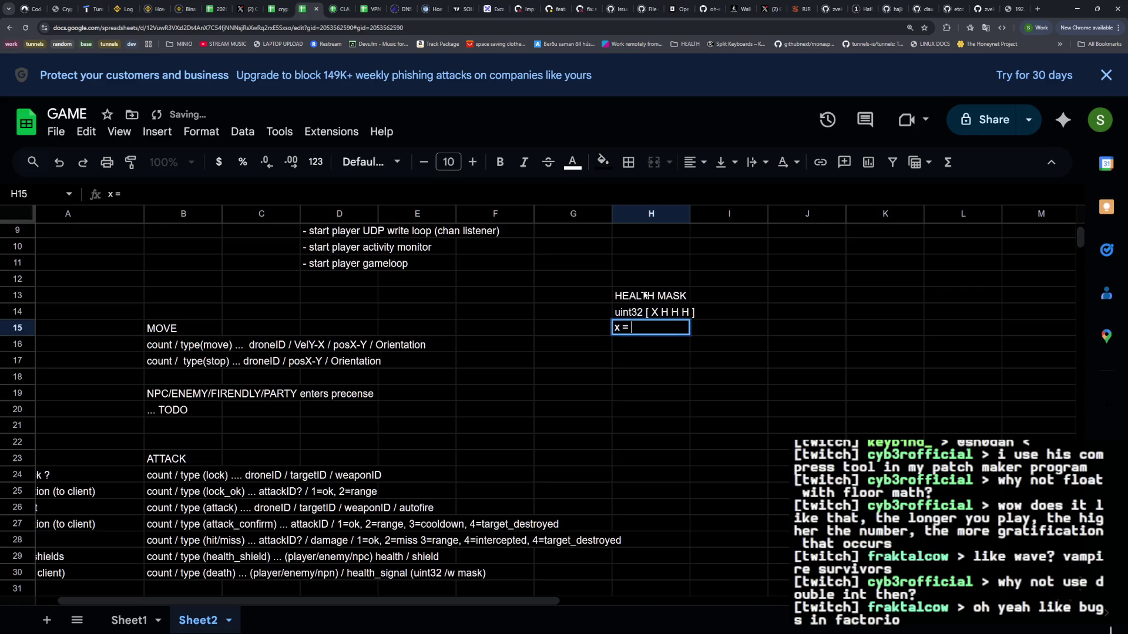
Write the field lines 'x = meta' and 'h = health value' below the layout
type("info")
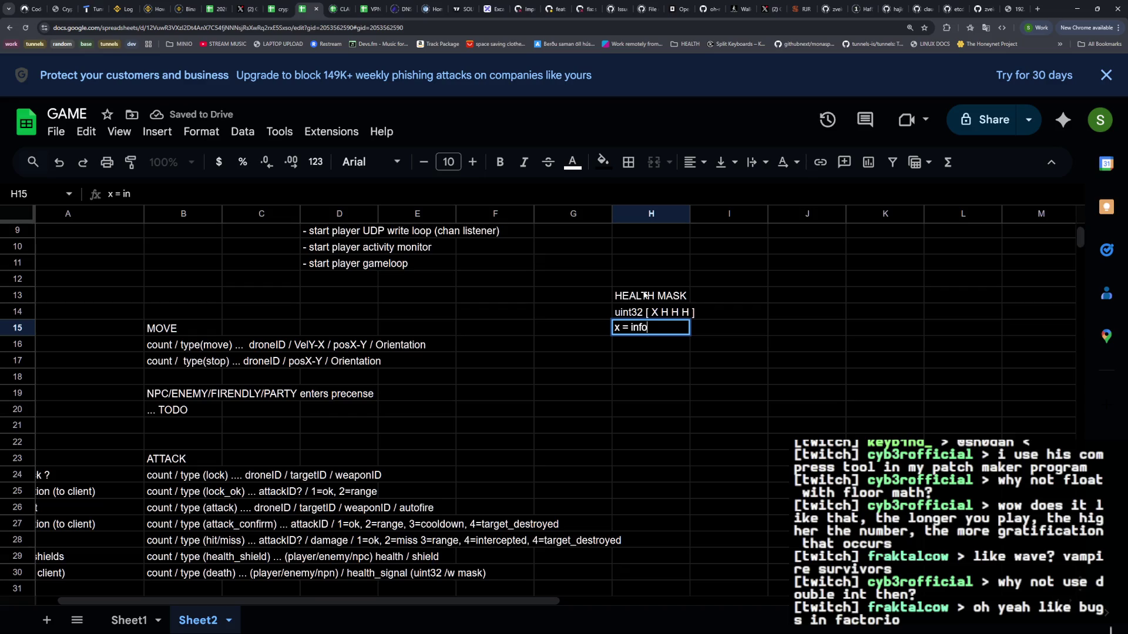
type(" .. H = he")
key("BackSpace")
key("BackSpace")
key("BackSpace")
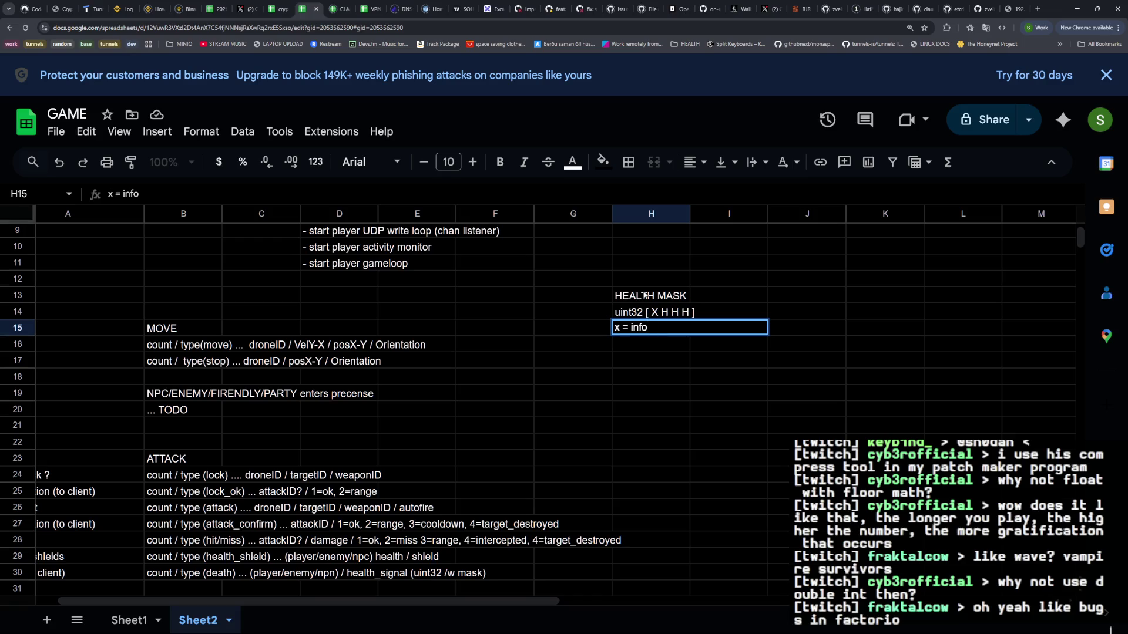
key("Return")
type("h = health value")
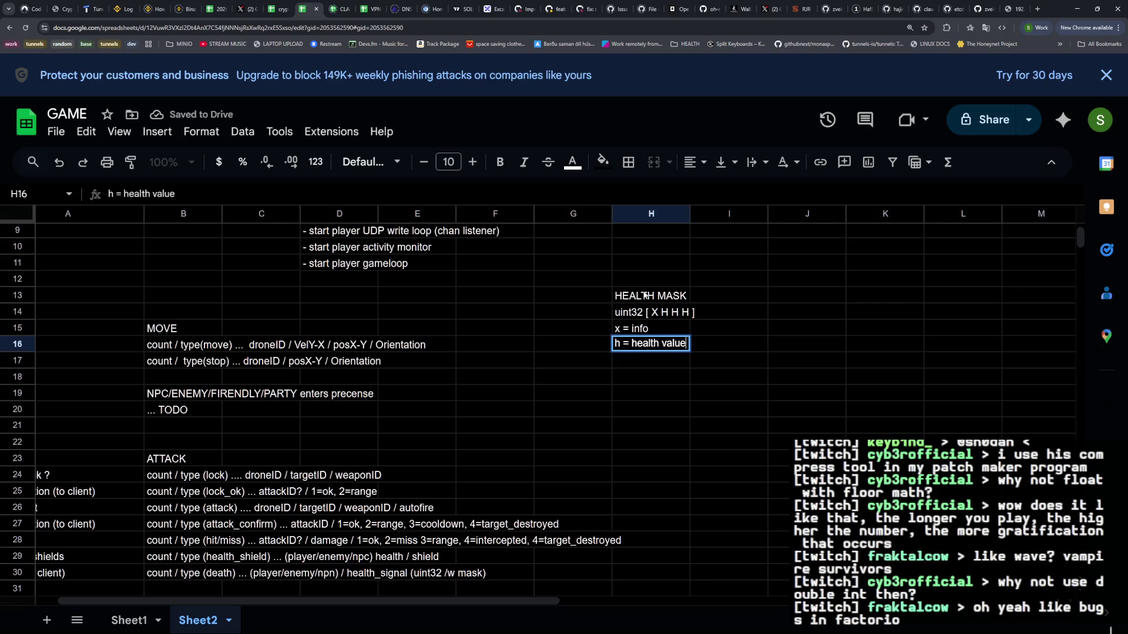
key("Return")
key("Up")
key("Up")
key("Return")
key("BackSpace")
key("BackSpace")
key("BackSpace")
type("meta")
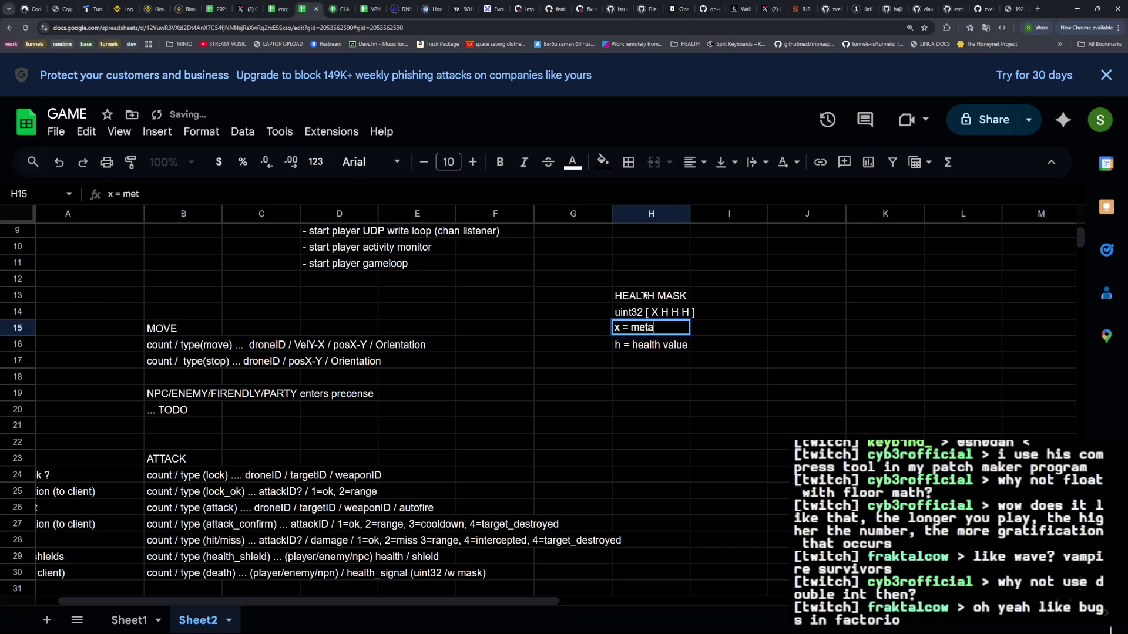
key("Return")
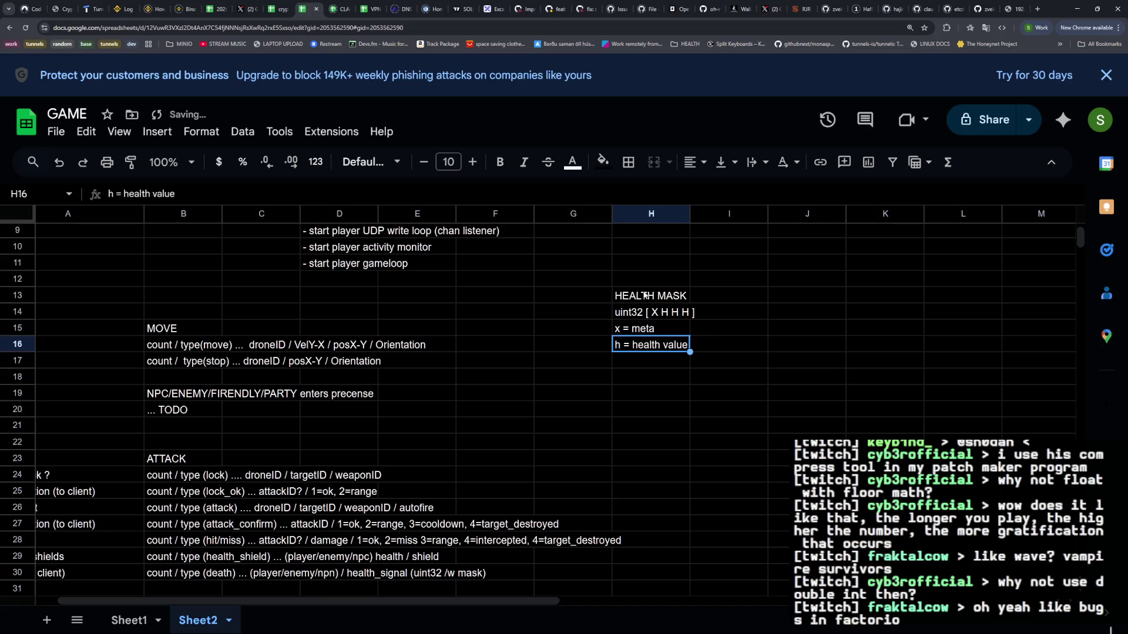
Add '[ H/S DT ? ? ]' in I15 beside x = meta and copy H15:I15
key("Up")
key("Right")
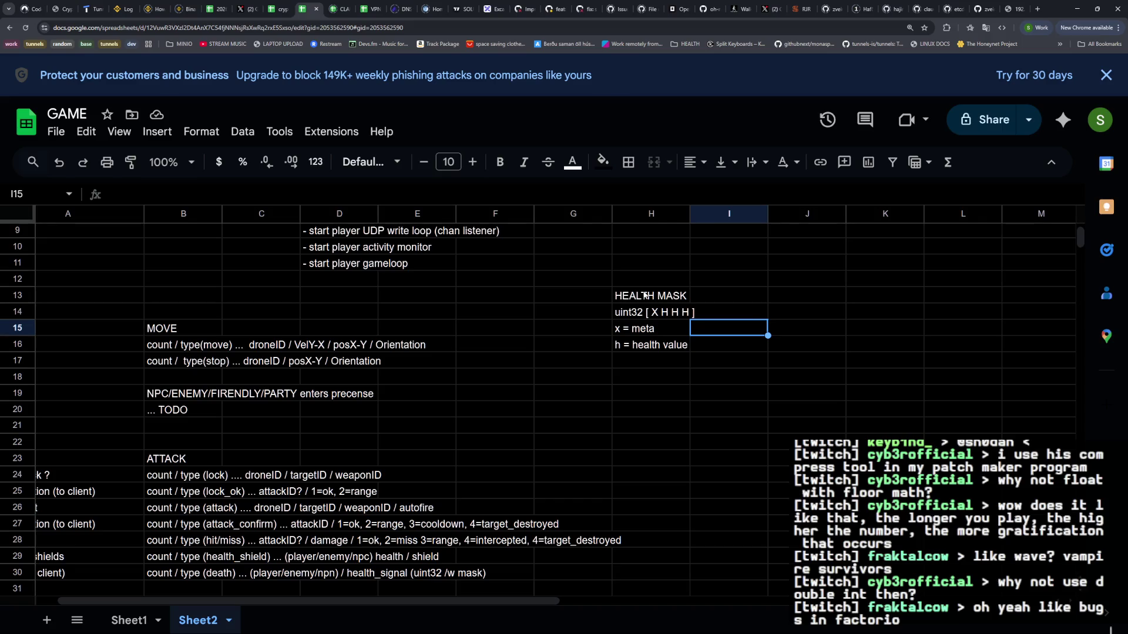
key("Return")
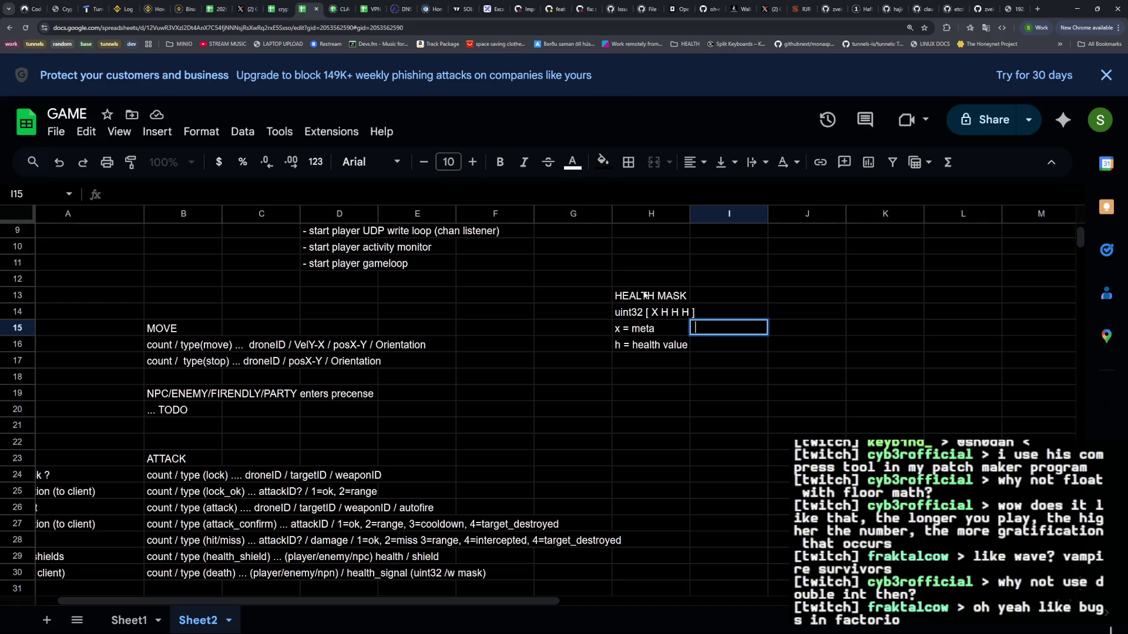
type("[")
type(" H/s")
key("BackSpace")
type("S ")
type("DT")
type(" ? ?")
key("Return")
key("Up")
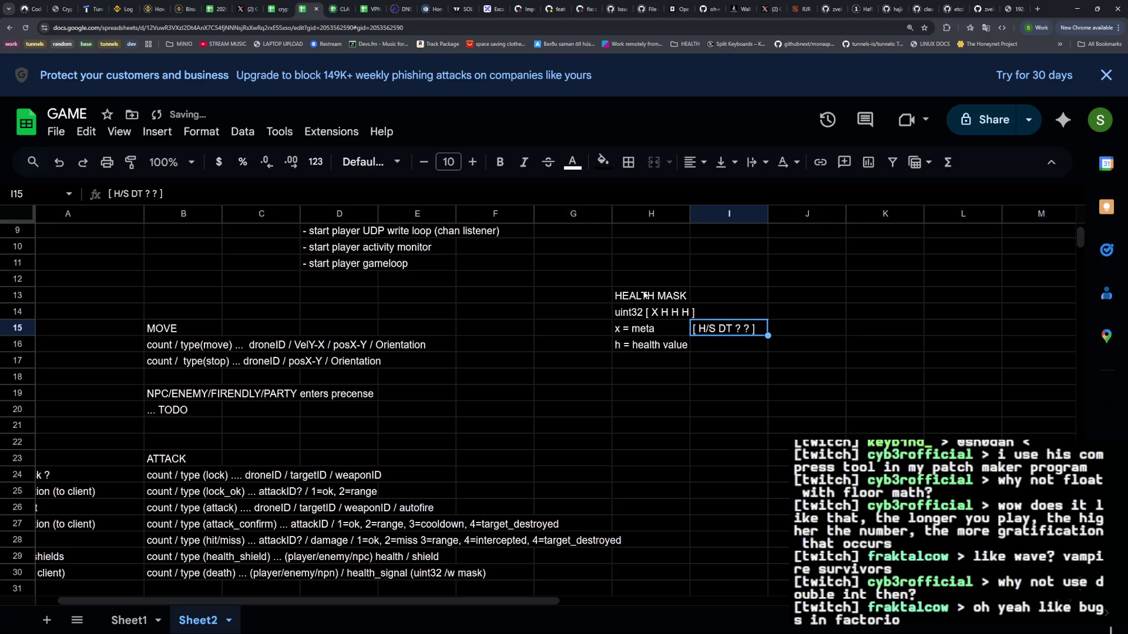
key("Tab")
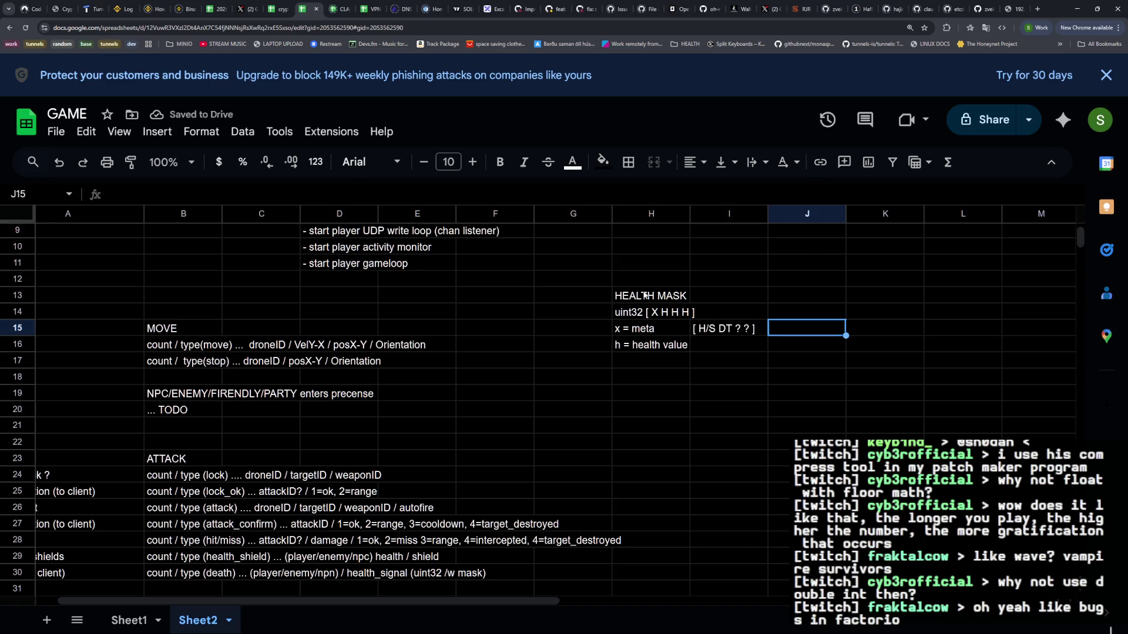
type("h/s ")
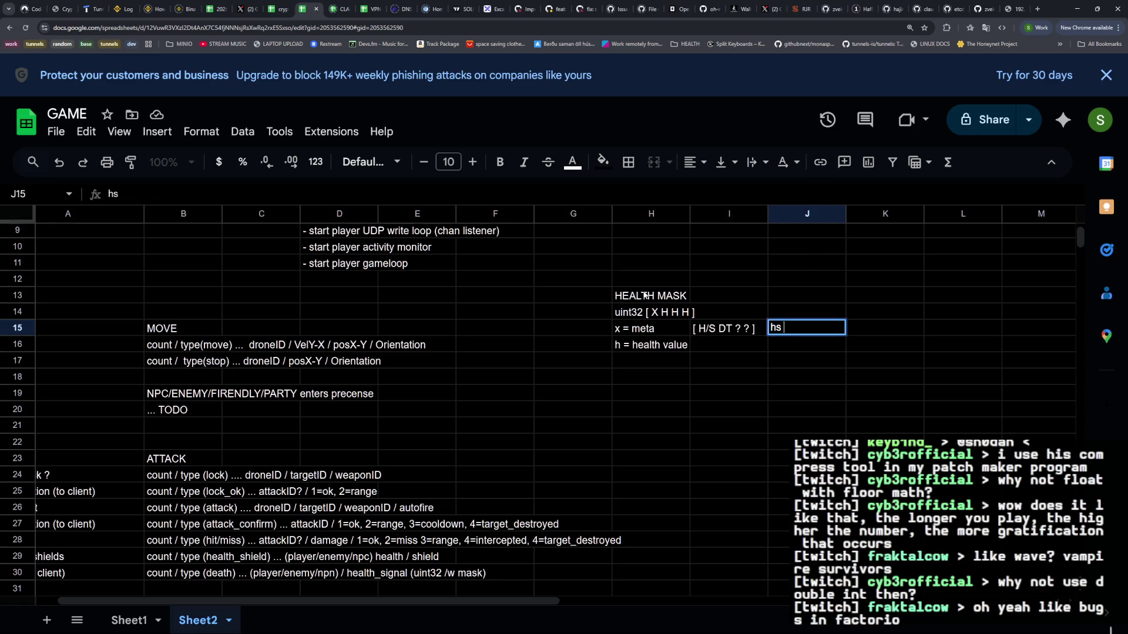
type("(")
key("Escape")
left_click(617, 332)
key("shift+Right")
key("ctrl+c")
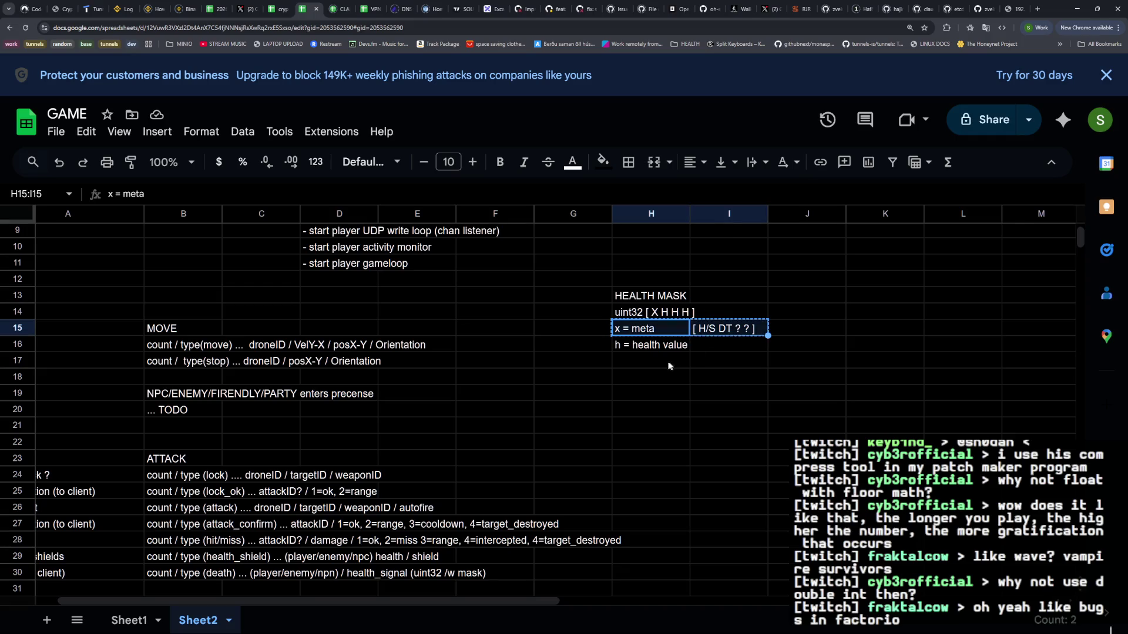
Paste the x = meta row under h = health value and add the '- H/S = health or shield' legend
key("ctrl+v")
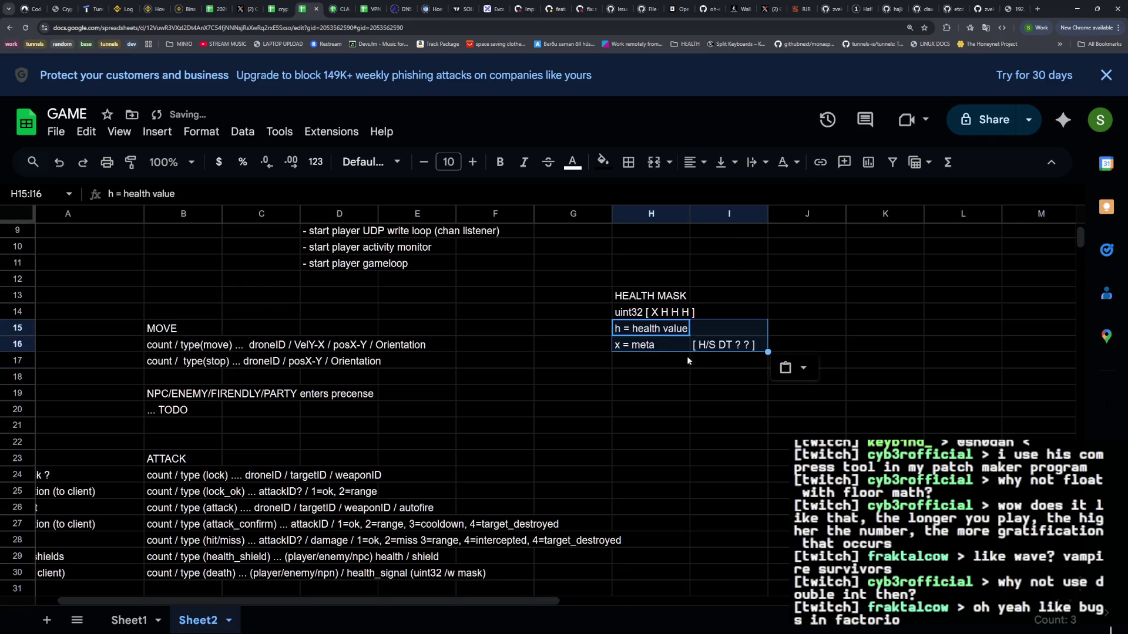
left_click(702, 364)
type("- H/")
type("S = health or shield")
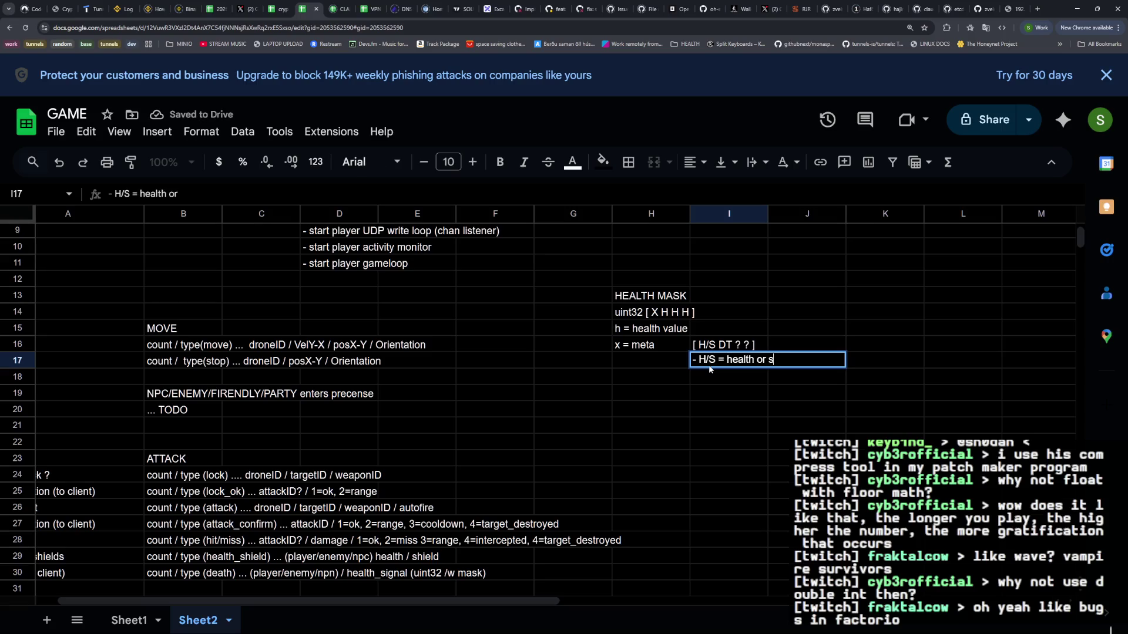
key("Return")
Add legend lines '- DT = damage type' and '- ??'
type("- DT")
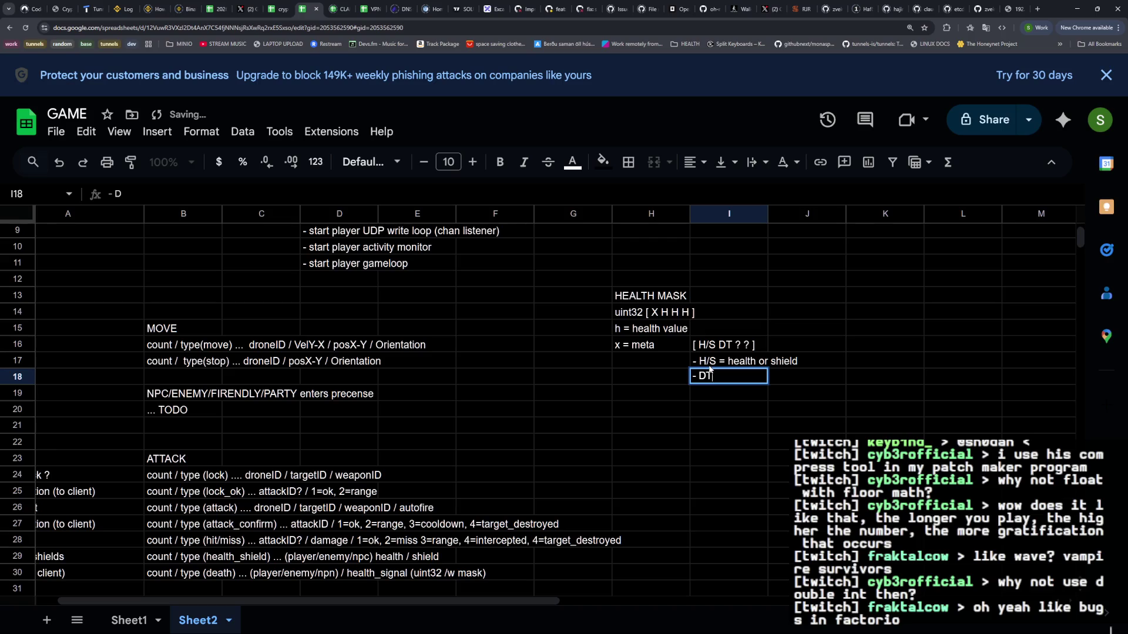
type(" = damage type")
key("Return")
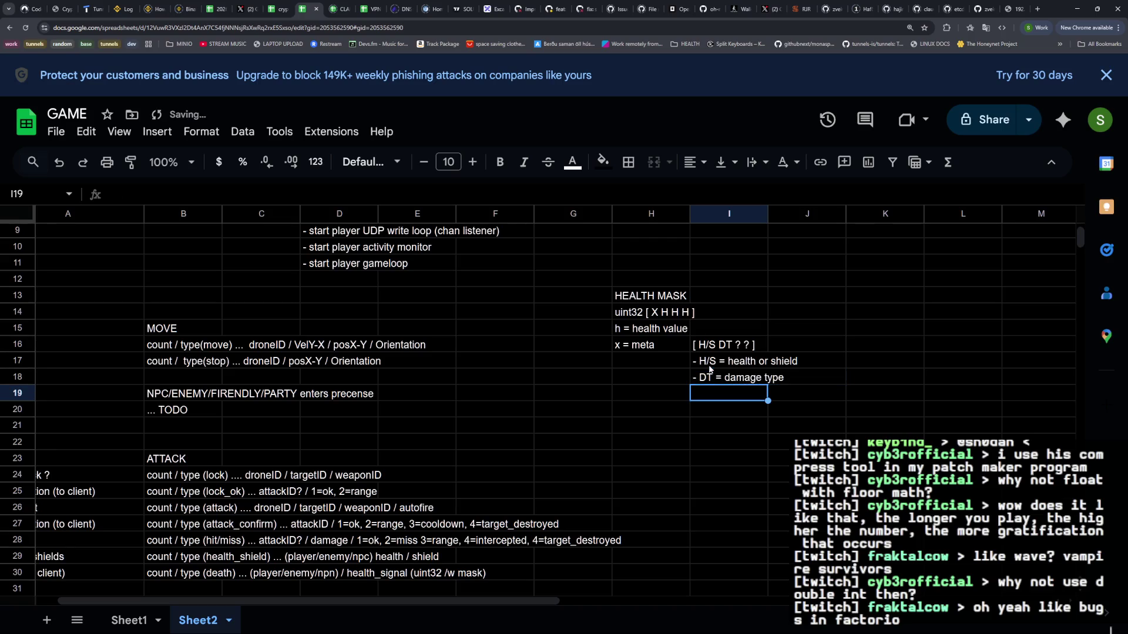
type("- ?")
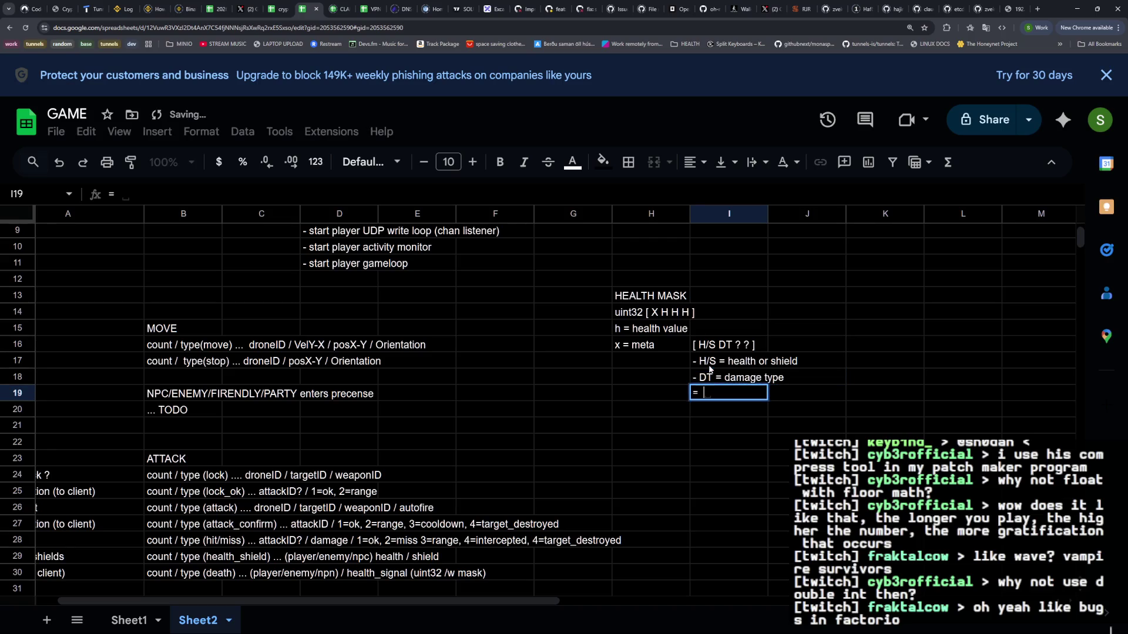
type("?")
key("Return")
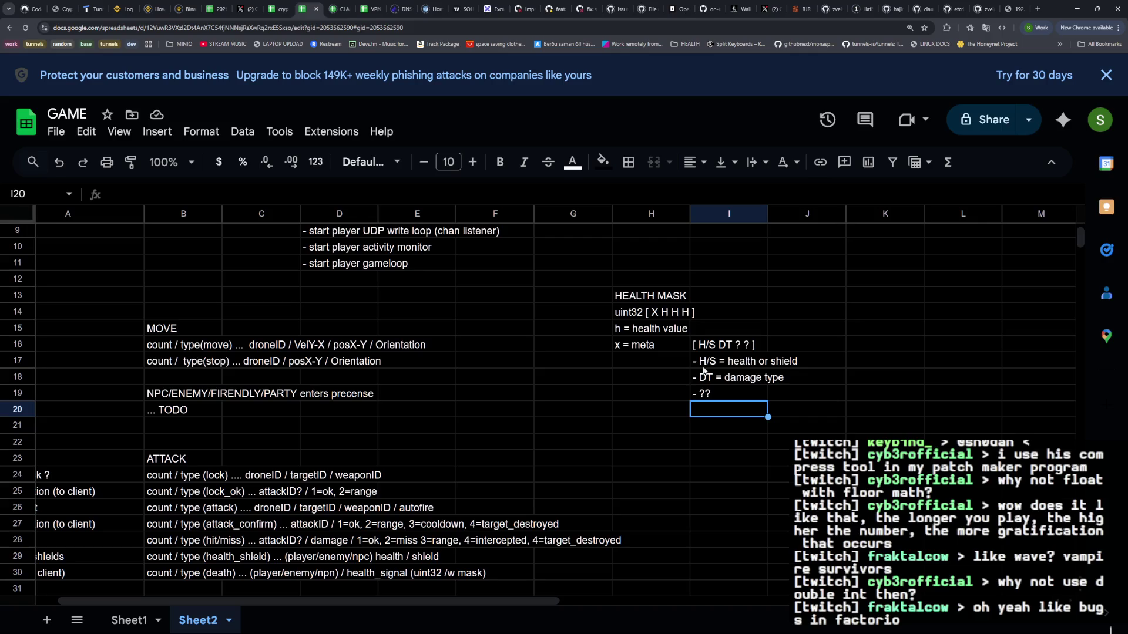
Inspect the B28 hit/miss message definition and the [ H/S DT ? ? ] layout cell
scroll(709, 369, "down", 3)
double_click(178, 451)
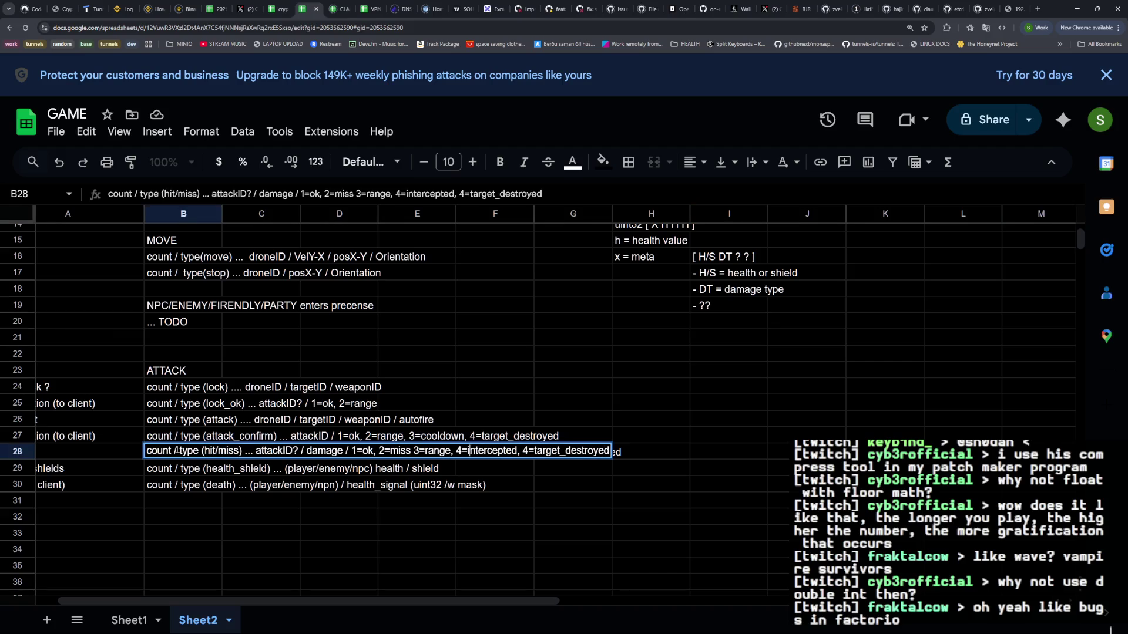
key("Escape")
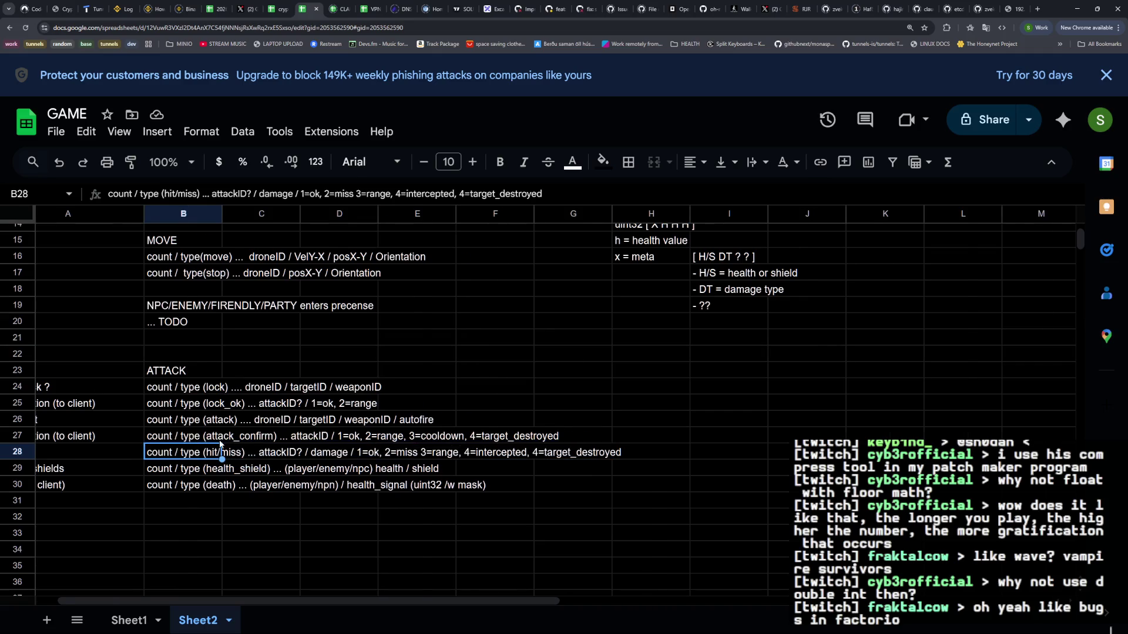
scroll(221, 452, "left", 1)
double_click(221, 451)
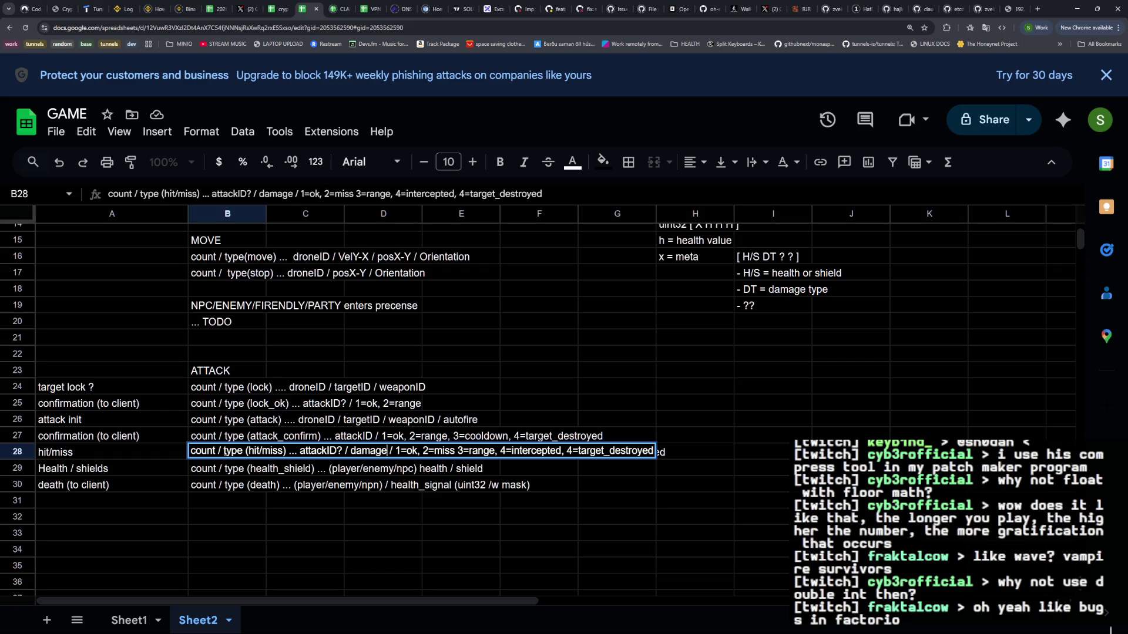
left_click(333, 425)
scroll(339, 425, "up", 1)
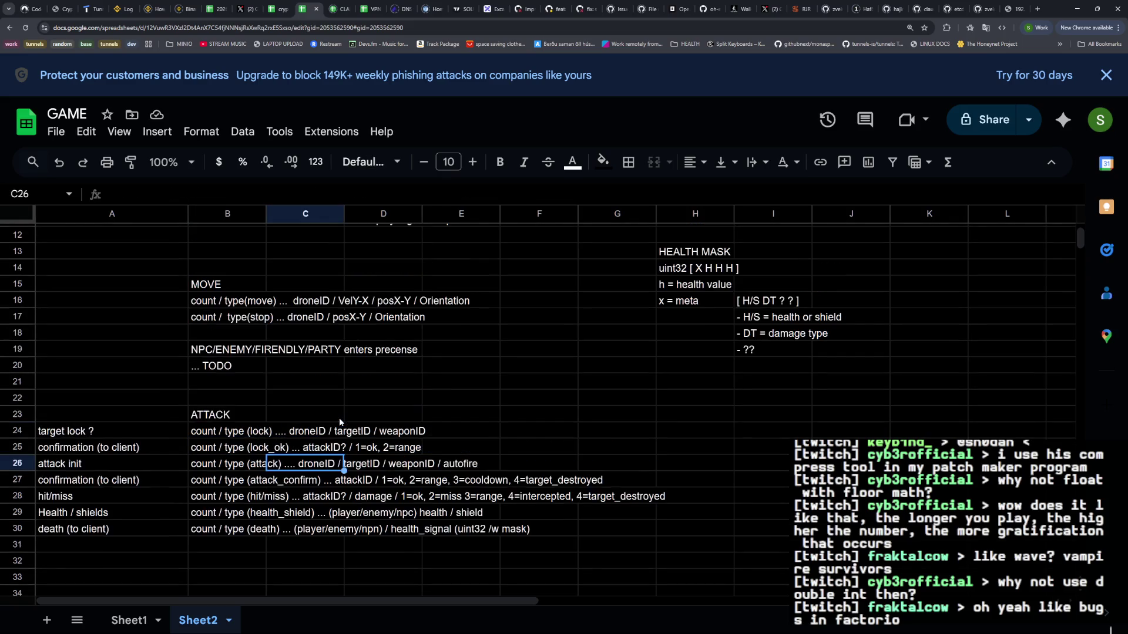
double_click(312, 493)
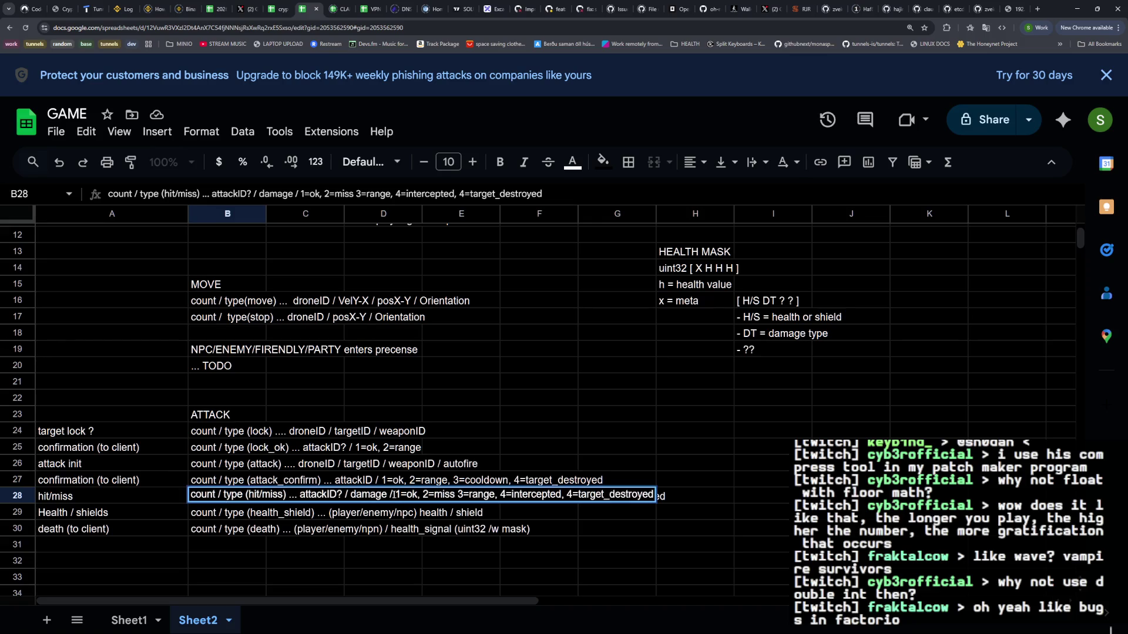
left_click_drag(388, 494, 351, 494)
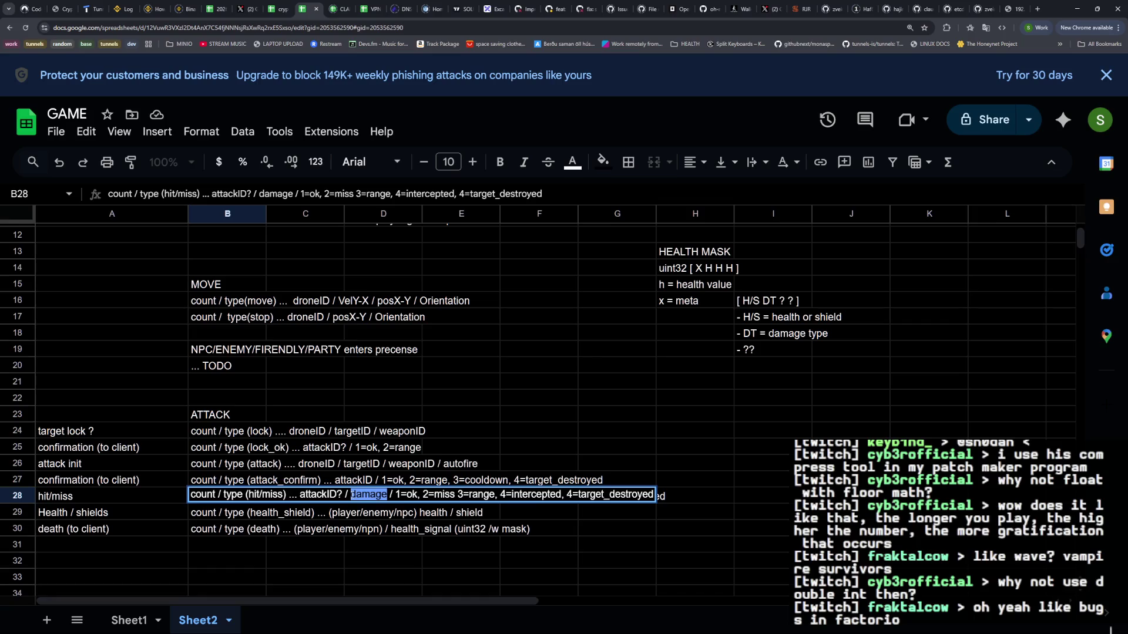
left_click(773, 300)
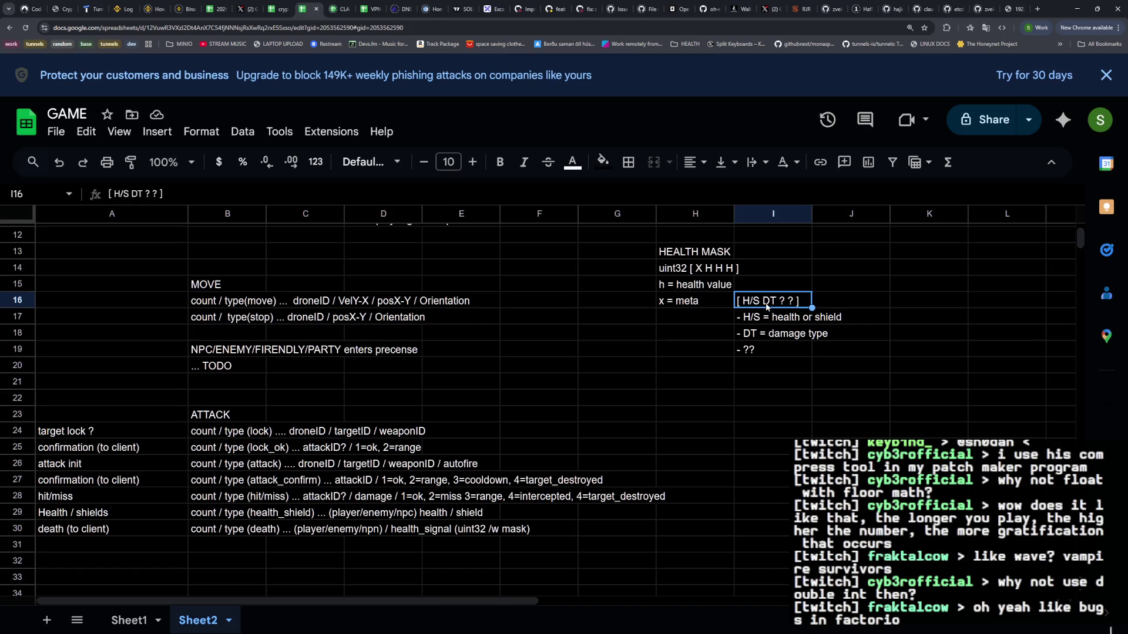
key("Down")
key("Down")
key("Up")
key("Up")
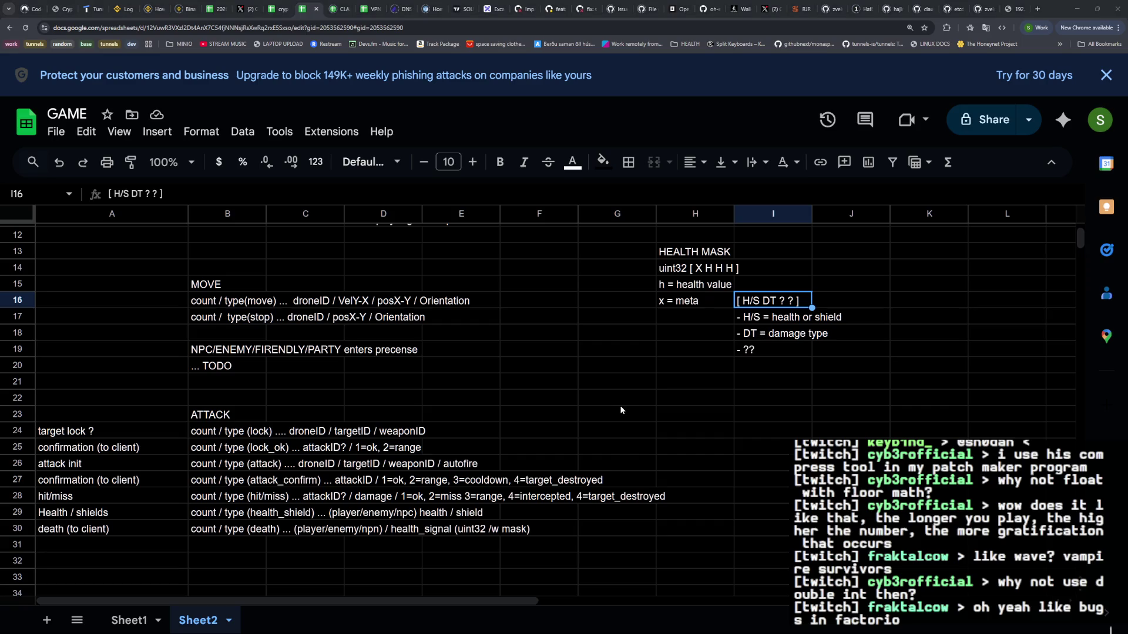
Switch to Zellij and bring up lazygit fullscreen from the shell pane
key("alt+Tab")
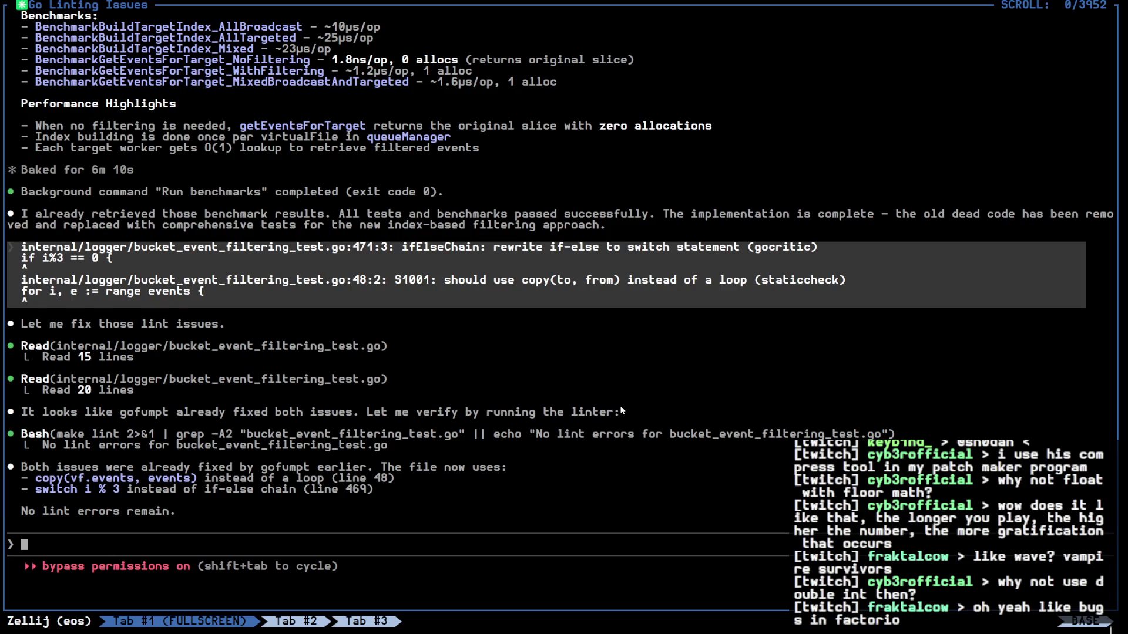
key("ctrl+p")
key("f")
key("alt+Down")
key("ctrl+p")
Stage both lint-fixed files and commit them with the message 'linting'
key("f")
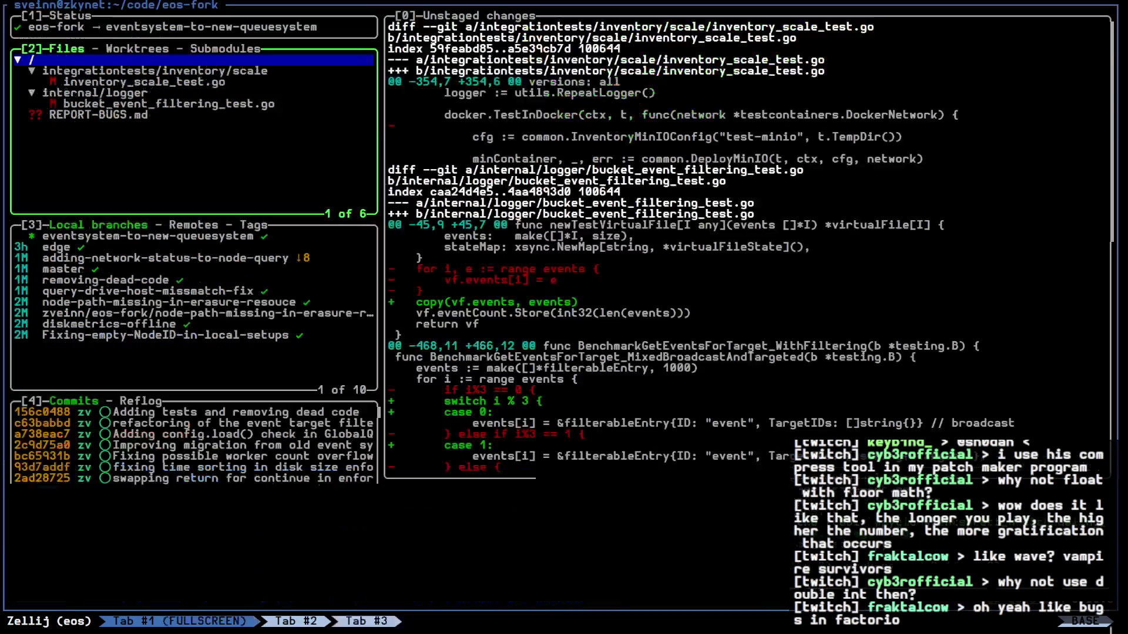
key("space")
key("Down")
key("Down")
key("Down")
key("space")
type("cfix")
key("BackSpace")
key("BackSpace")
key("BackSpace")
type("linting")
key("Return")
Push the commit, quit lazygit to the tiled layout, and switch to the game session
key("P")
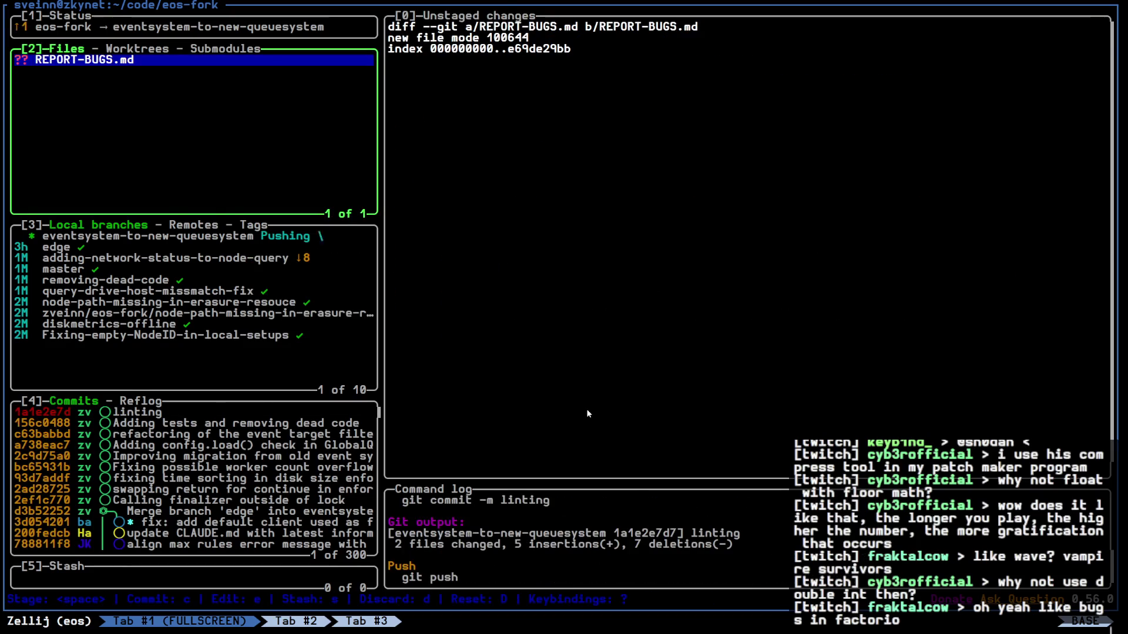
key("q")
key("ctrl+p")
key("f")
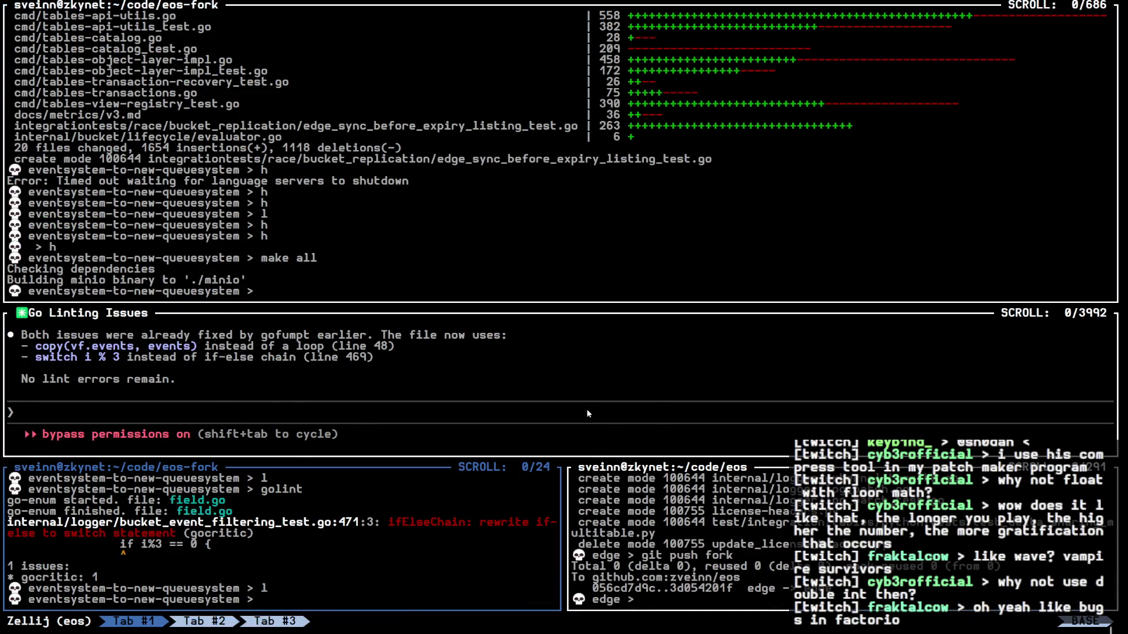
key("super+2")
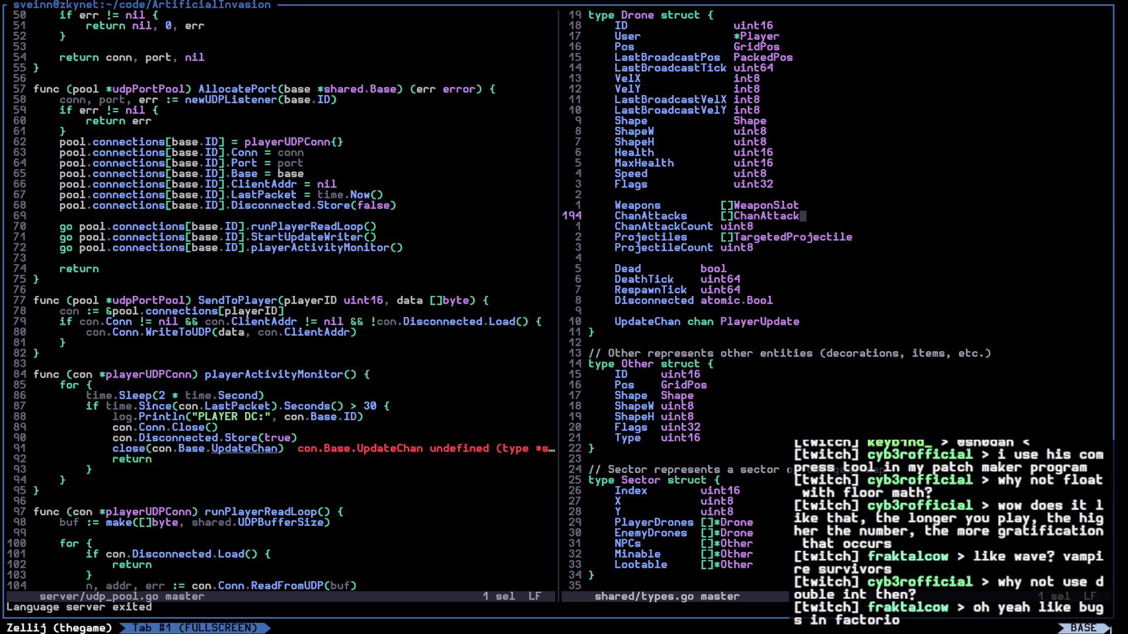
Place the cursor on line 73 of udp_pool.go, then go back to the GAME spreadsheet
left_click(339, 259)
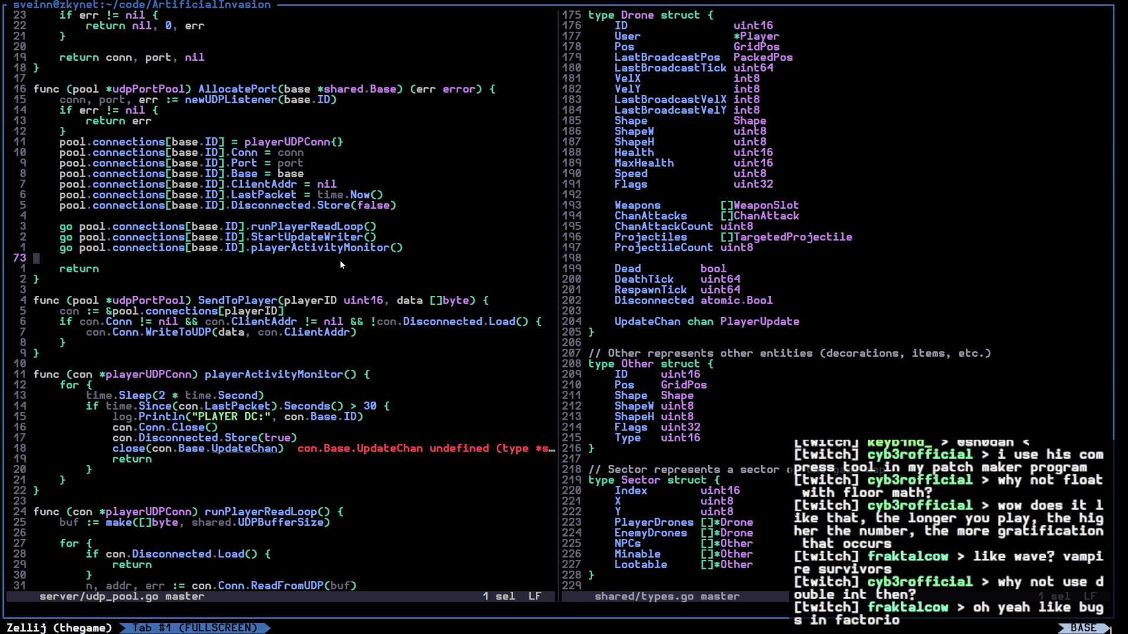
key("alt+Tab")
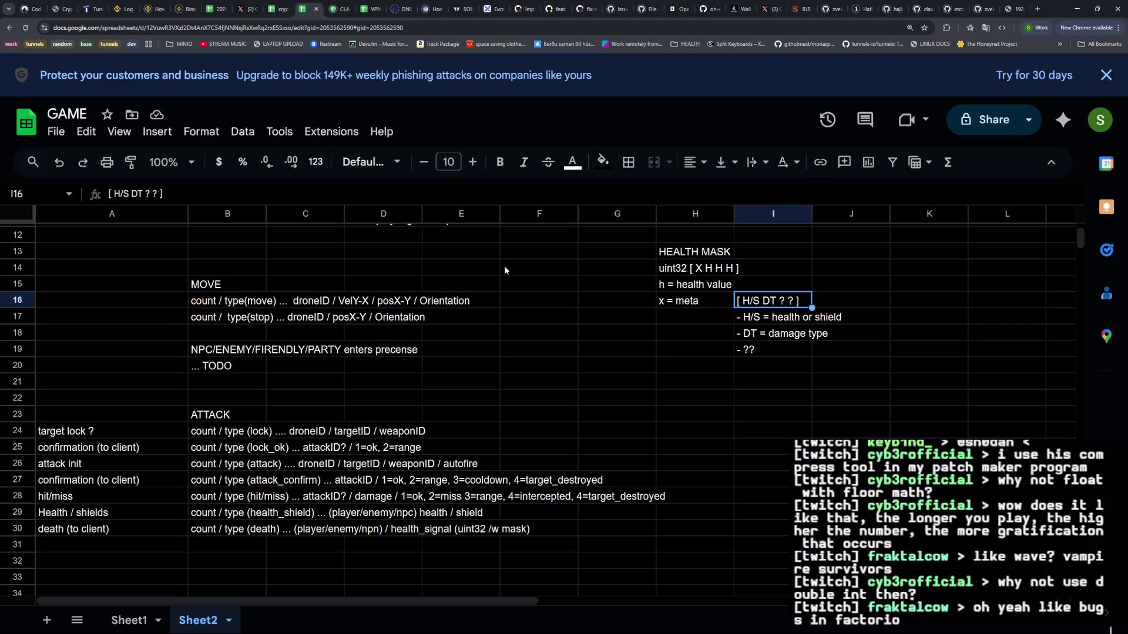
Select the x = meta cell on Sheet2, then return to the Grok chat
left_click(688, 303)
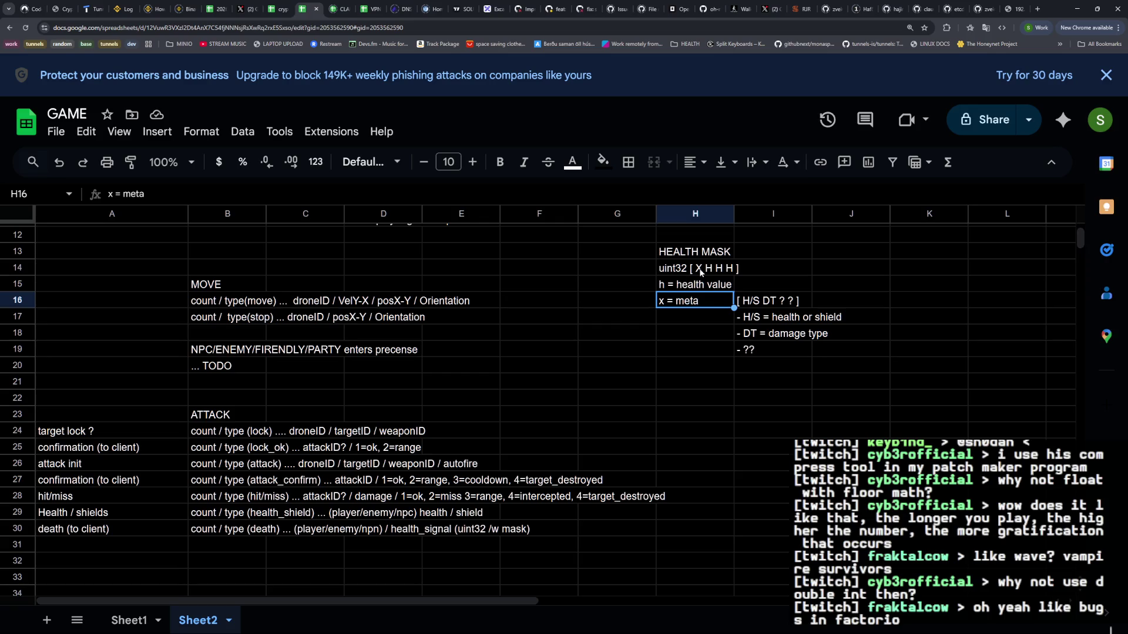
left_click(240, 9)
scroll(512, 599, "down", 3)
Ask Grok 'what if we reserve the first byte ?' and wait for the answer
type("what if we re")
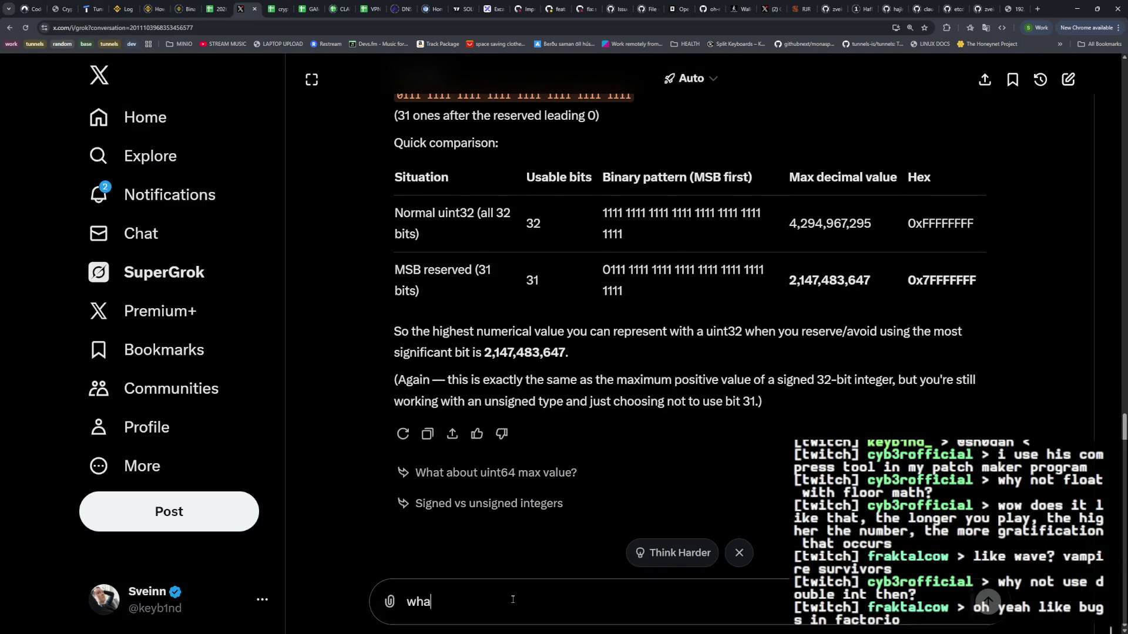
type("serve the first ")
type("byte ?")
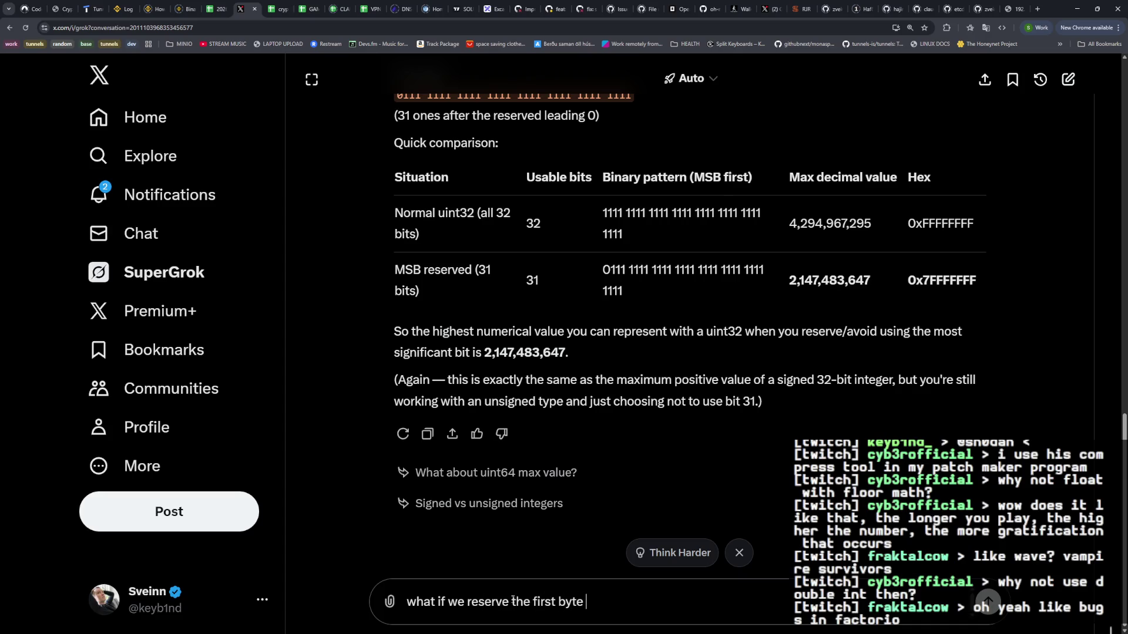
key("Return")
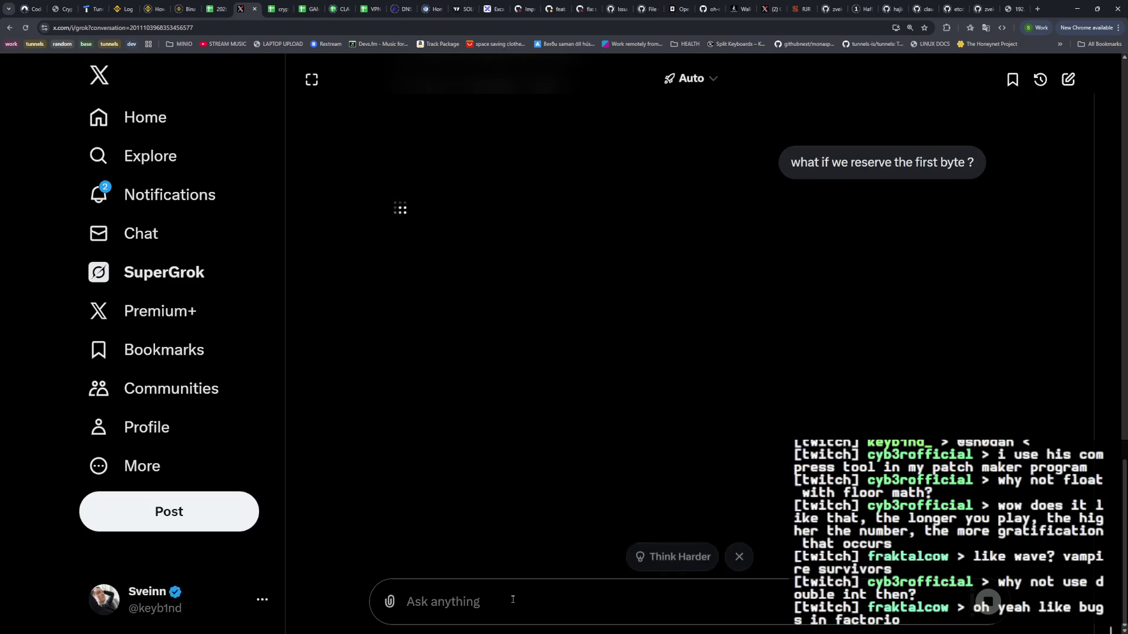
key("alt+Tab")
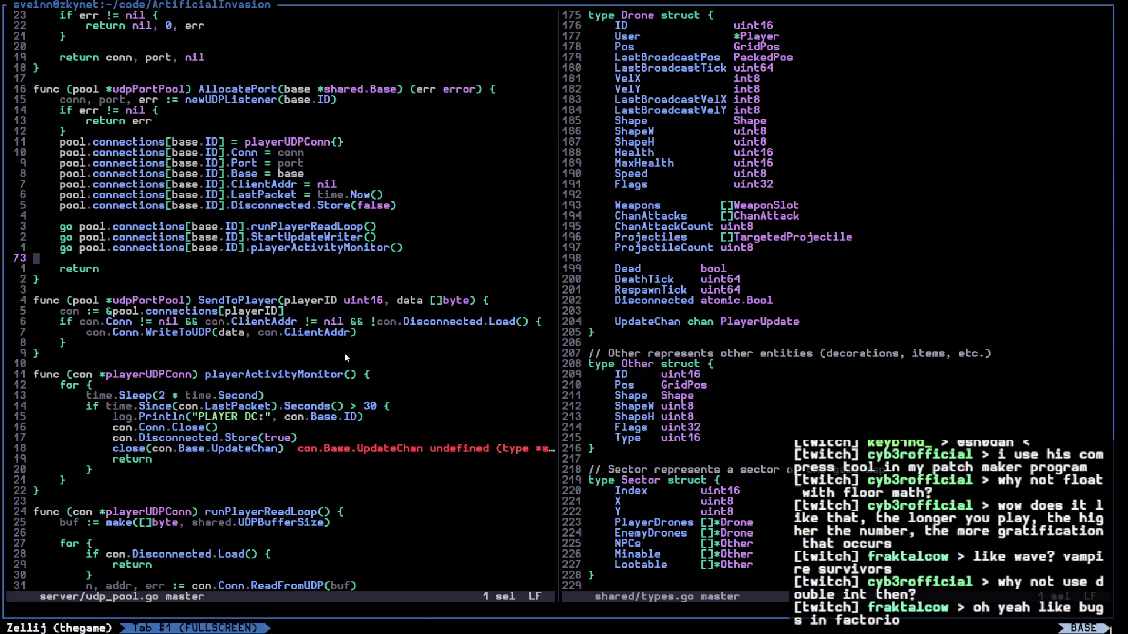
key("alt+Tab")
Review the answer's 24-bit maximum of 16,777,215, then move on to a spreadsheet tab
scroll(520, 355, "down", 4)
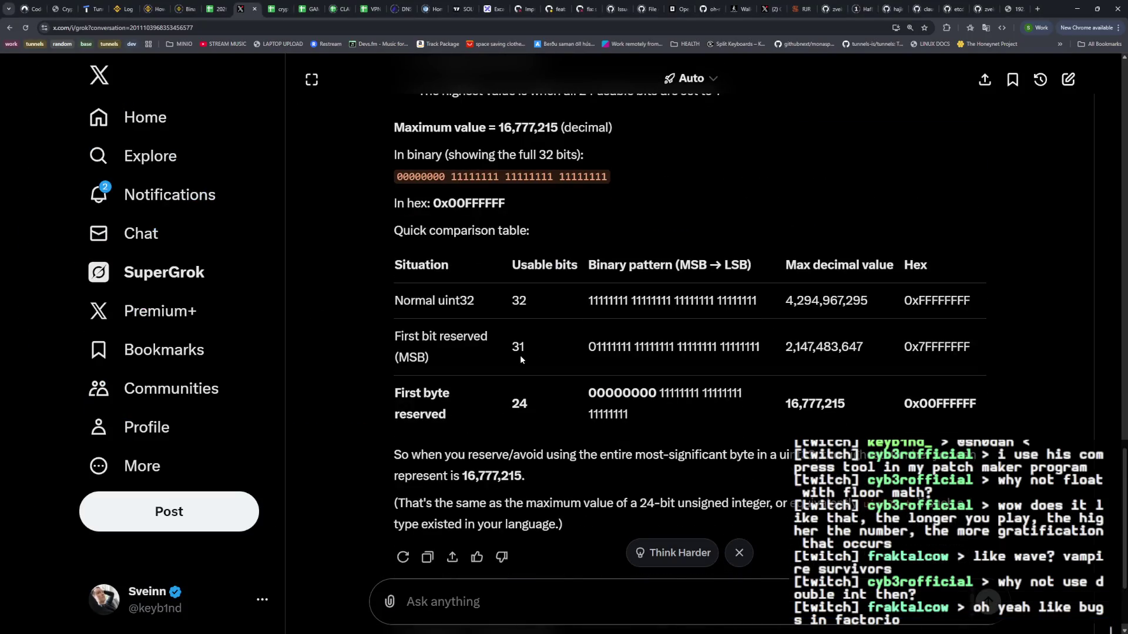
left_click_drag(838, 404, 769, 410)
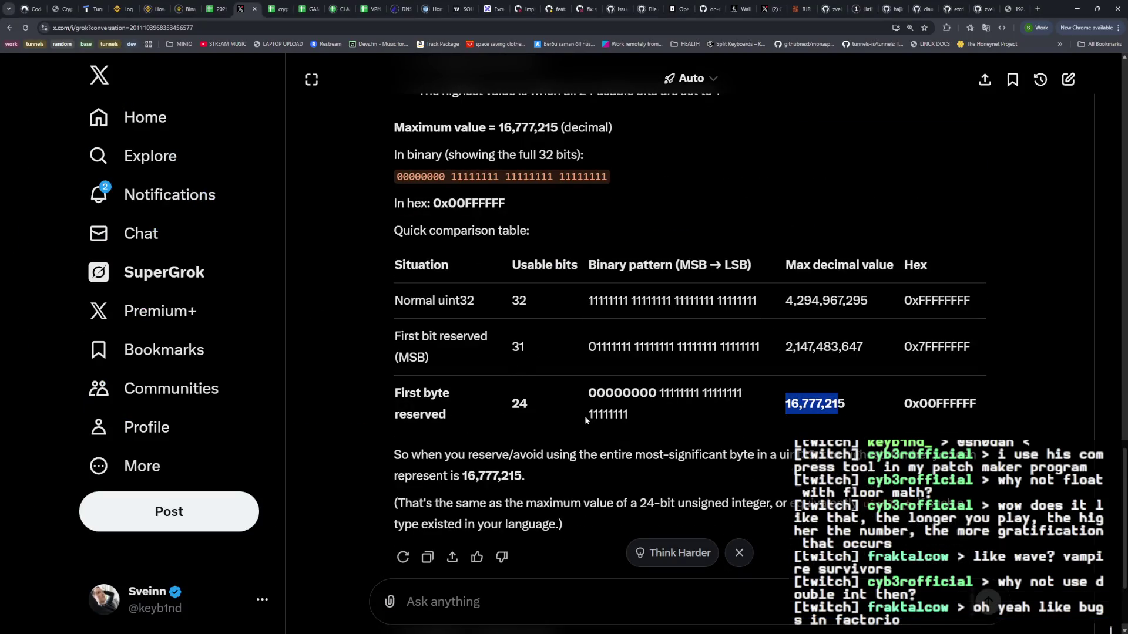
left_click(626, 415)
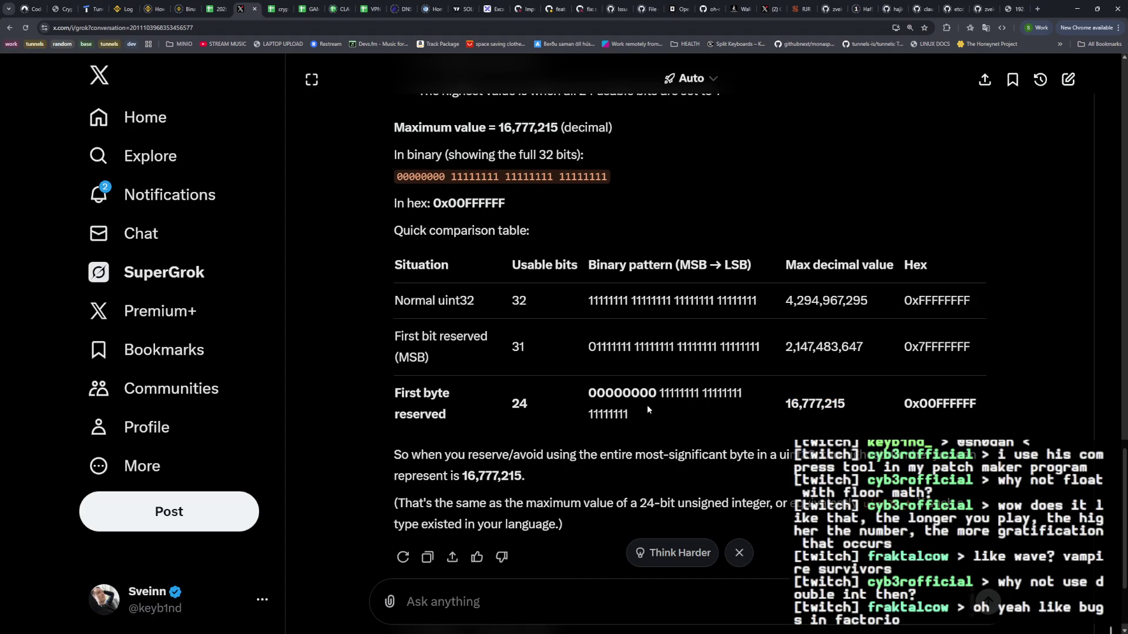
key("alt+Tab")
key("alt+Tab")
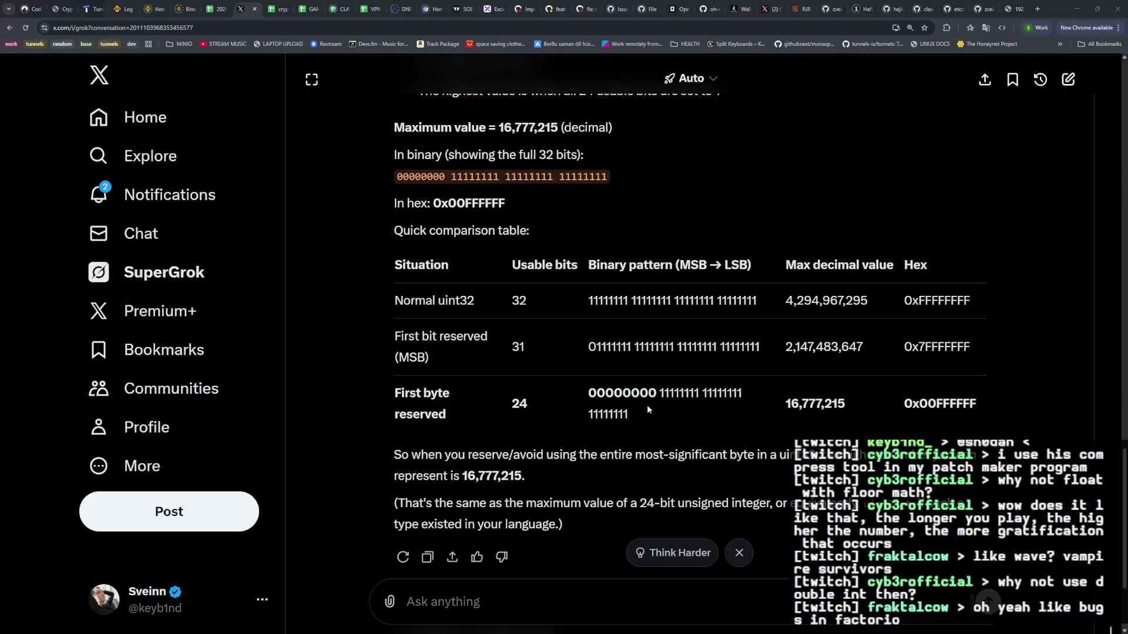
left_click(280, 12)
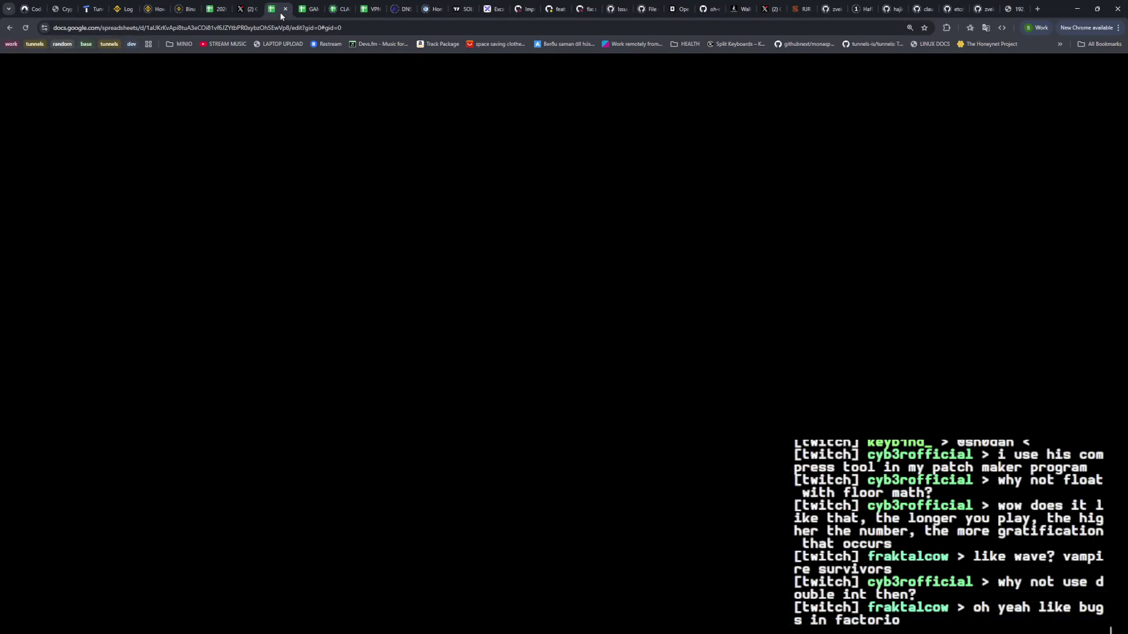
Change the I16 mask layout from [ H/S DT ? ? ] to [ H/S ? ? ? ]
left_click(310, 10)
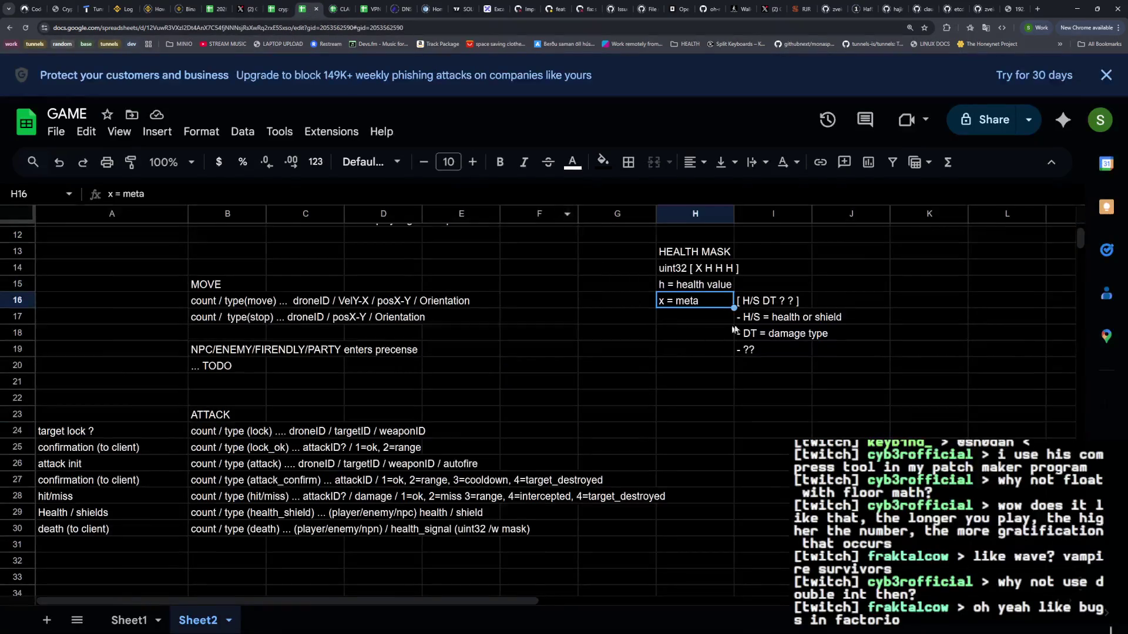
double_click(758, 333)
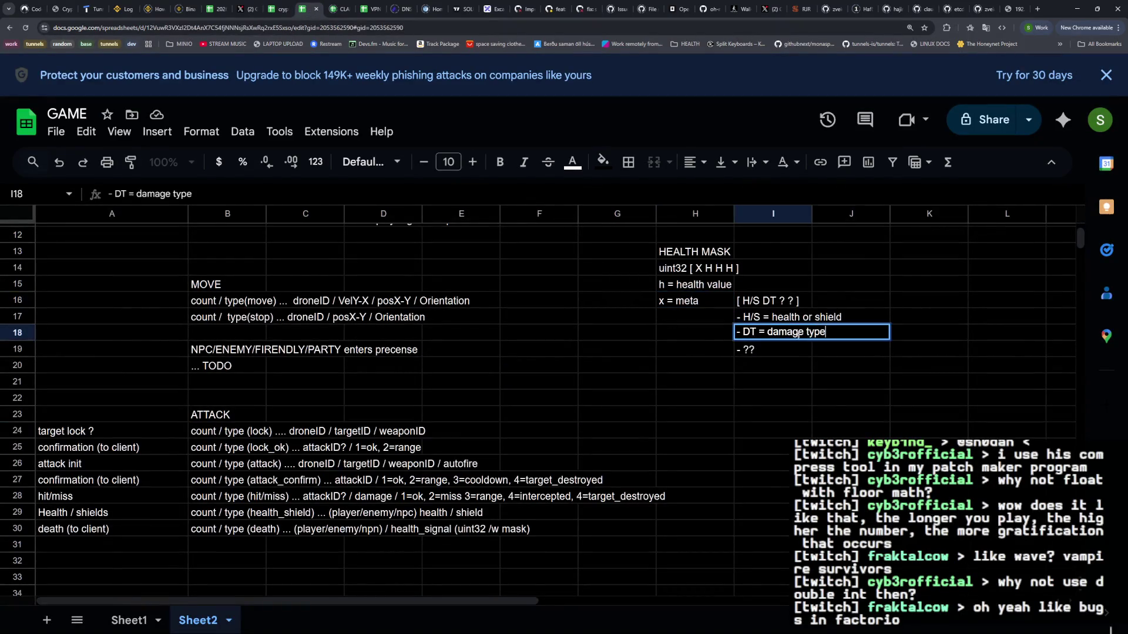
double_click(776, 300)
key("BackSpace")
key("BackSpace")
type("?")
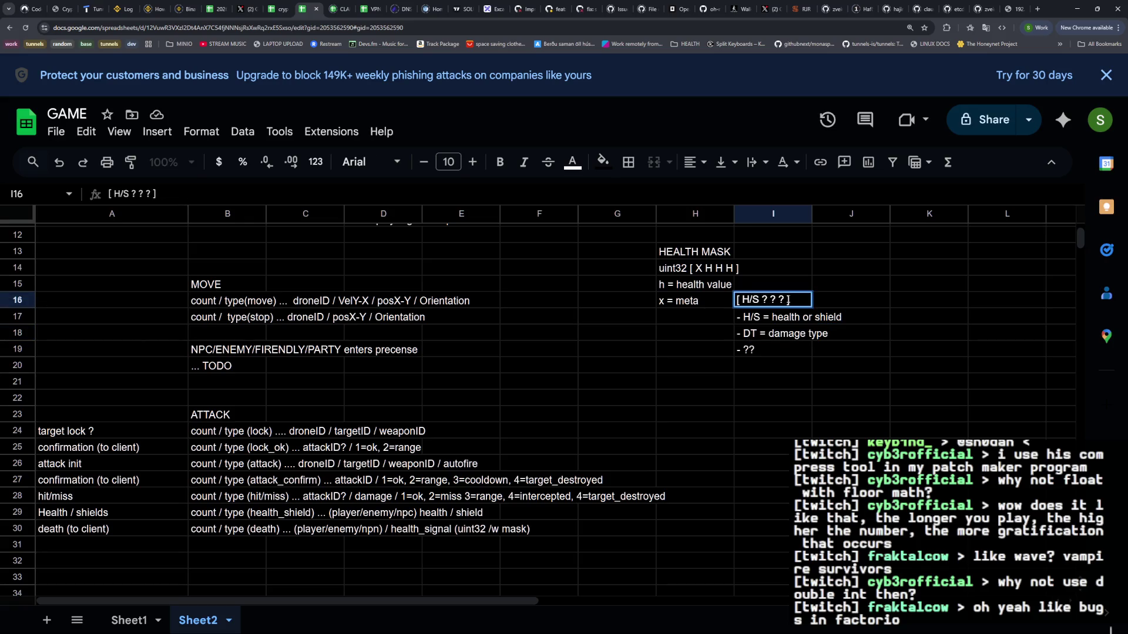
left_click(760, 355)
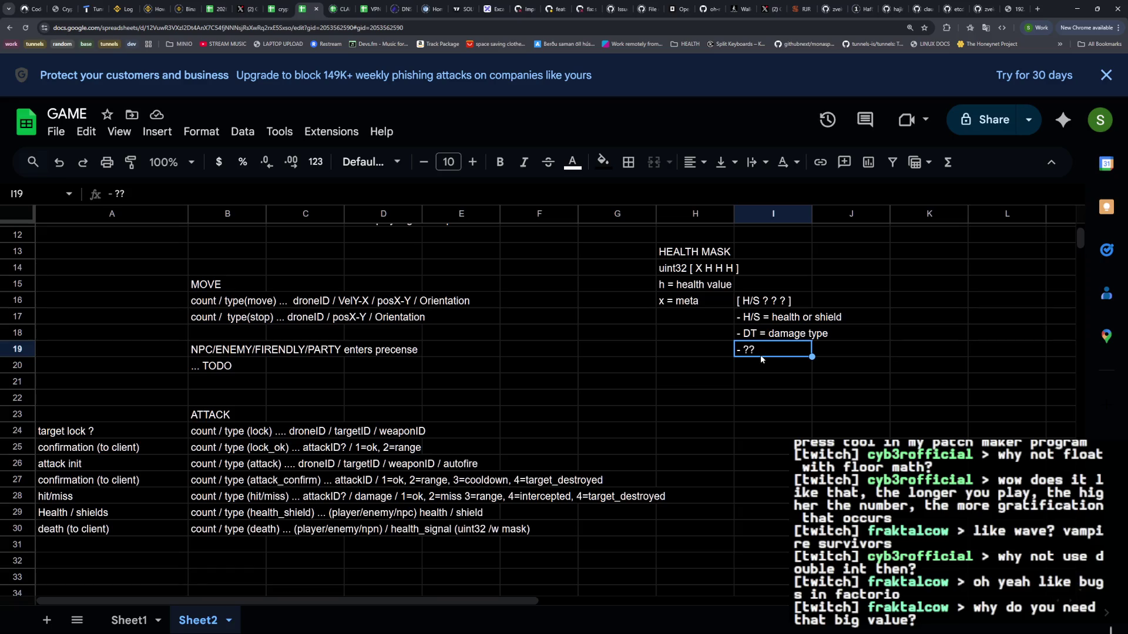
Replace the I18 damage-type line with '- ??', clear the duplicate in I19, and open B28
double_click(753, 334)
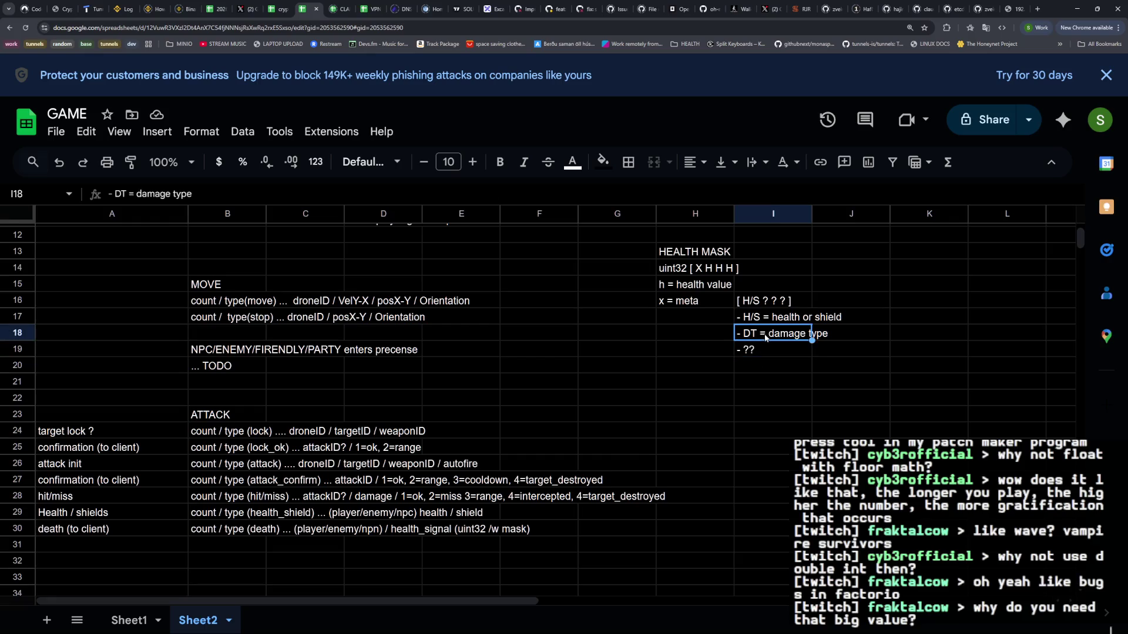
left_click_drag(743, 333, 836, 333)
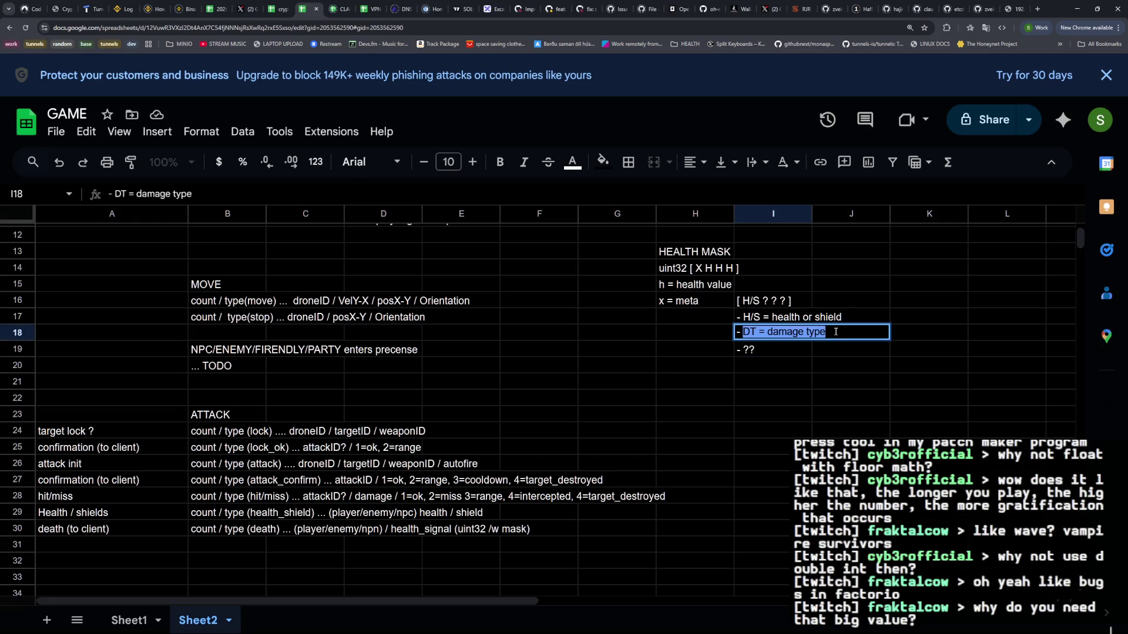
type("??")
key("Return")
key("Delete")
left_click(666, 381)
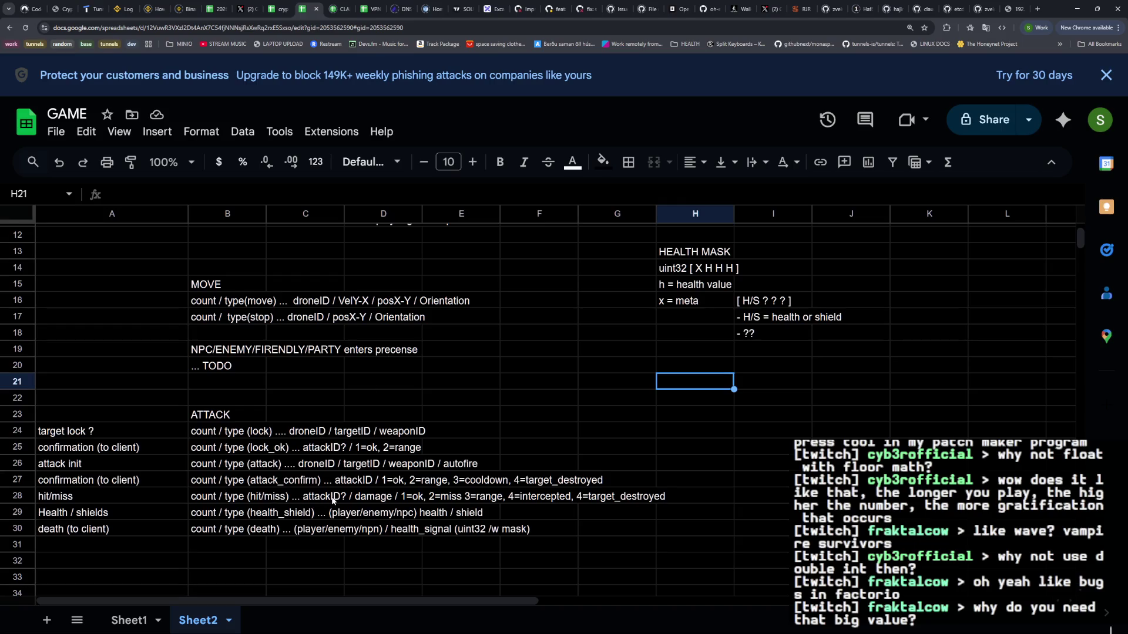
double_click(249, 495)
double_click(369, 495)
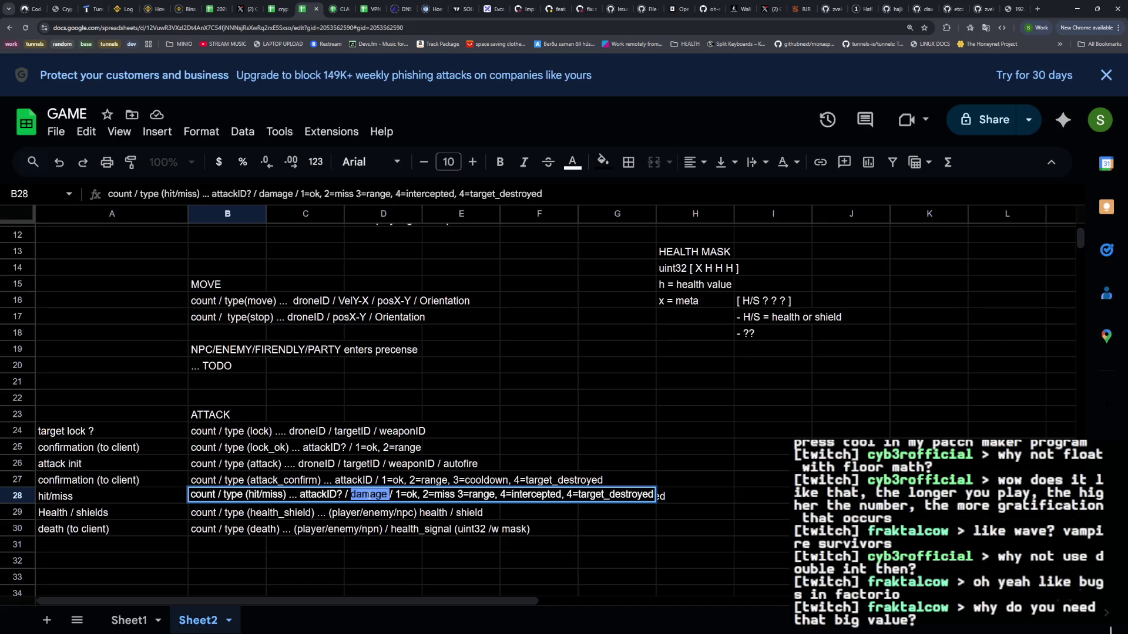
Insert '(healthmask)' after 'damage' in the B28 hit/miss description and recheck it
key("Right")
type("(healthmask")
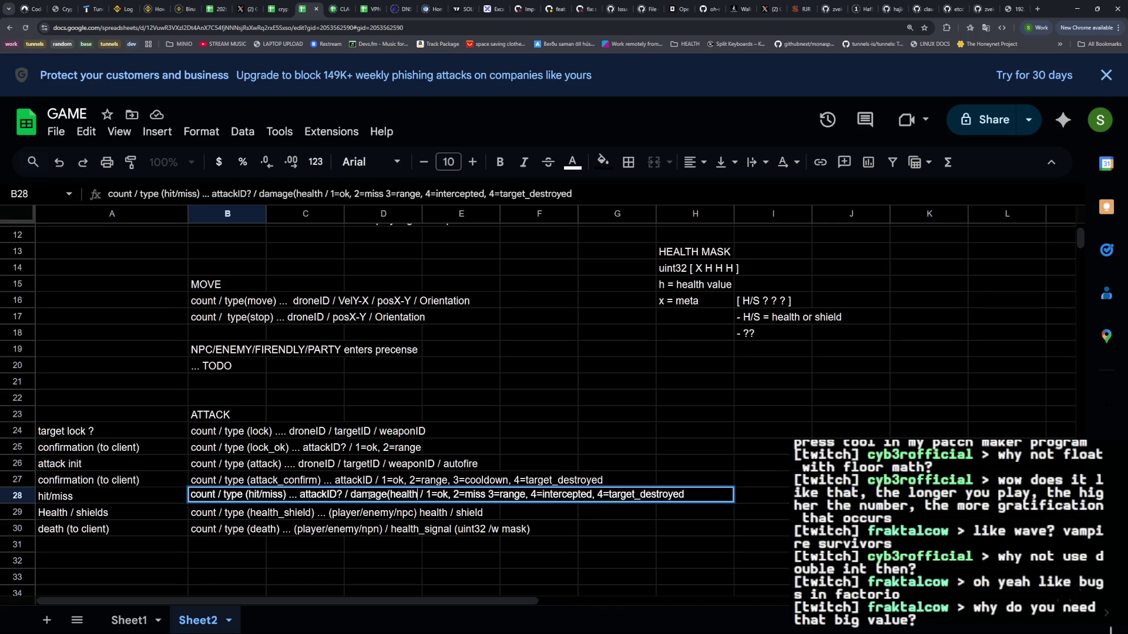
type(")")
key("Return")
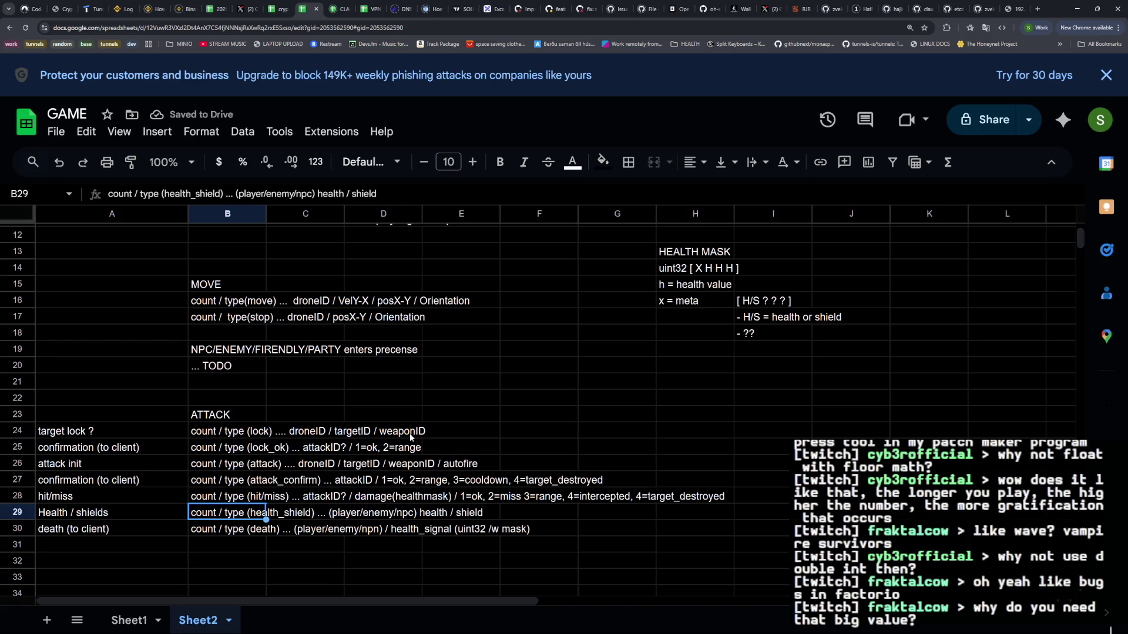
double_click(444, 495)
left_click_drag(444, 495, 387, 495)
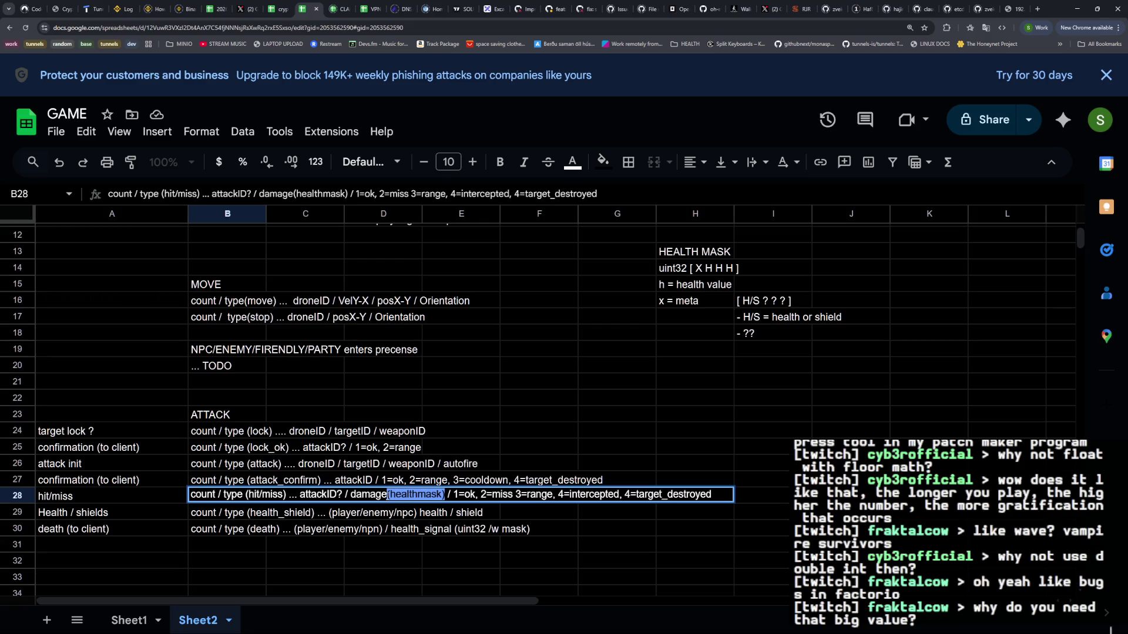
left_click(496, 466)
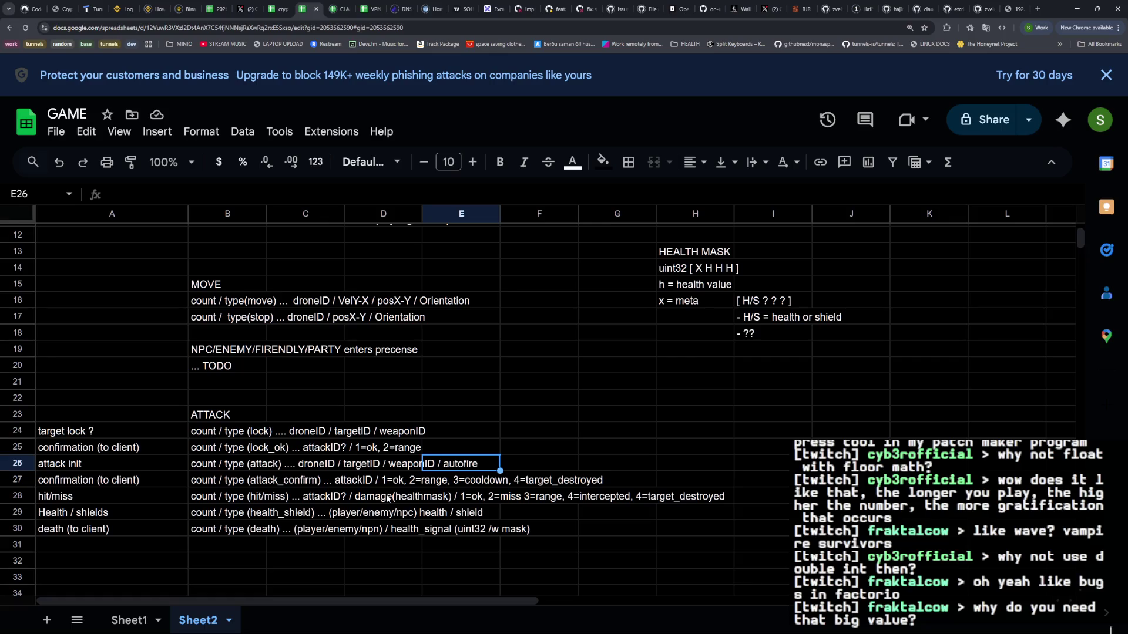
left_click(221, 513)
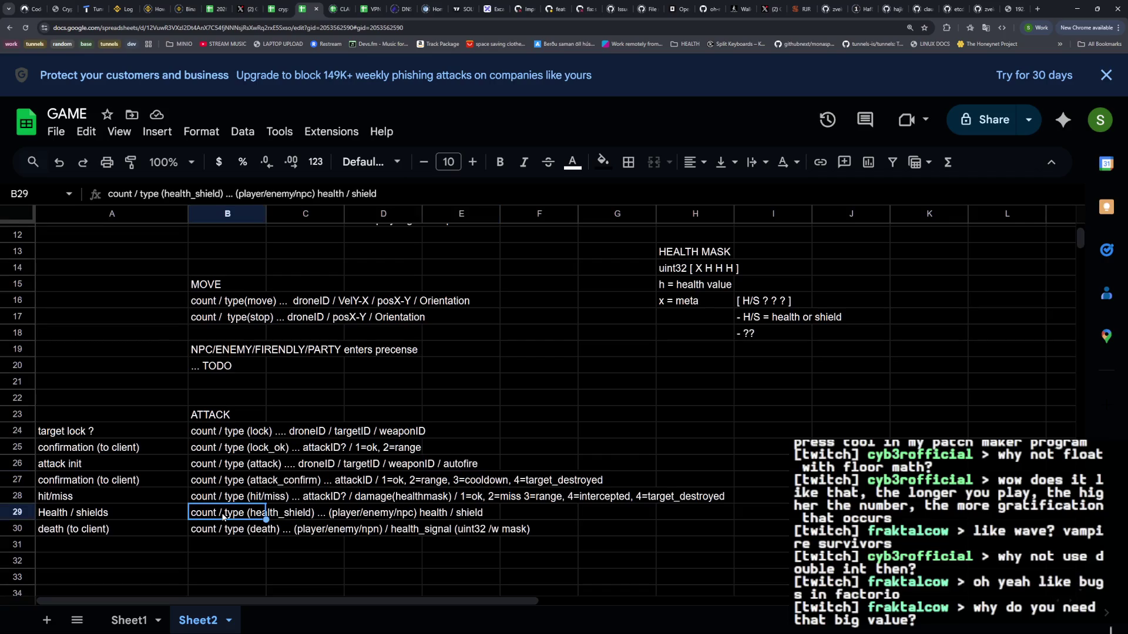
Reword the B29 health_shield message to end with '(player/enemy/npc) / healthmask'
key("Return")
key("BackSpace")
key("BackSpace")
key("BackSpace")
key("BackSpace")
key("BackSpace")
key("BackSpace")
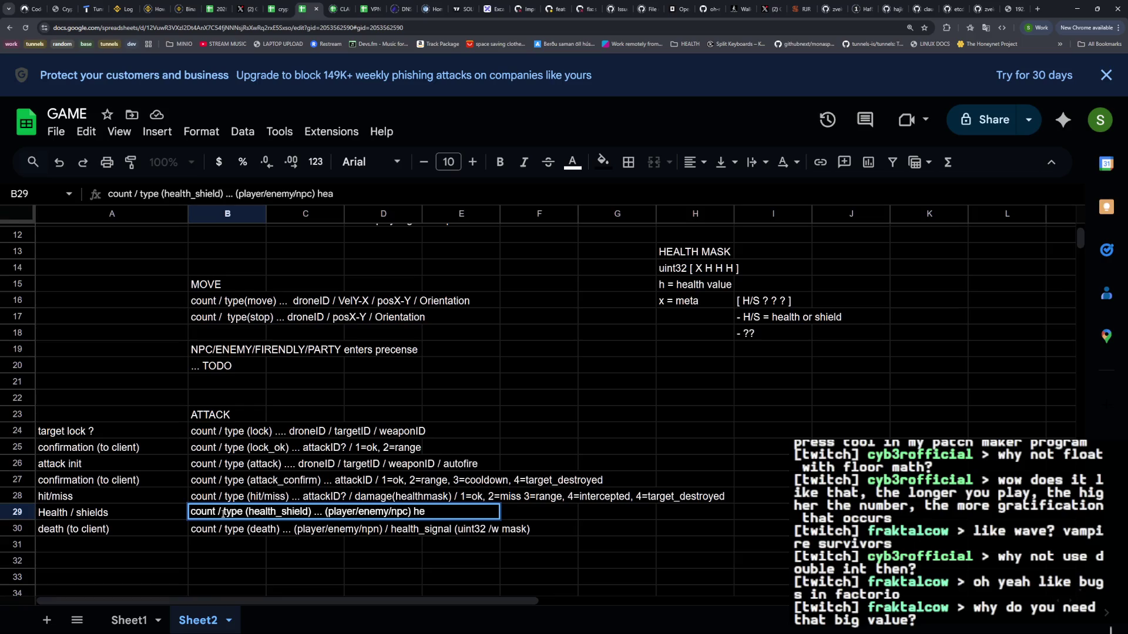
type("health")
type("mask)")
type(" /")
key("Return")
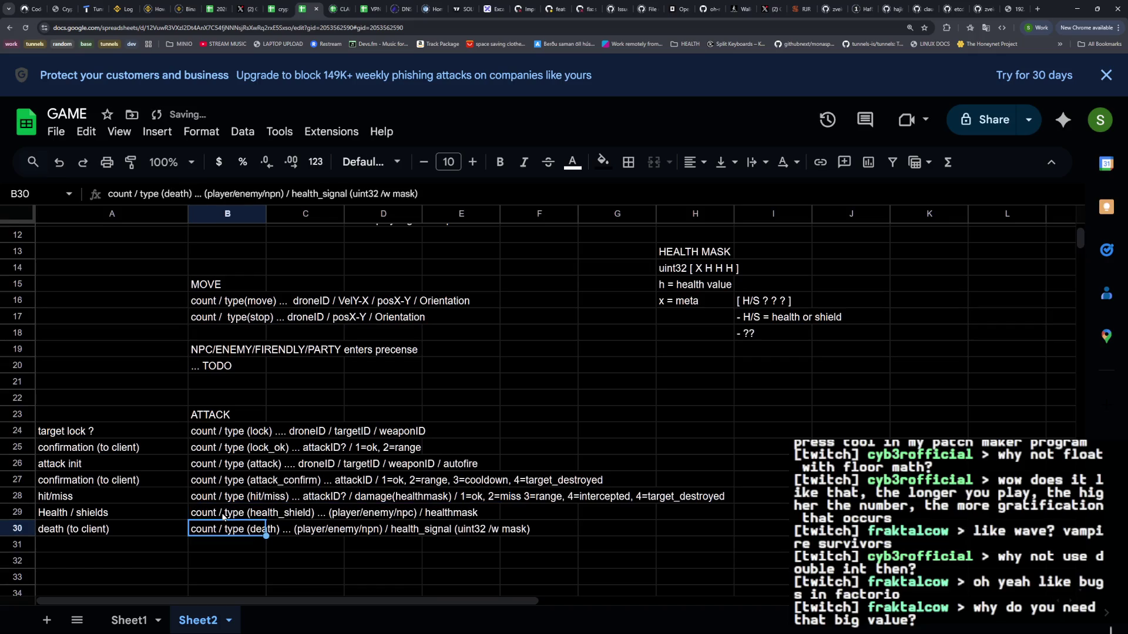
Shorten the B30 death message to (player/enemy/npn) ID, dropping health_signal and the uint32 note
key("Down")
key("Up")
key("Return")
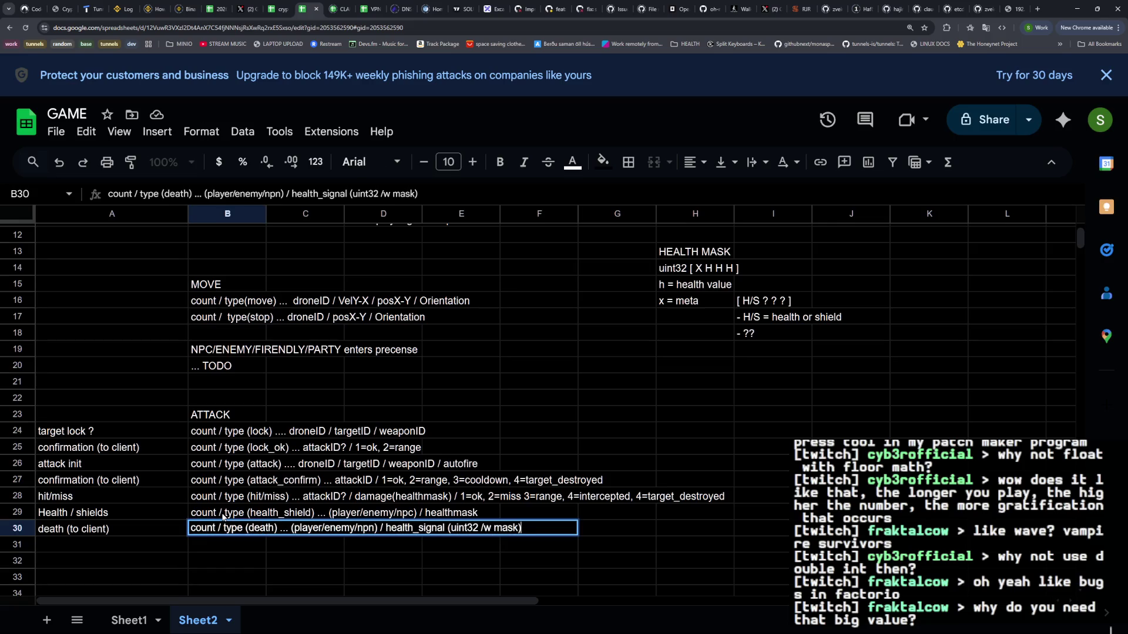
key("BackSpace")
key("BackSpace")
key("BackSpace")
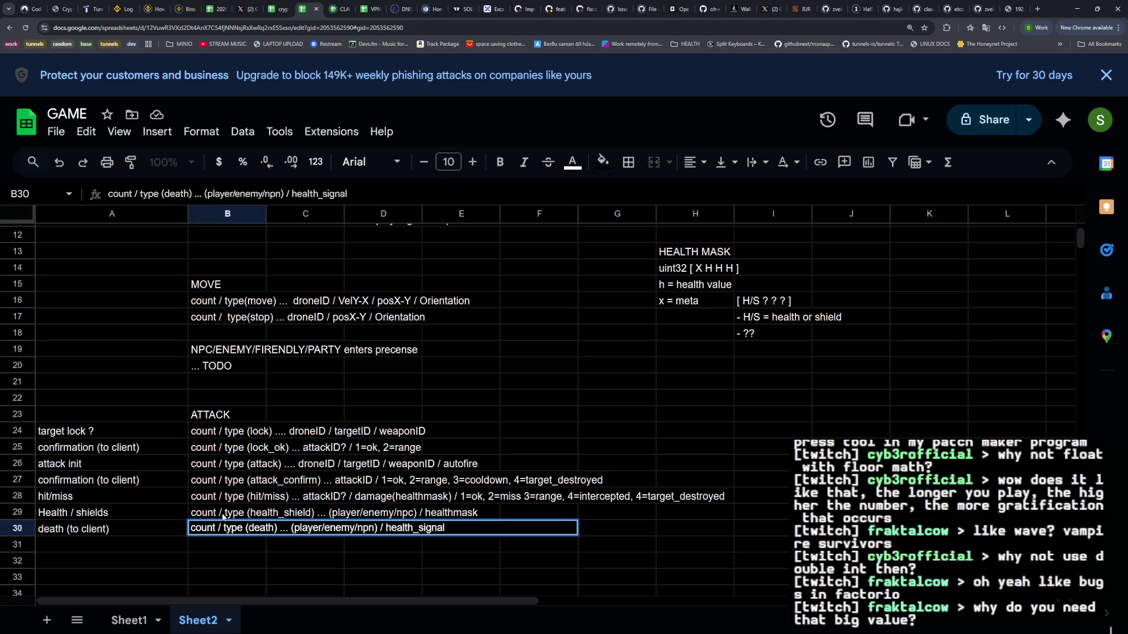
key("BackSpace")
key("BackSpace")
key("BackSpace")
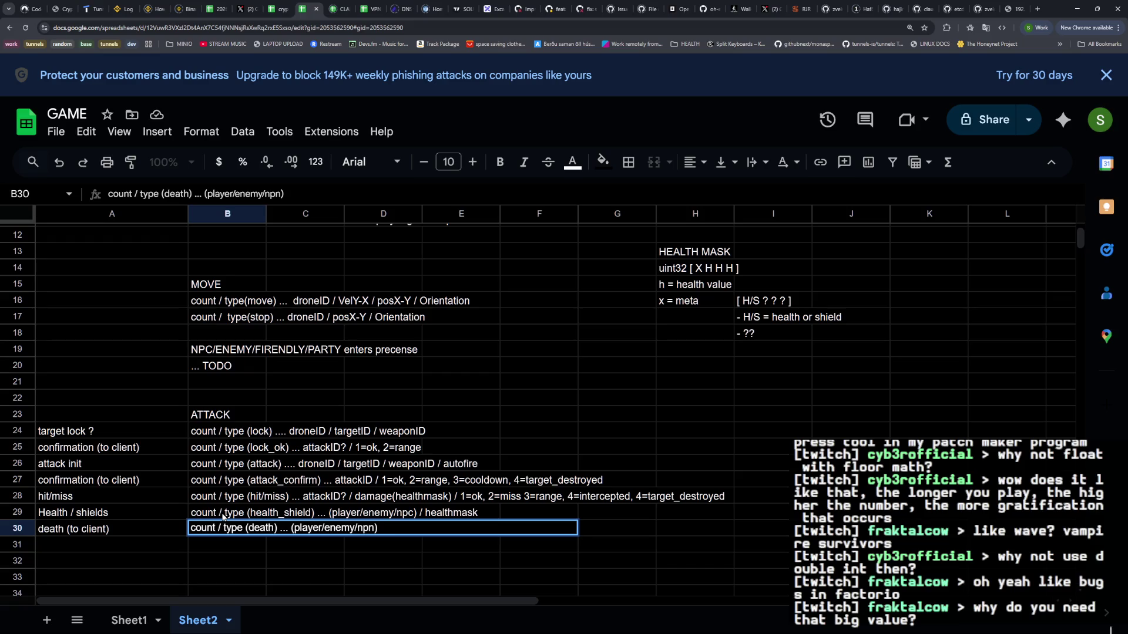
key("Return")
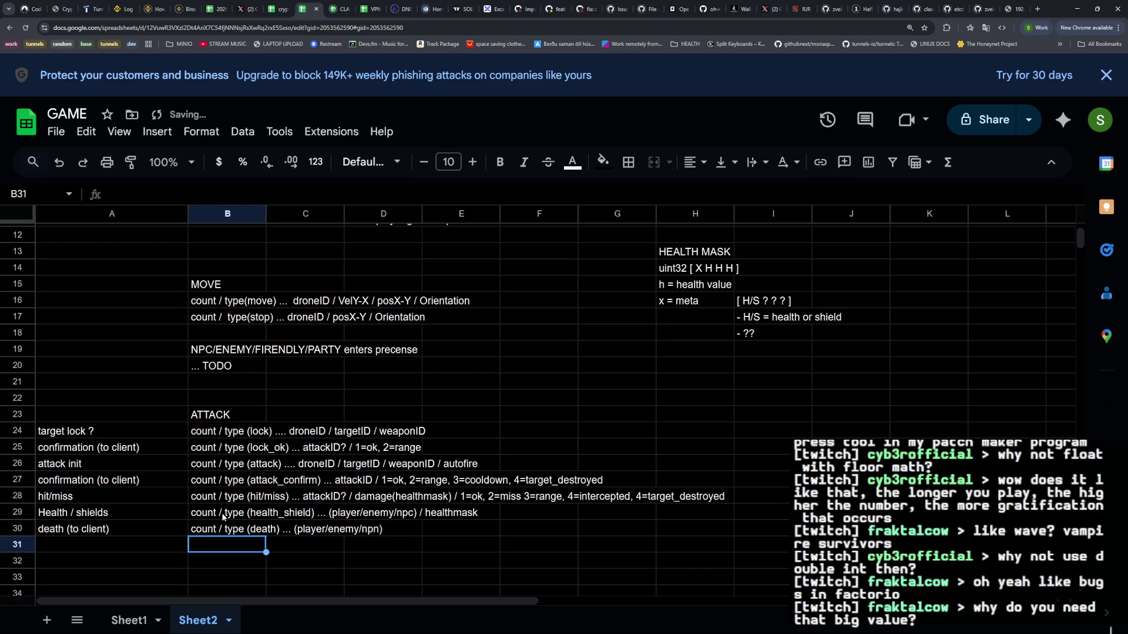
key("Up")
key("Return")
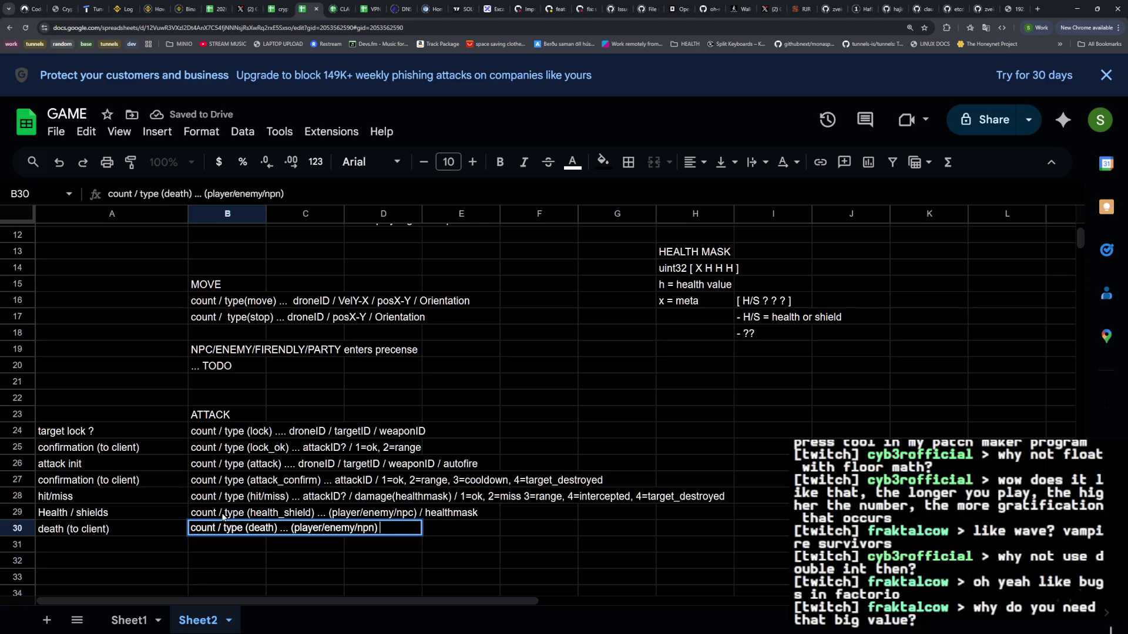
type("ID")
key("Return")
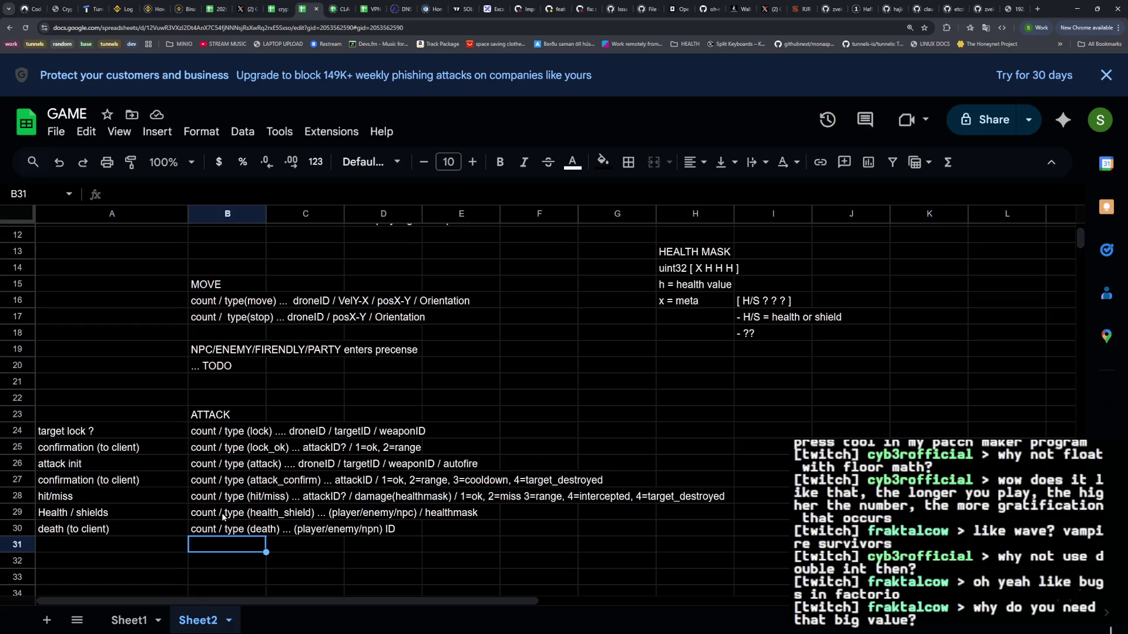
Review the presence notes through D22, then return to the Zellij terminal with types.go
scroll(259, 469, "up", 3)
left_click(227, 443)
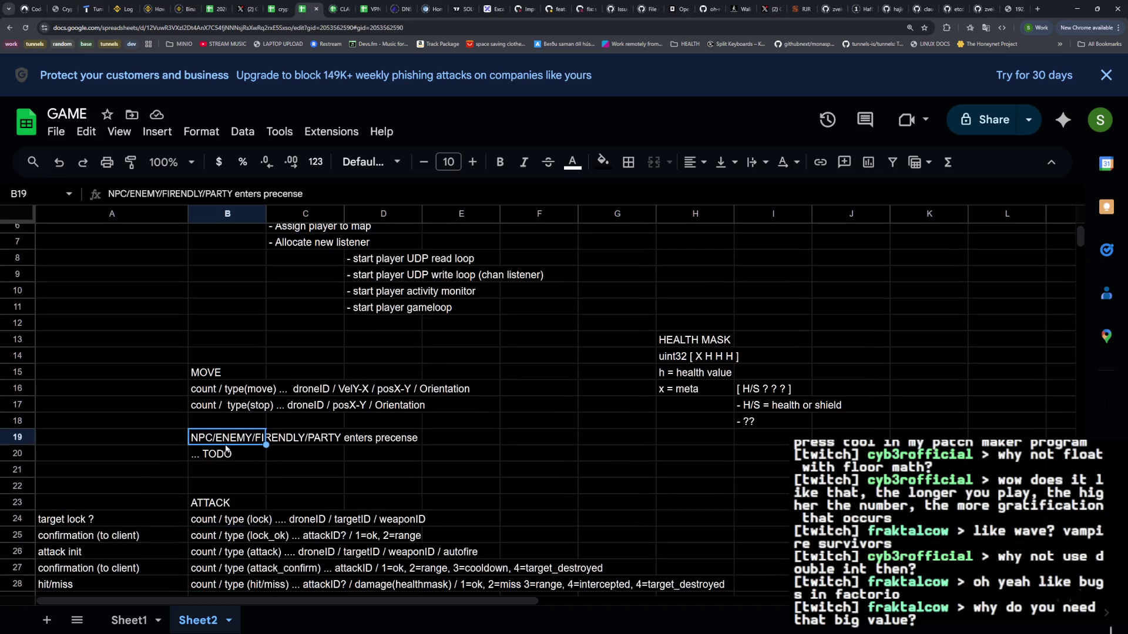
left_click(409, 459, "shift")
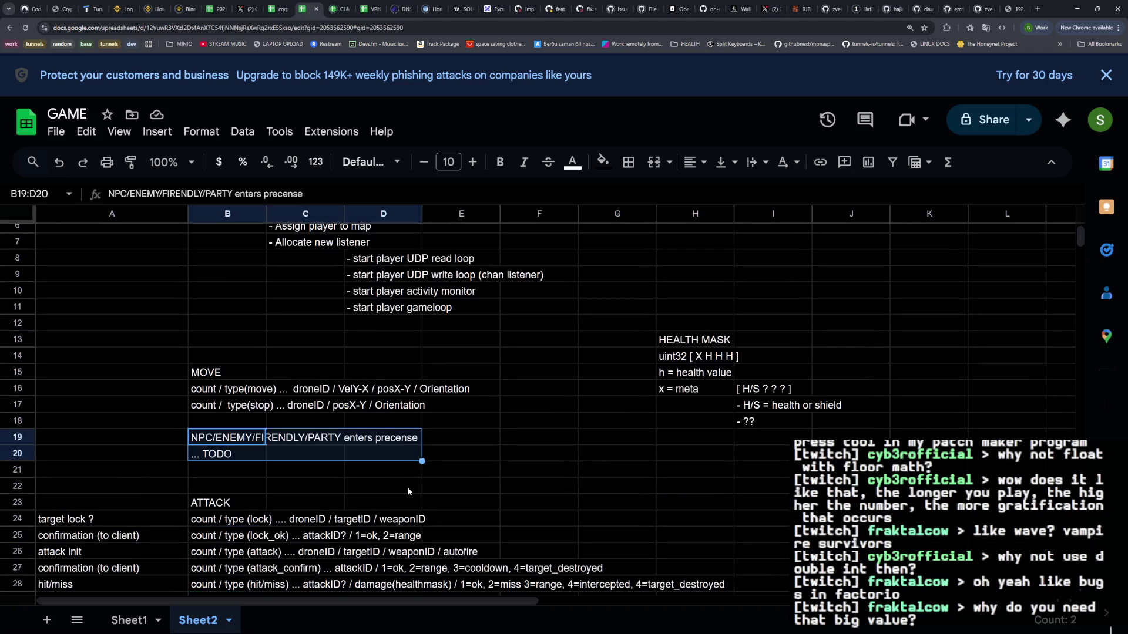
left_click(403, 486)
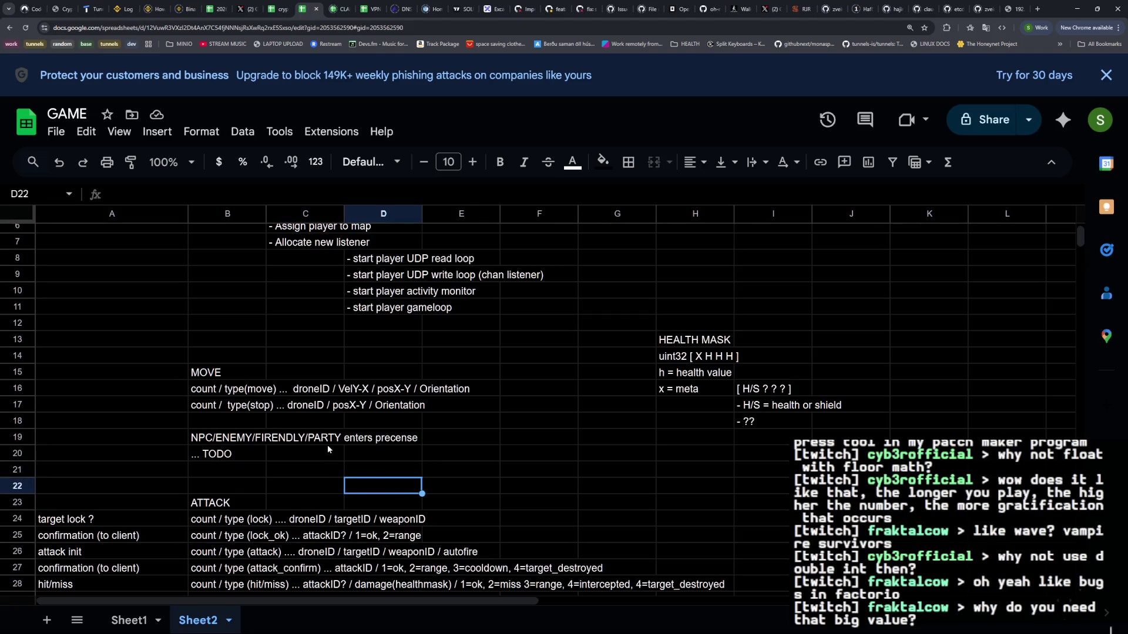
scroll(327, 449, "down", 2)
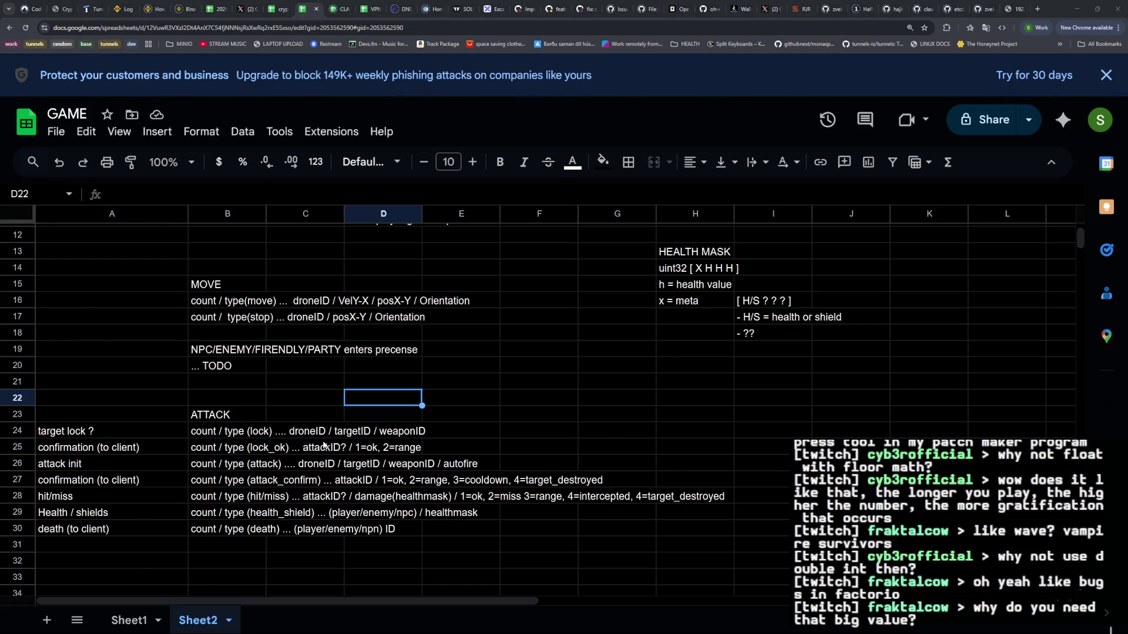
key("alt+Tab")
scroll(693, 294, "up", 3)
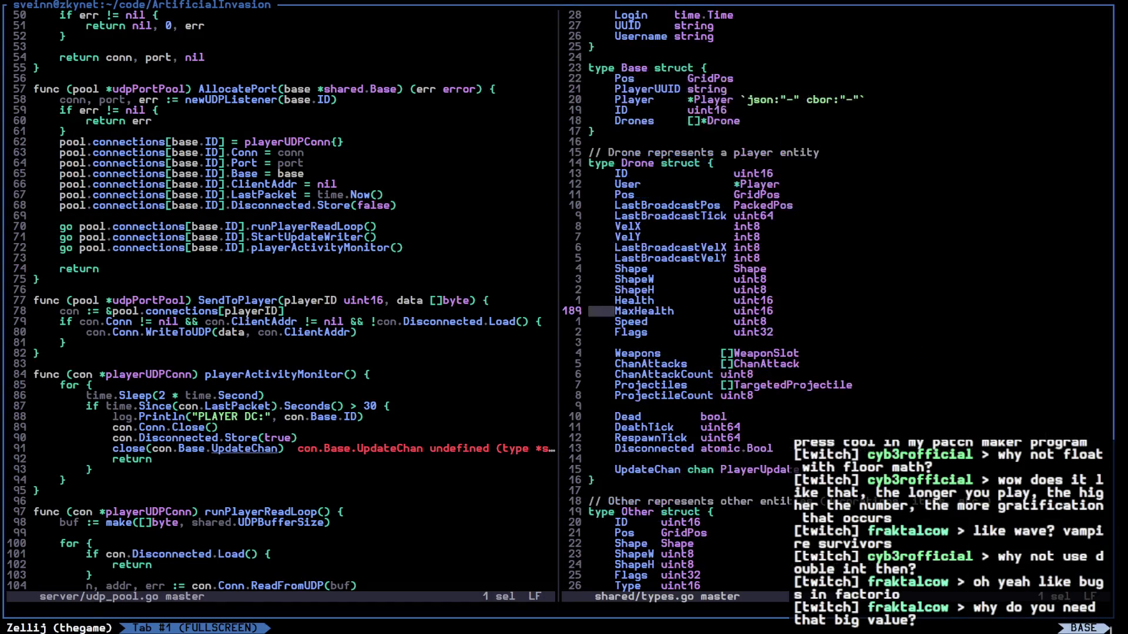
Change the Drone struct's Health and MaxHealth fields from uint16 to uint32
key("k")
key("A")
key("BackSpace")
key("BackSpace")
type("32")
key("Escape")
key("j")
key("A")
key("BackSpace")
key("BackSpace")
type("32")
type("j")
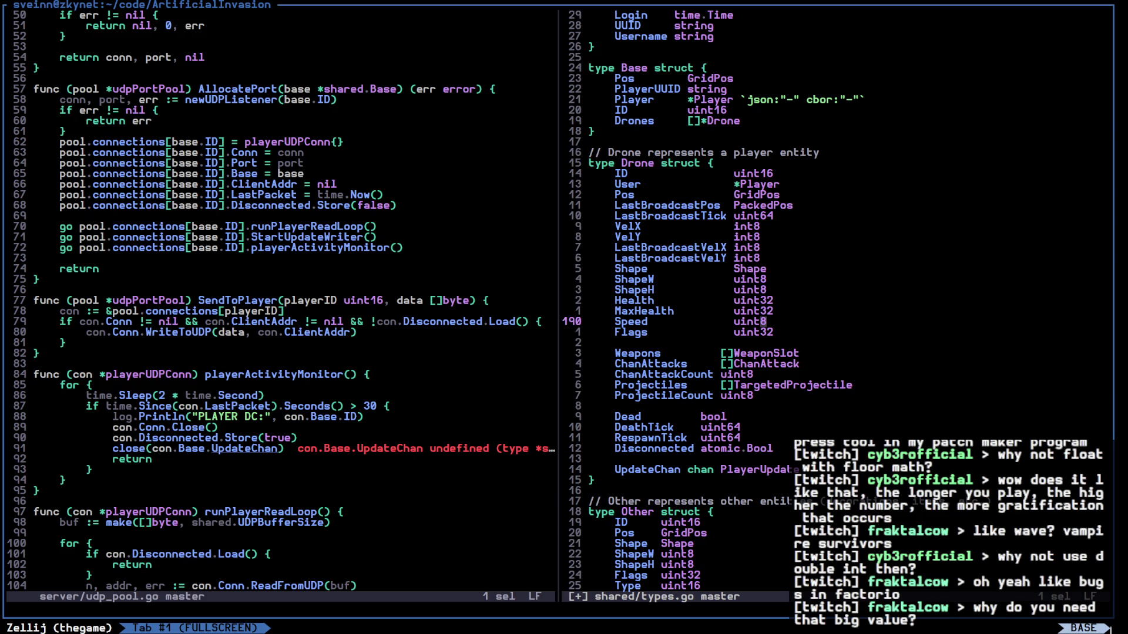
type("j")
List the Flags field's references, previewing its use in gameloops.go
key("b")
key("b")
key("b")
key("g")
key("r")
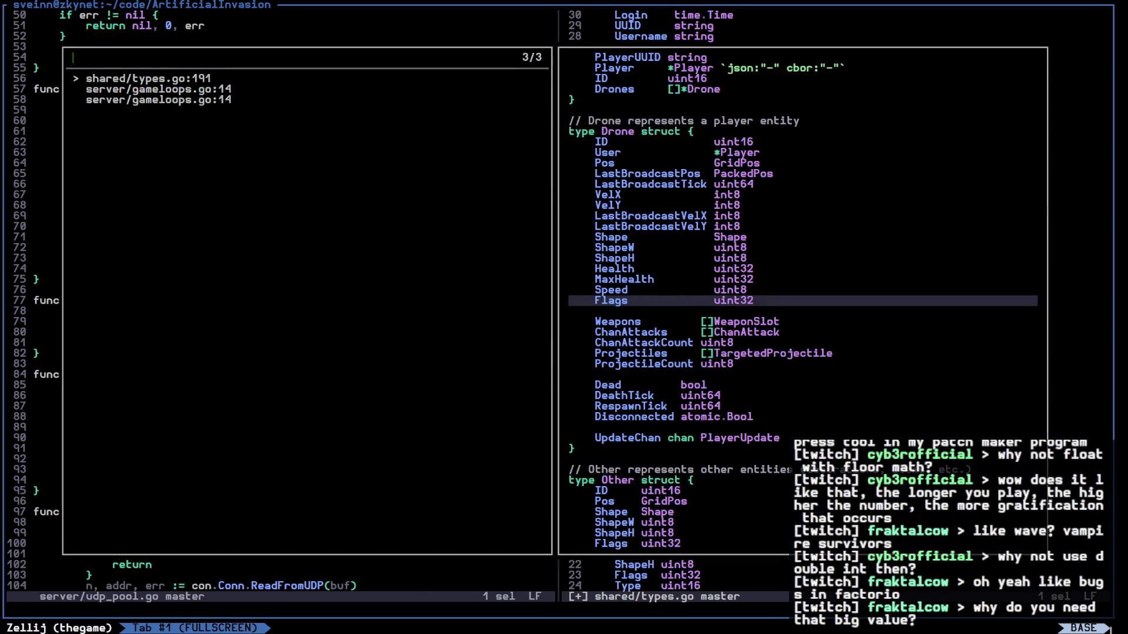
key("Down")
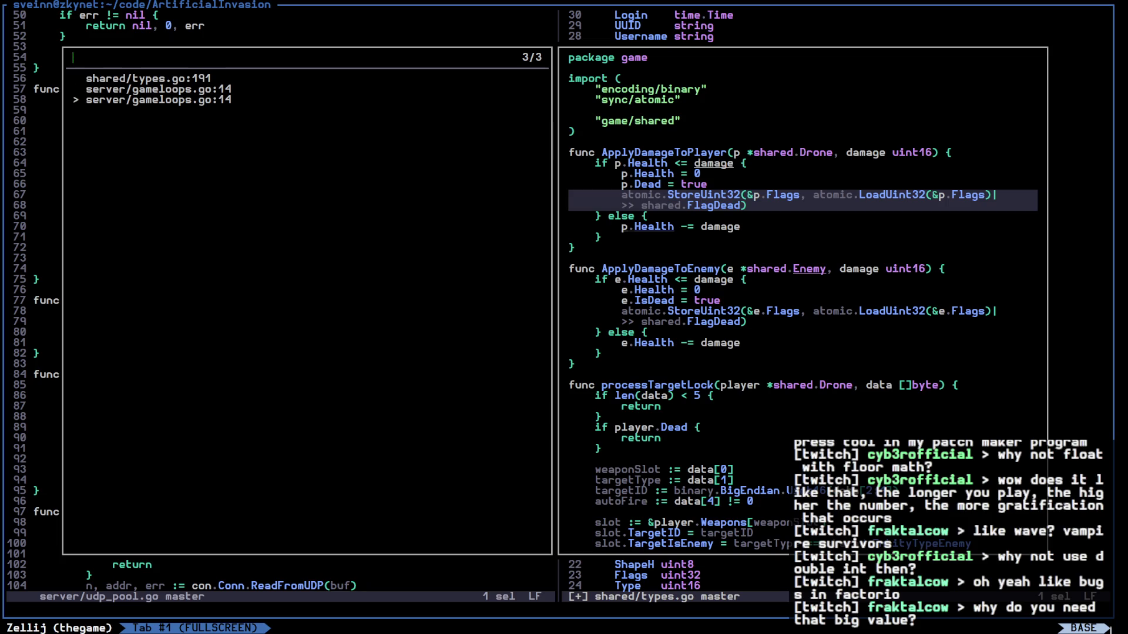
key("Escape")
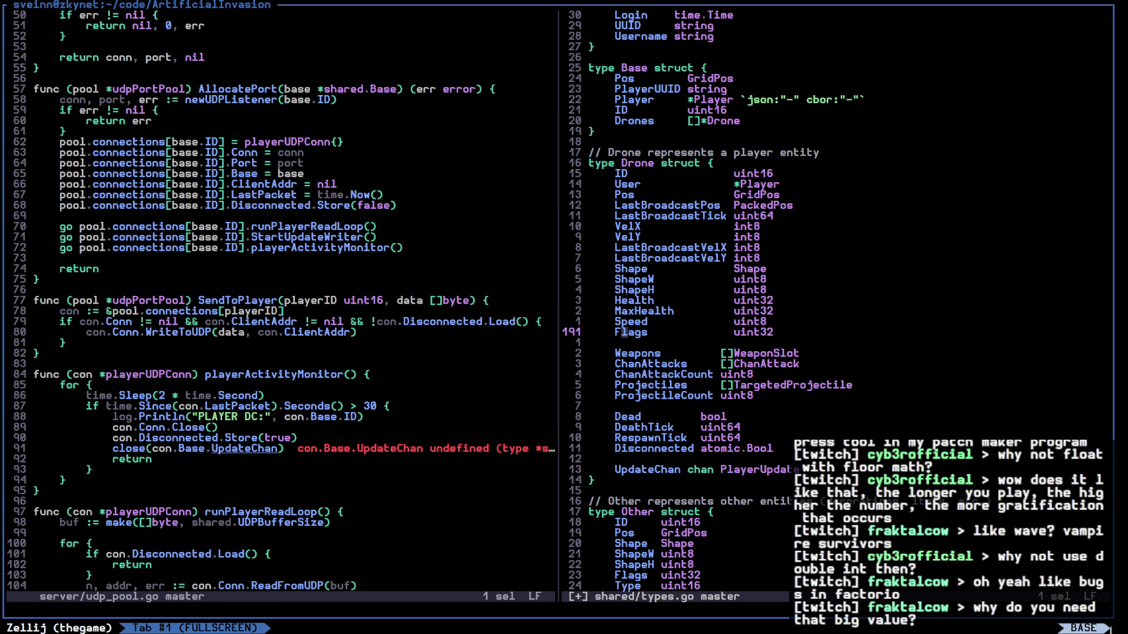
key("j")
key("j")
key("j")
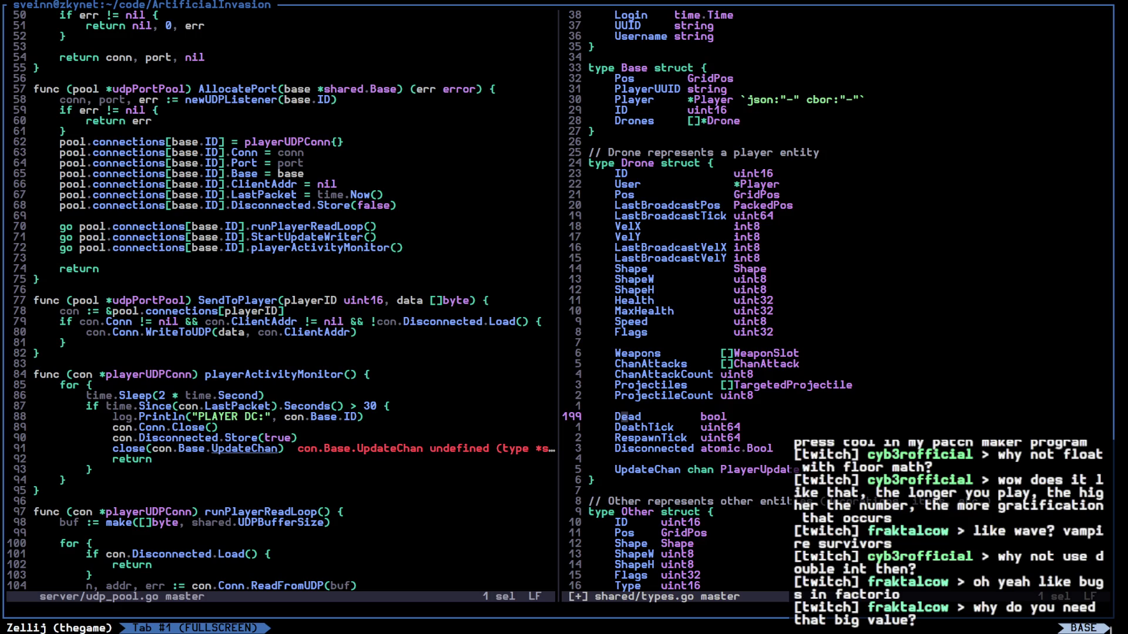
Open gameloops.go at the Flags usage in a new vertical split beside types.go
key("k")
key("k")
key("k")
key("g")
key("r")
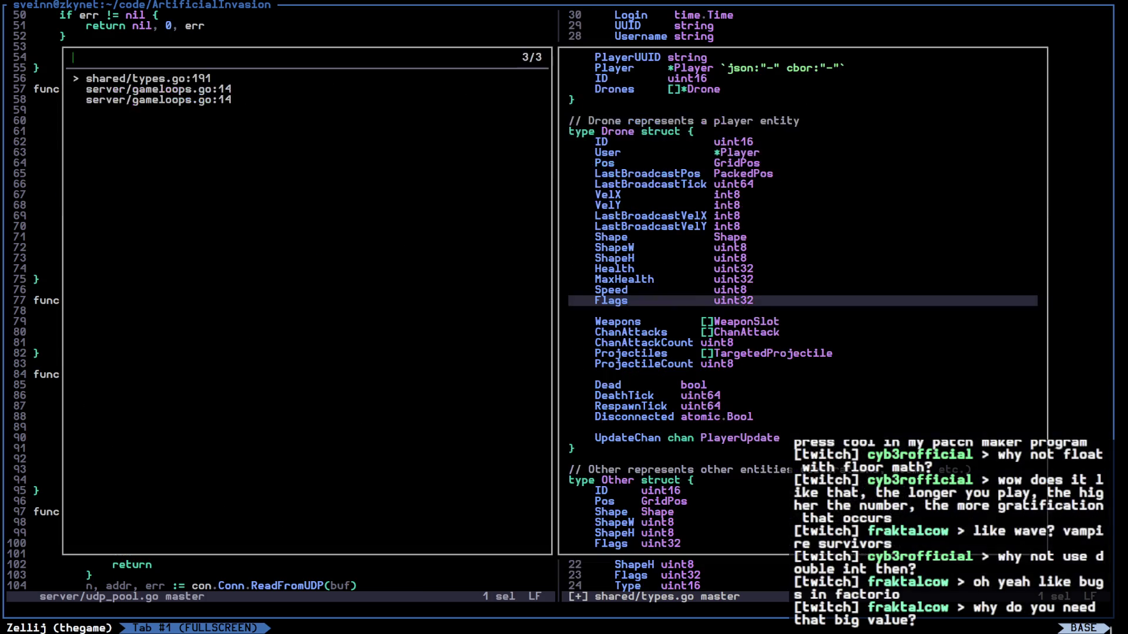
key("Escape")
key("ctrl+w")
key("v")
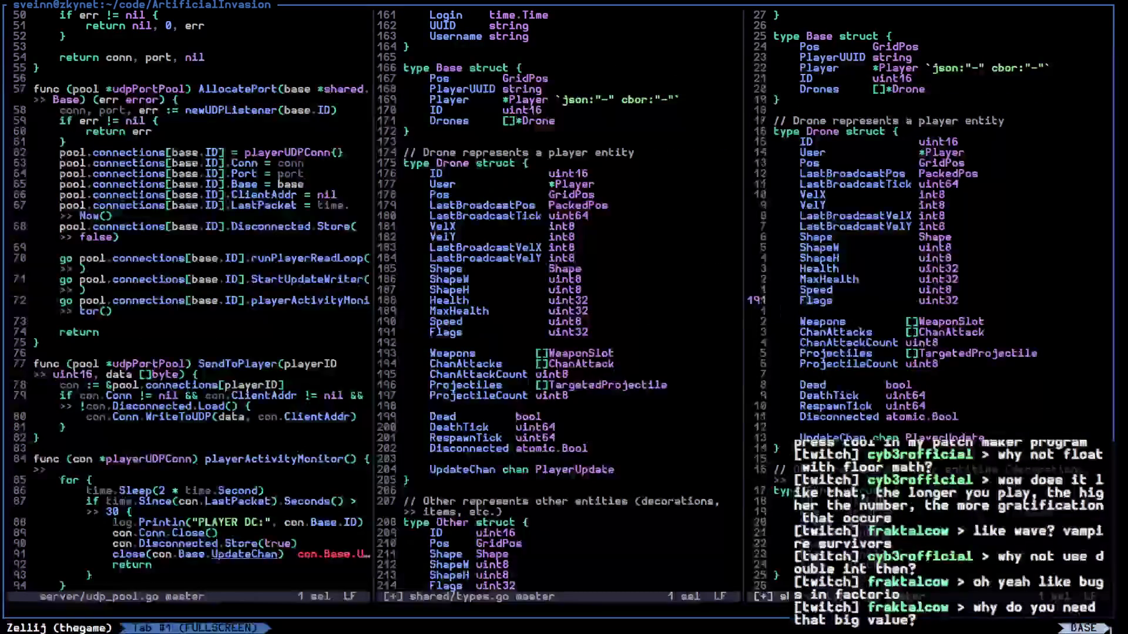
key("g")
key("r")
key("Down")
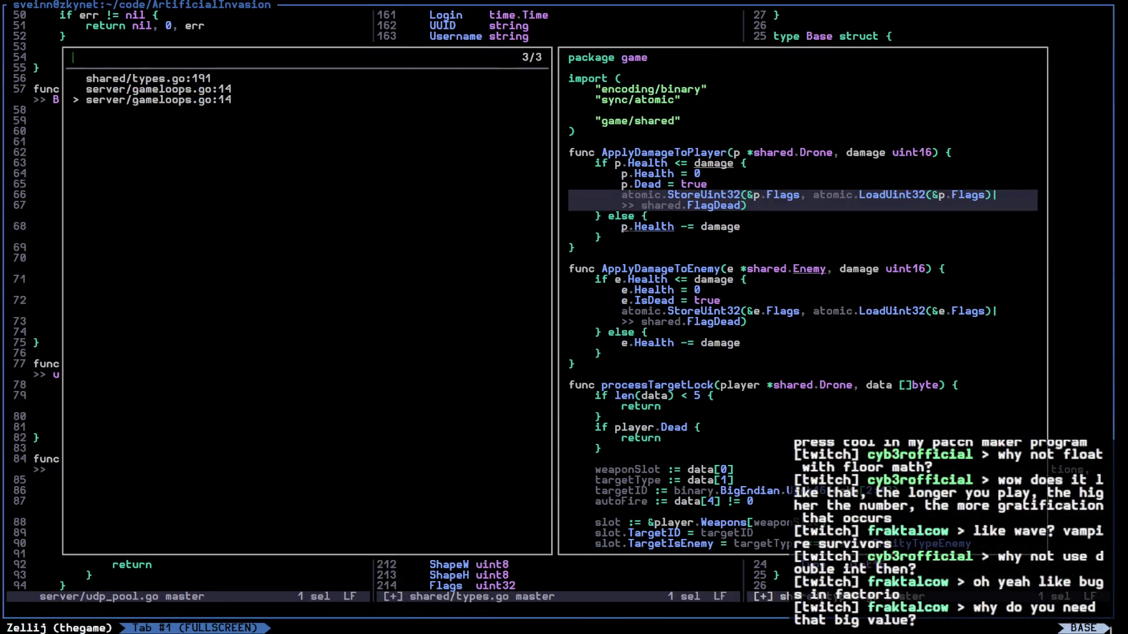
key("Return")
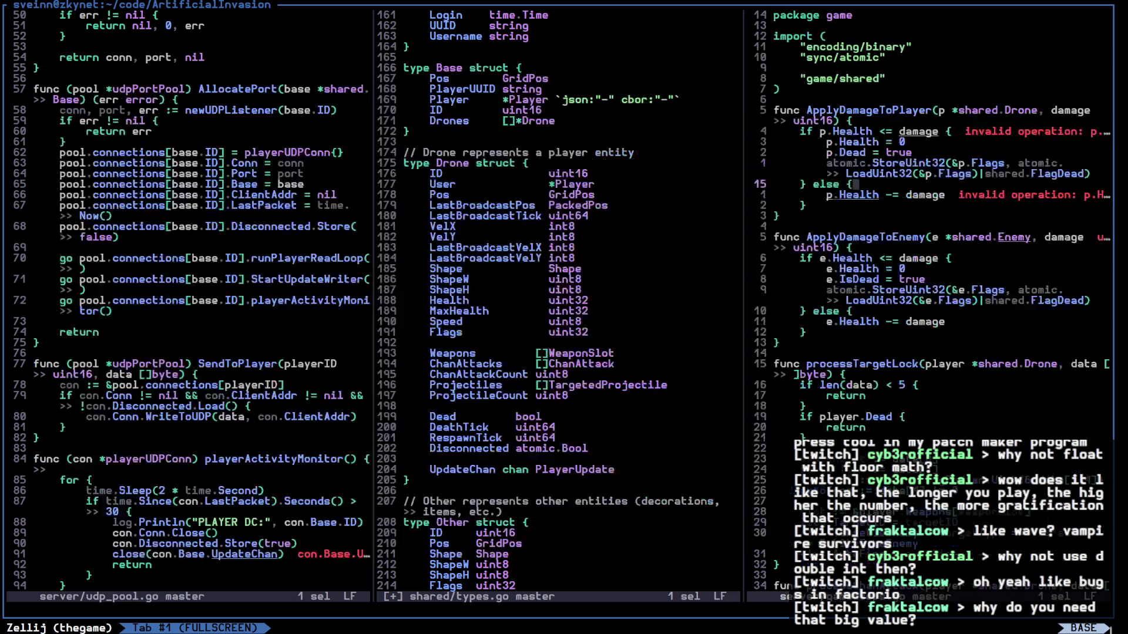
Delete the atomic Flags updates from ApplyDamageToPlayer and ApplyDamageToEnemy
key("ctrl+w")
key("h")
key("j")
key("j")
key("j")
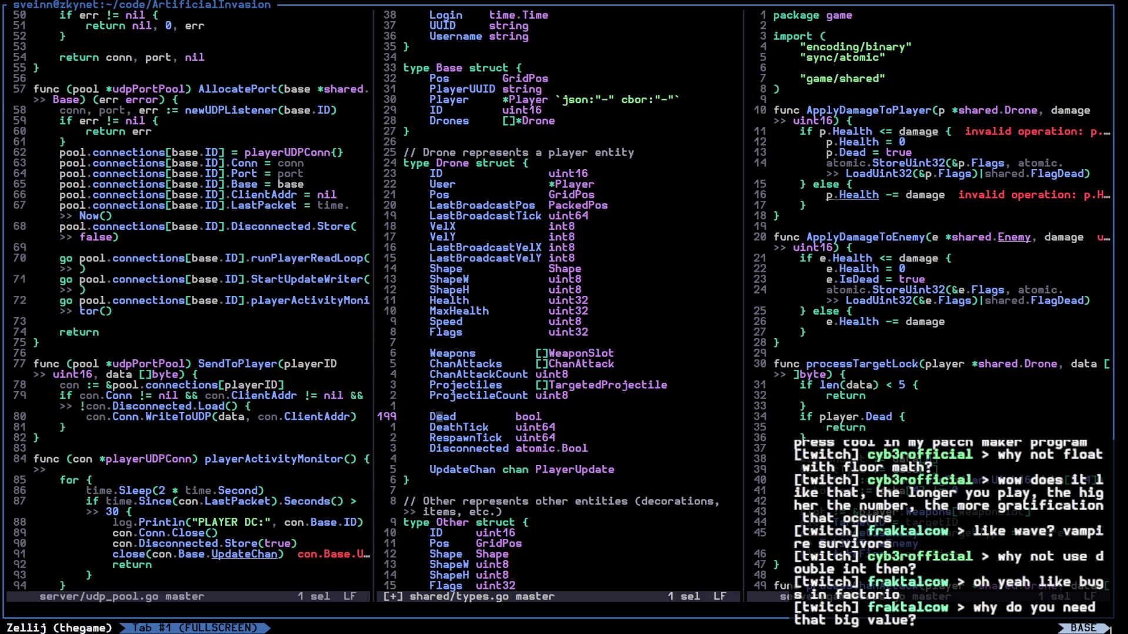
key("ctrl+w")
key("l")
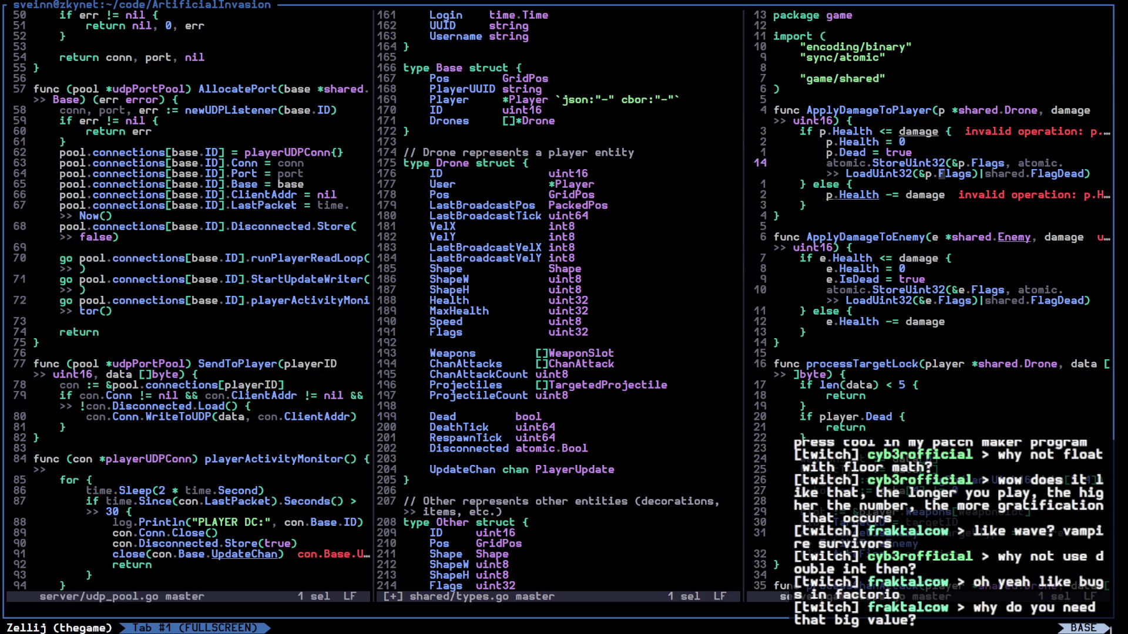
key("x")
key("d")
key("j")
key("j")
key("j")
key("j")
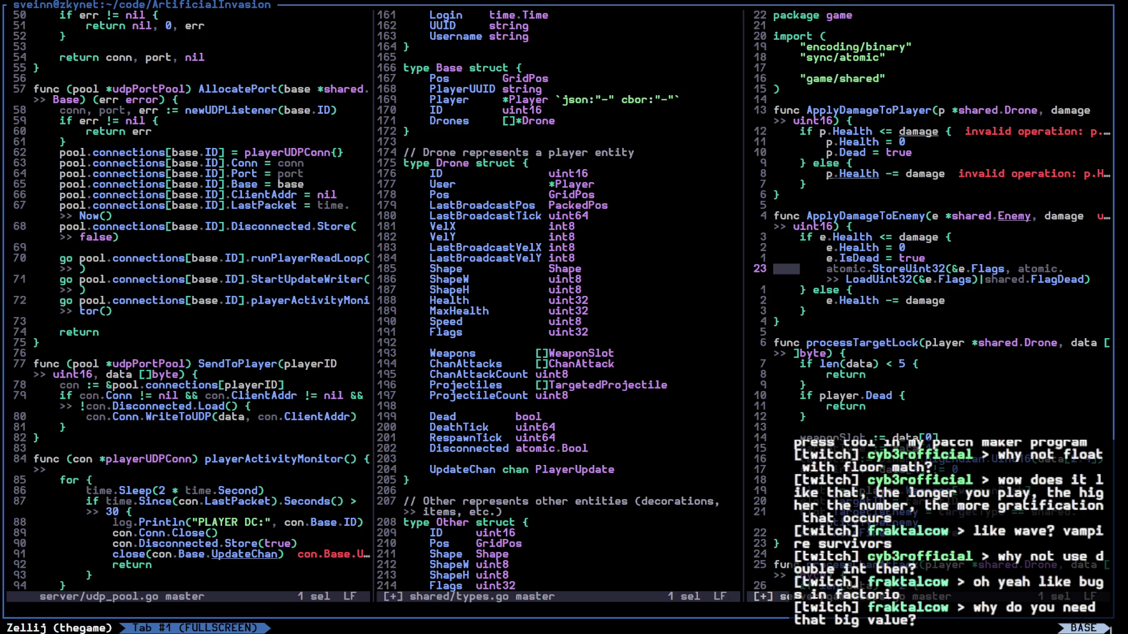
key("x")
key("d")
key("ctrl+w")
Delete the Flags field from the Drone struct in types.go and save
key("h")
key("k")
key("k")
key("k")
key("j")
key("x")
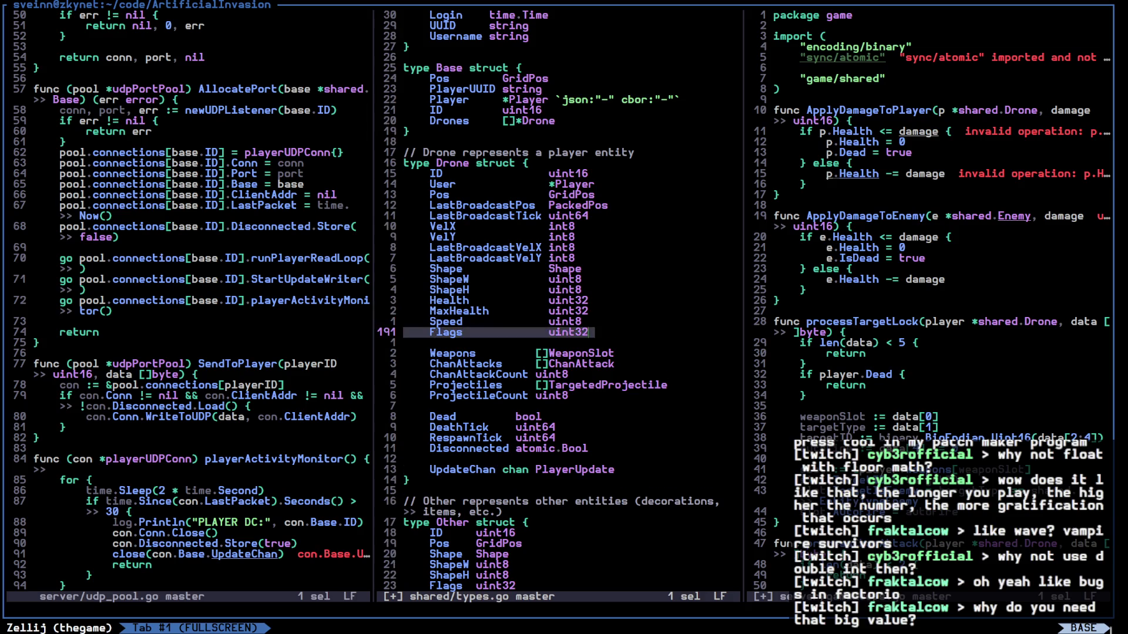
key("d")
key("colon")
type("w")
key("Return")
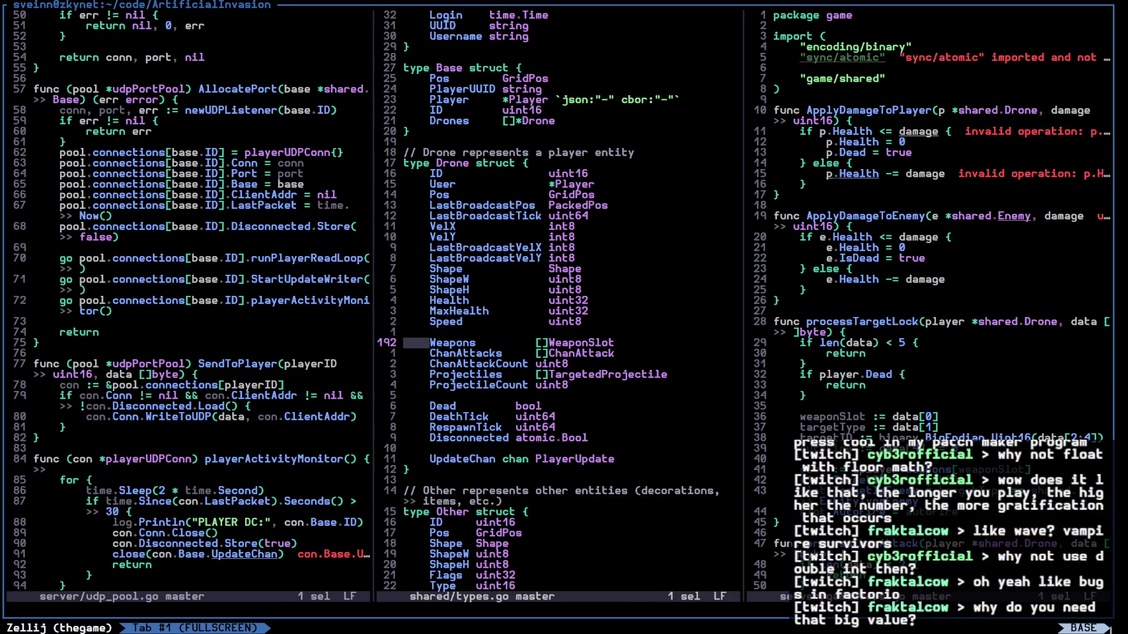
Comment out the ChanAttacks and Projectiles fields of Drone and save types.go
key("j")
key("x")
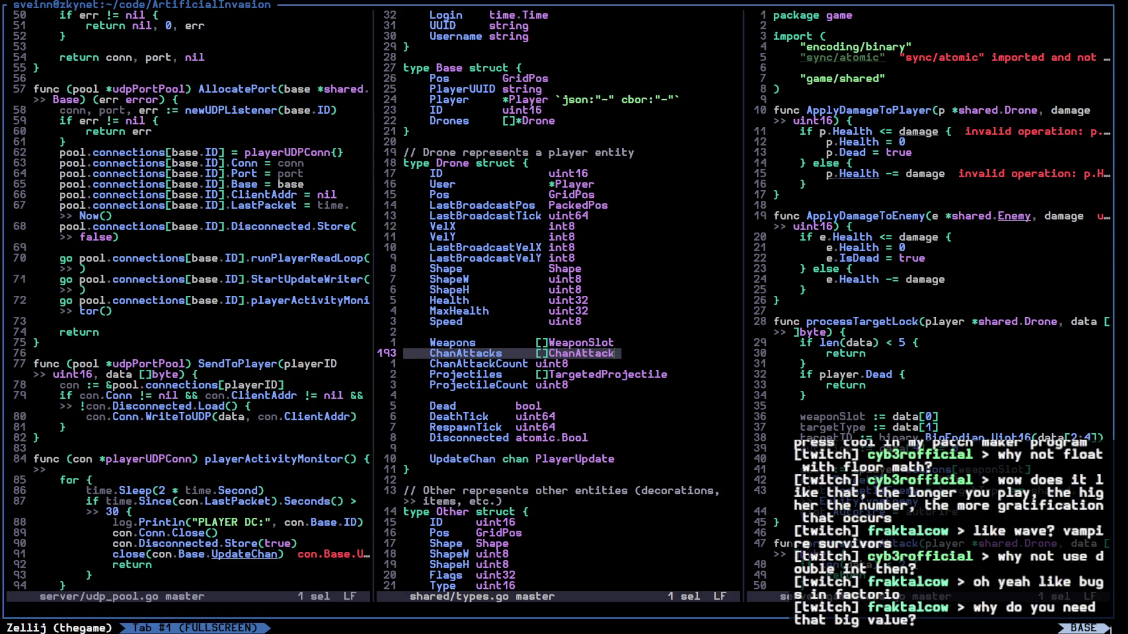
key("k")
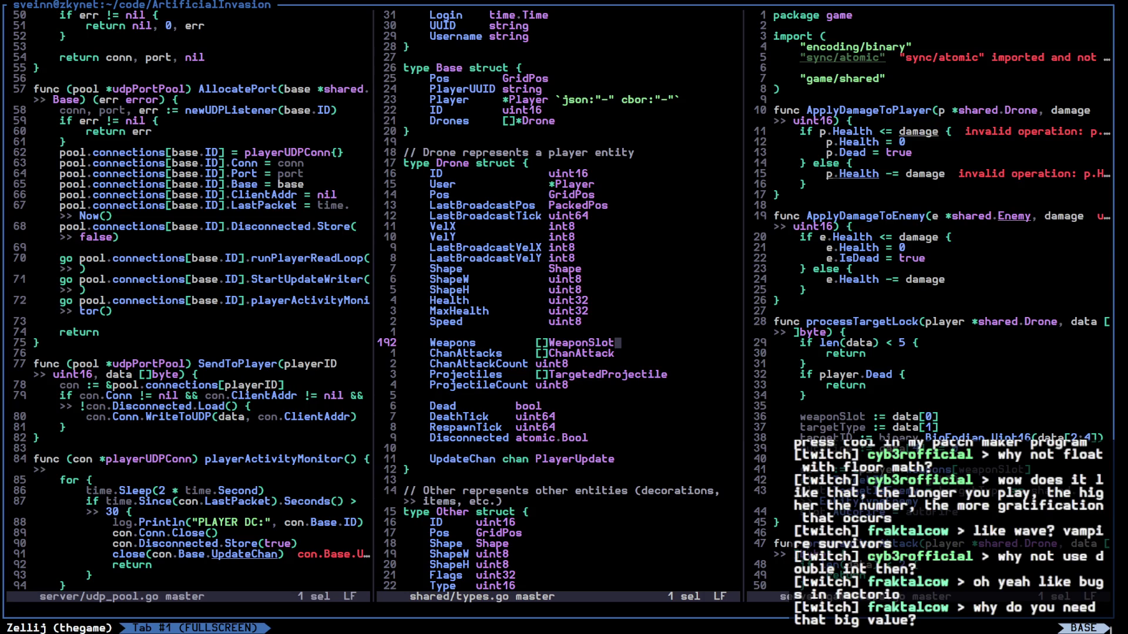
key("j")
key("space")
key("c")
key("j")
key("j")
key("space")
type("c:w")
key("Return")
Delete the ChanAttackCount and ProjectileCount fields and save all buffers with :wa
key("x")
key("d")
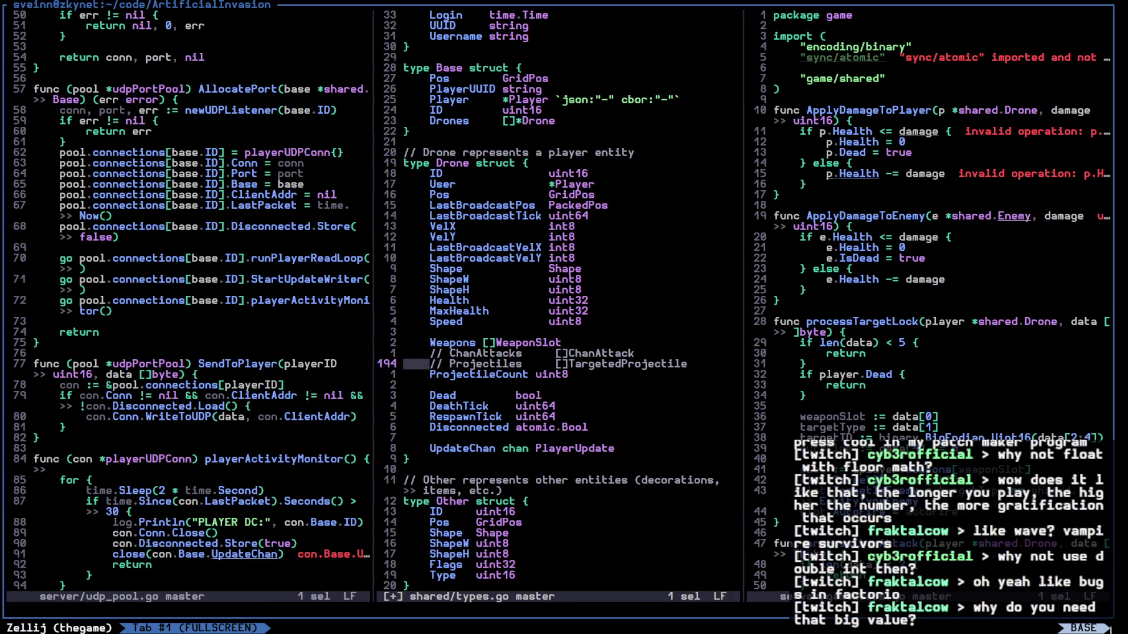
type("jxd:wa")
key("Return")
key("ctrl+w")
Make ApplyDamageToPlayer a method with receiver d *shared.Drone, dropping the p parameter
key("l")
key("k")
key("k")
key("k")
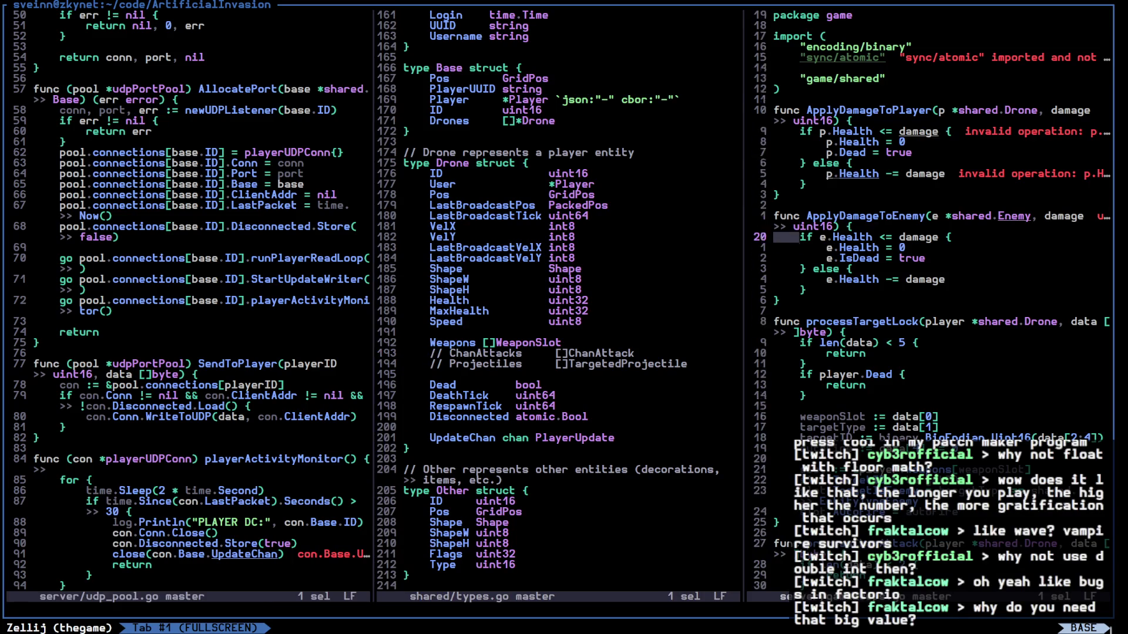
key("k")
key("x")
key("semicolon")
key("b")
key("b")
key("k")
type("l")
type("a(d (")
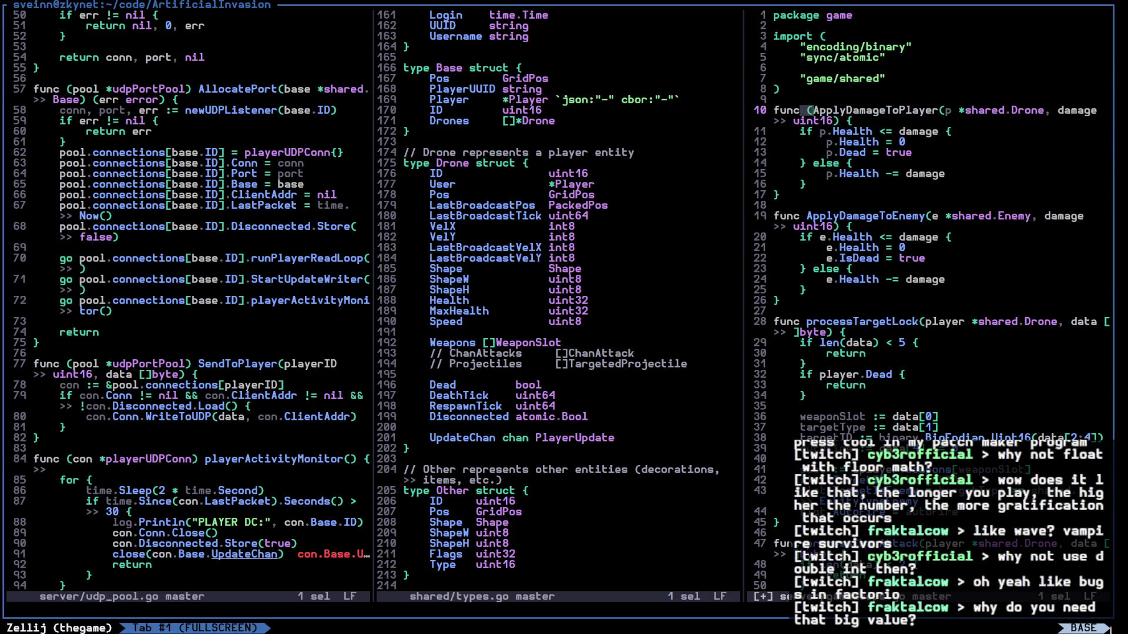
key("BackSpace")
type("*shared.")
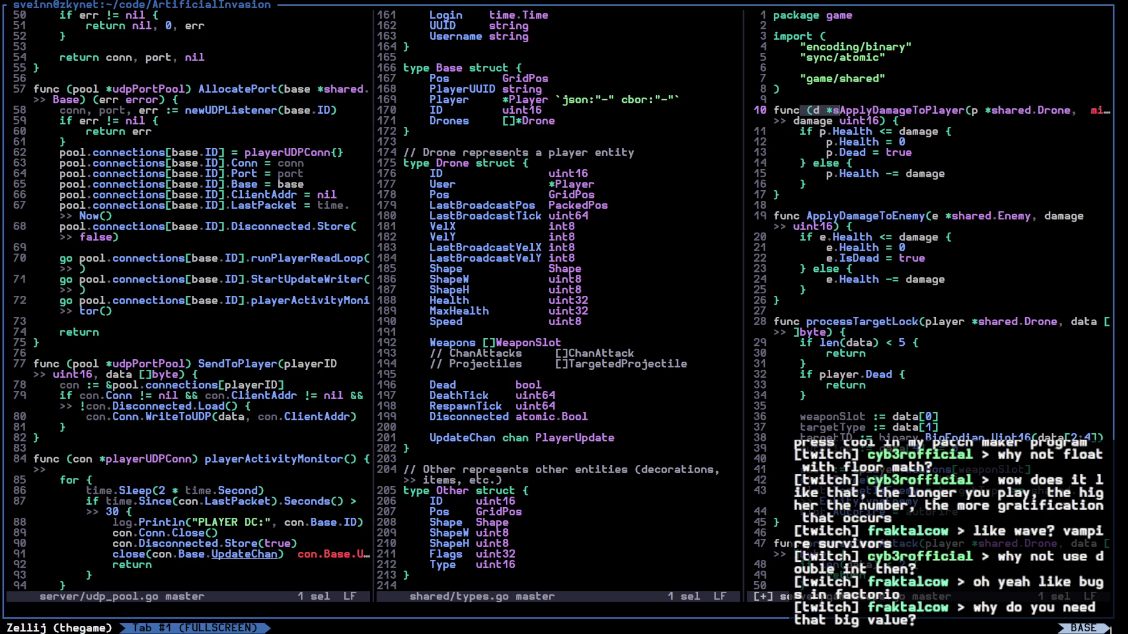
type("Drone)")
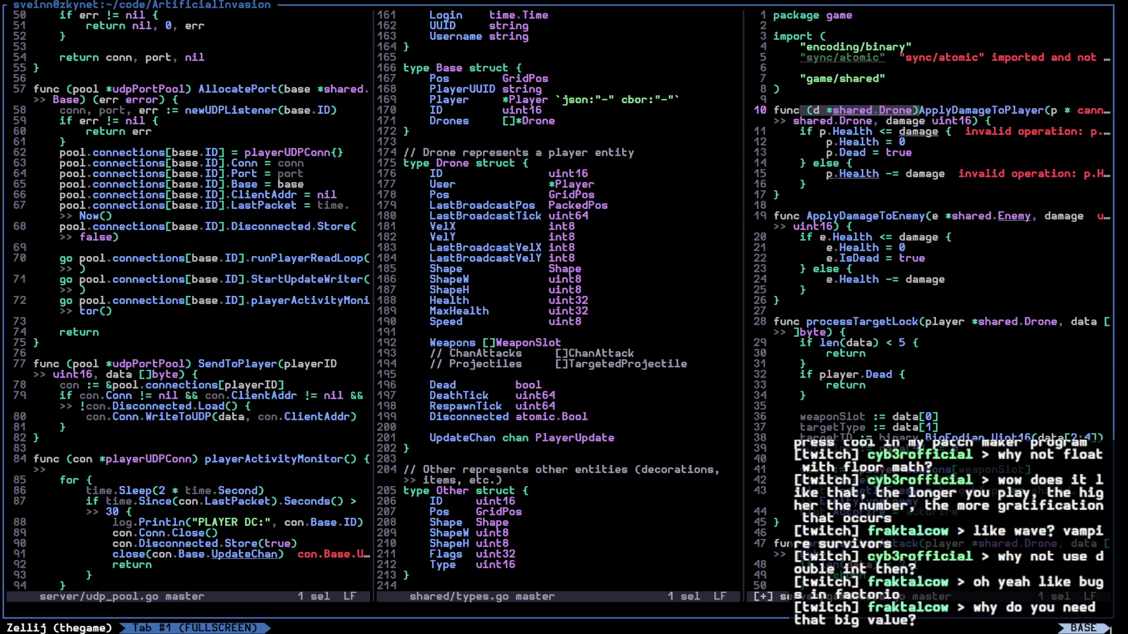
key("Escape")
key("b")
key("b")
key("b")
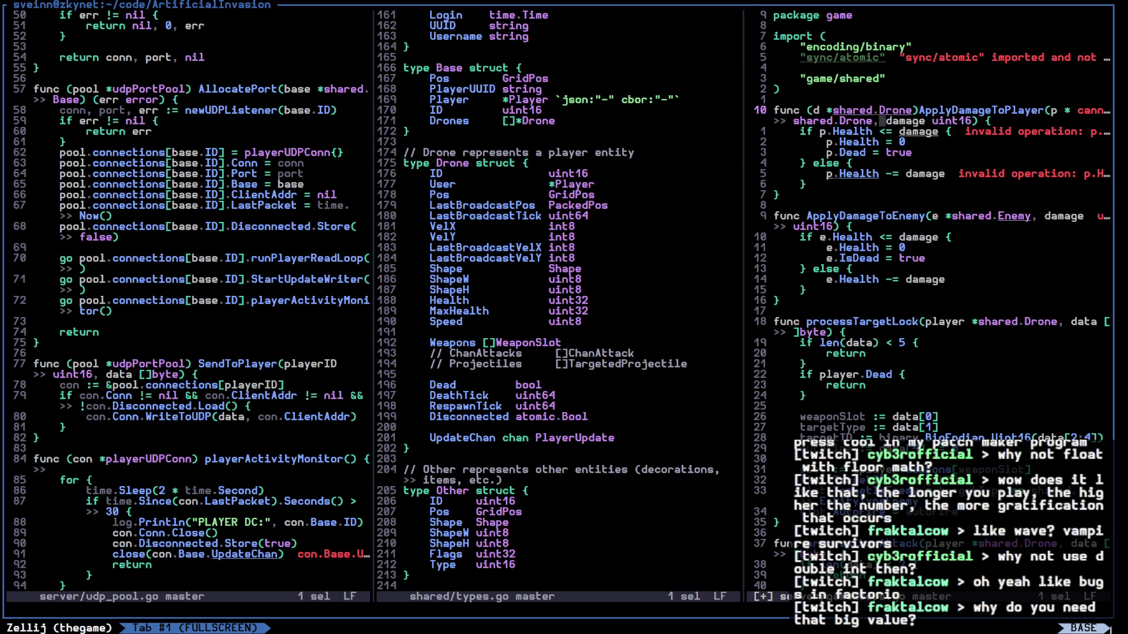
key("d")
Change ApplyDamageToPlayer's damage parameter type to uint32
key("End")
key("h")
key("h")
key("h")
type("vlc32")
key("Escape")
Rename the p.Health and p.Dead references in the function body to d
key("j")
key("r")
key("d")
key("j")
key("r")
key("d")
key("j")
key("r")
key("d")
key("j")
key("j")
key("r")
key("d")
Delete the unused sync/atomic import and save gameloops.go
key("k")
key("k")
key("k")
key("k")
key("l")
key("f")
key("<")
key("k")
key("k")
key("b")
key("b")
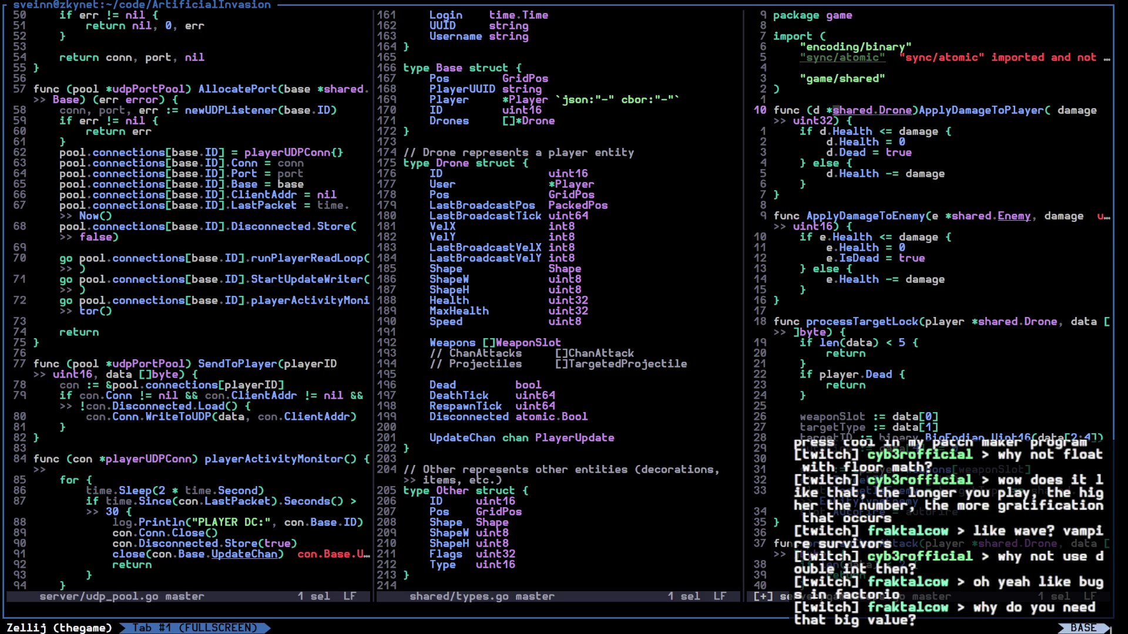
key("k")
key("k")
key("k")
key("k")
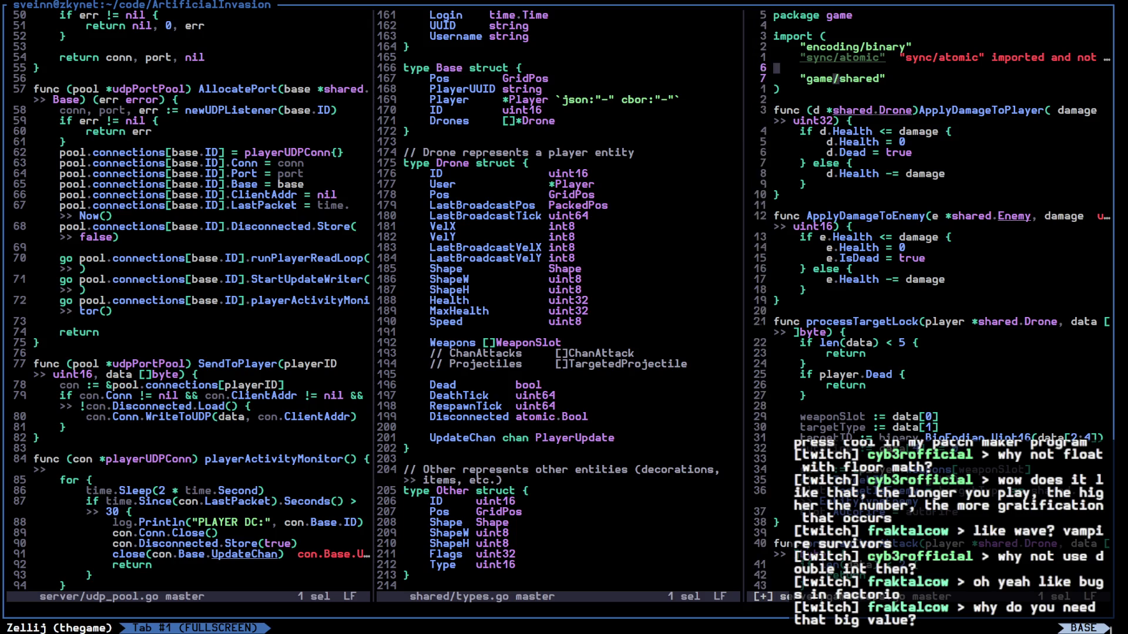
type("kxdj:w")
key("Return")
key("j")
key("j")
Close the shared/types.go split with :q
key("e")
key("f")
key("*")
key("l")
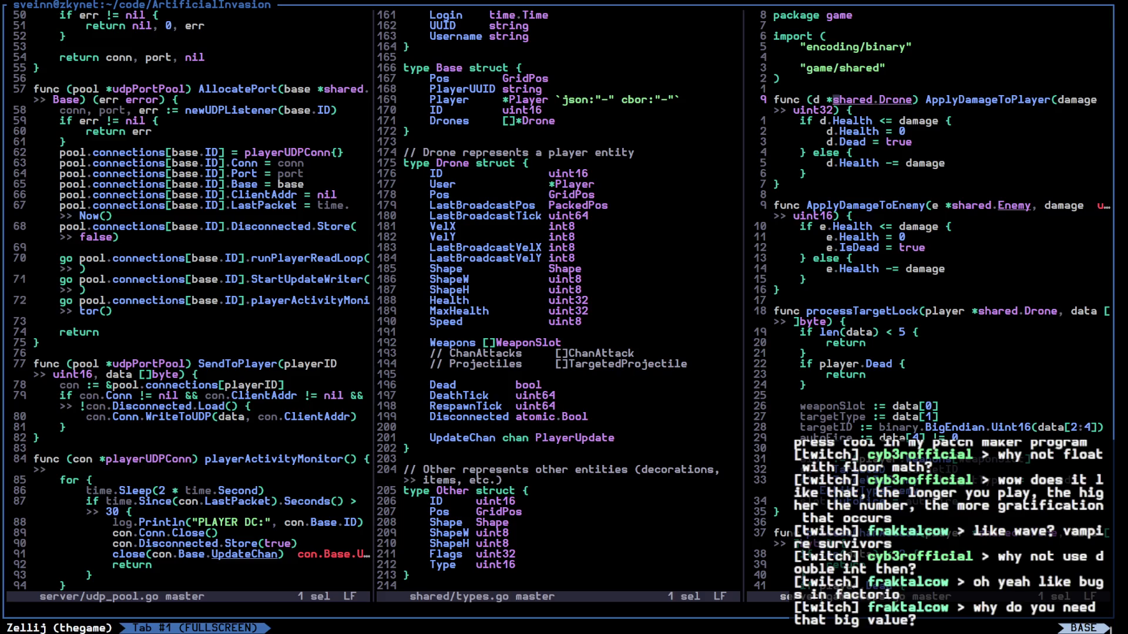
key("l")
type("l")
type(":q")
key("Return")
Show the full inline diagnostic for the shared.Drone receiver on the func line
key("l")
key("space")
key("t")
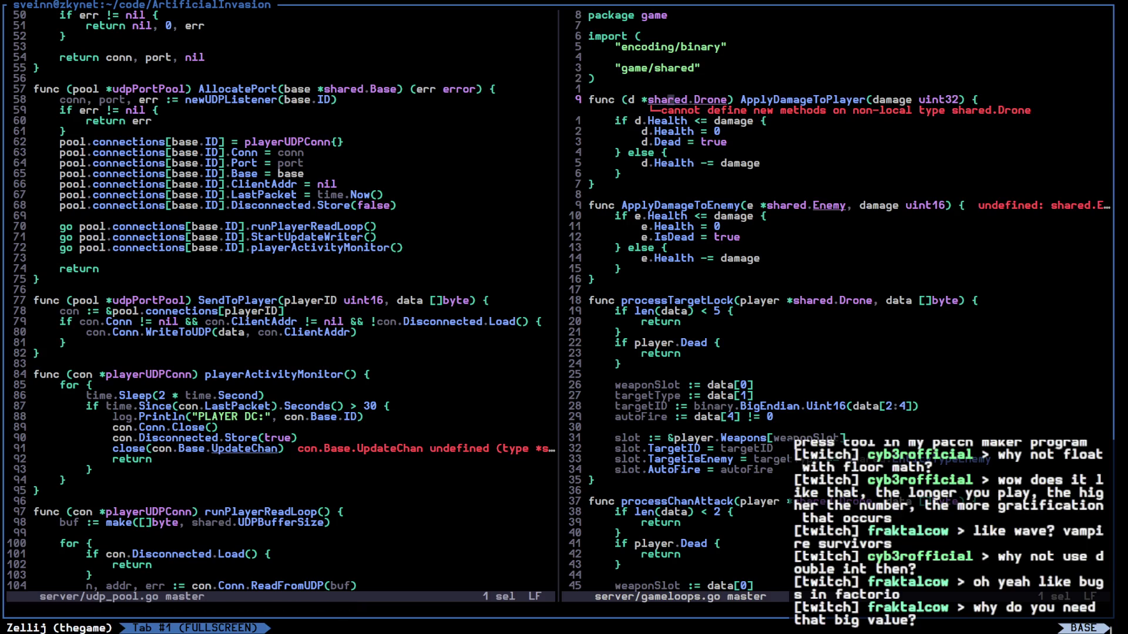
key("j")
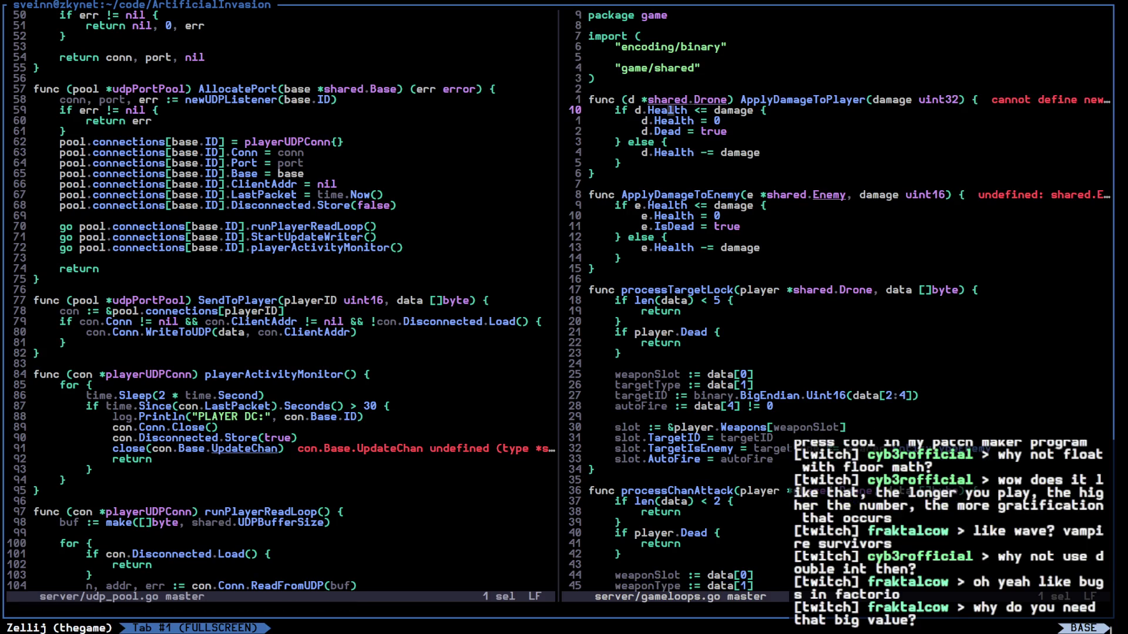
key("ctrl+w")
Split vertically and open shared/types.go at the Drone struct definition
key("v")
key("space")
type("fshad")
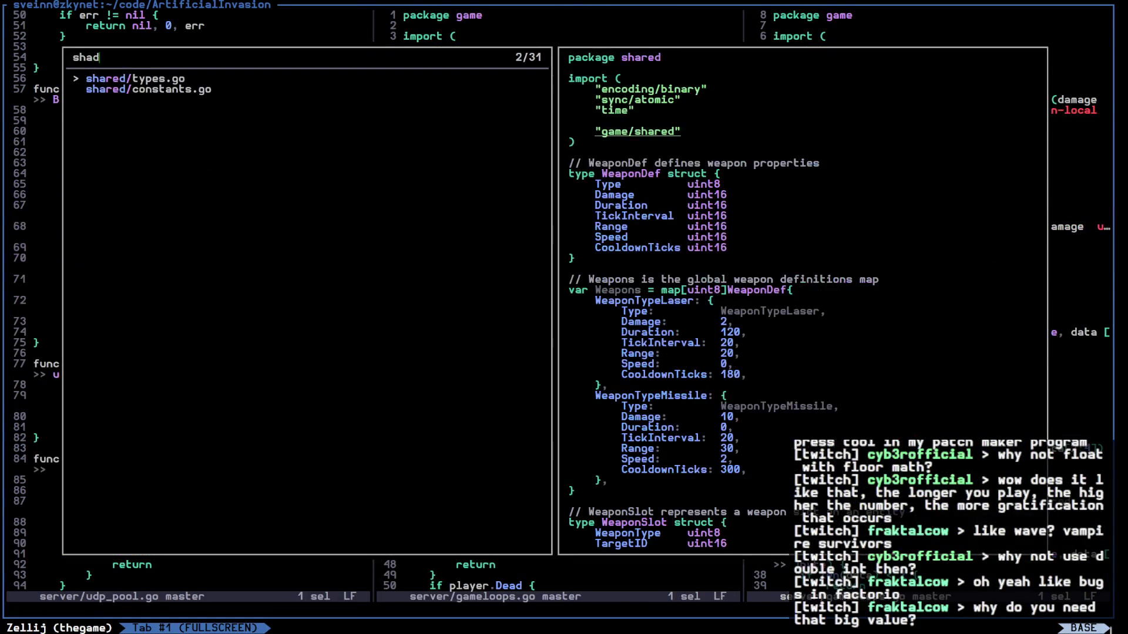
key("Return")
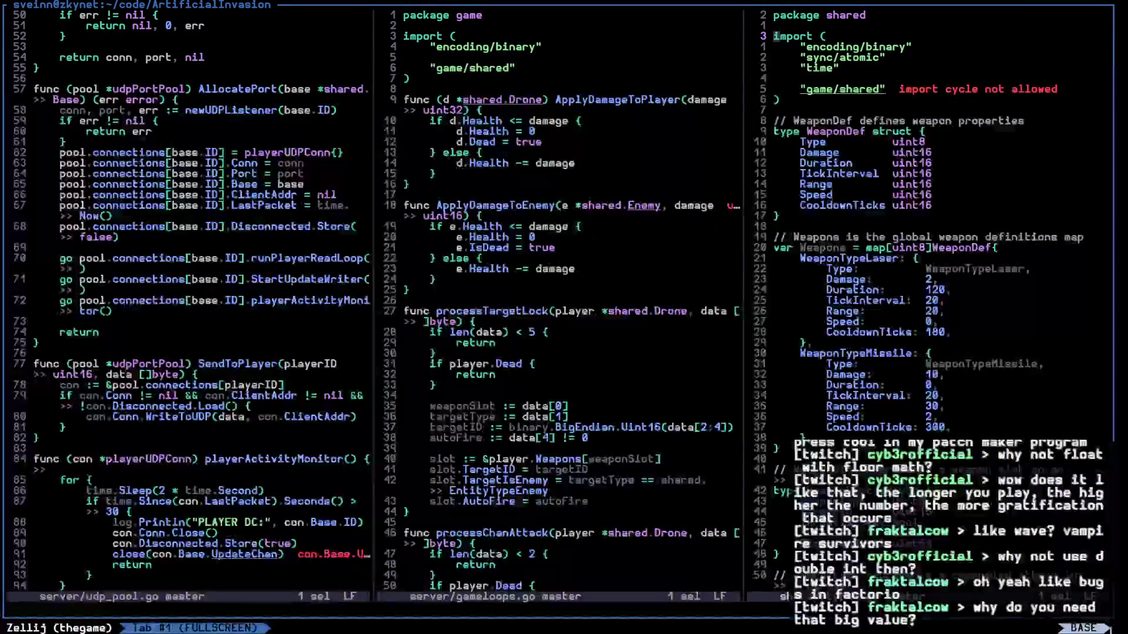
key("space")
type("sDr")
key("Escape")
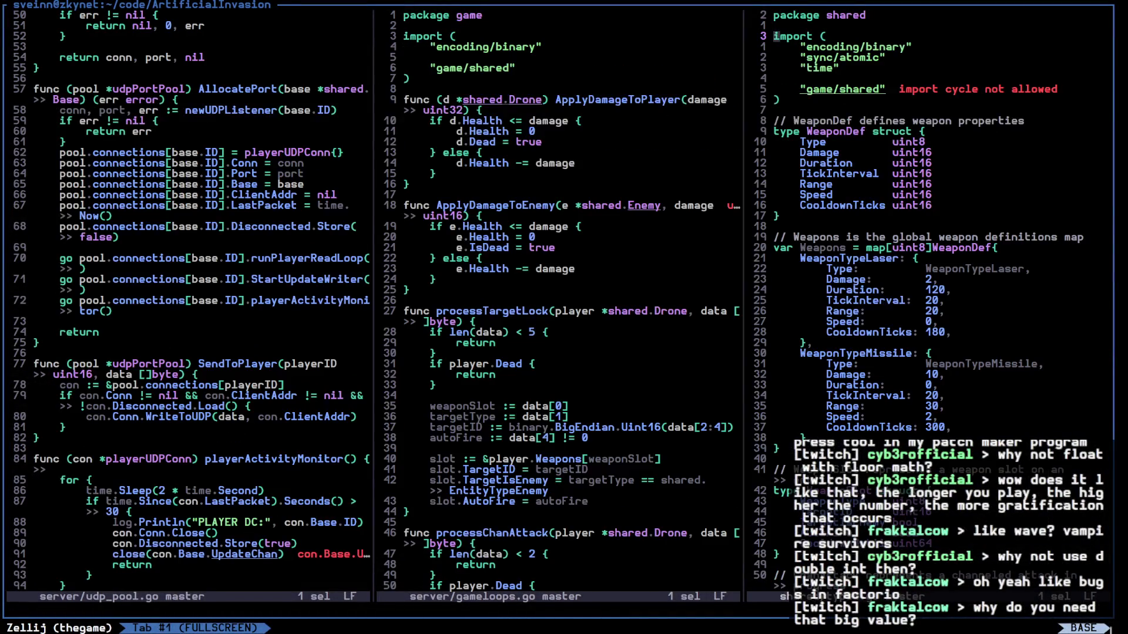
key("space")
key("S")
type("Dri")
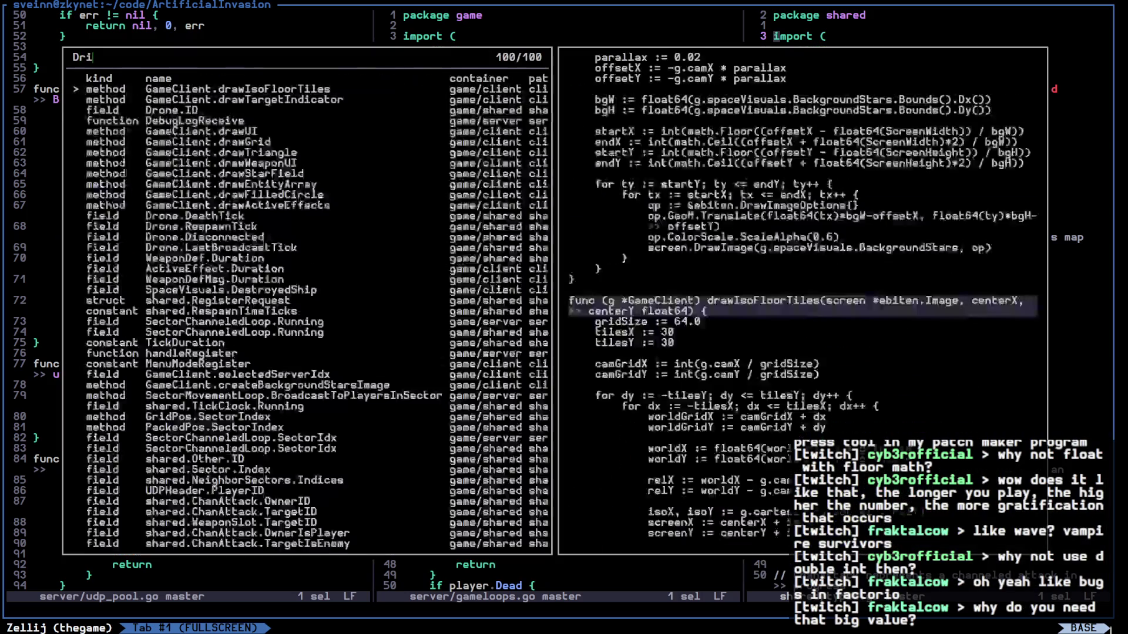
key("Escape")
key("j")
key("space")
type("sDr")
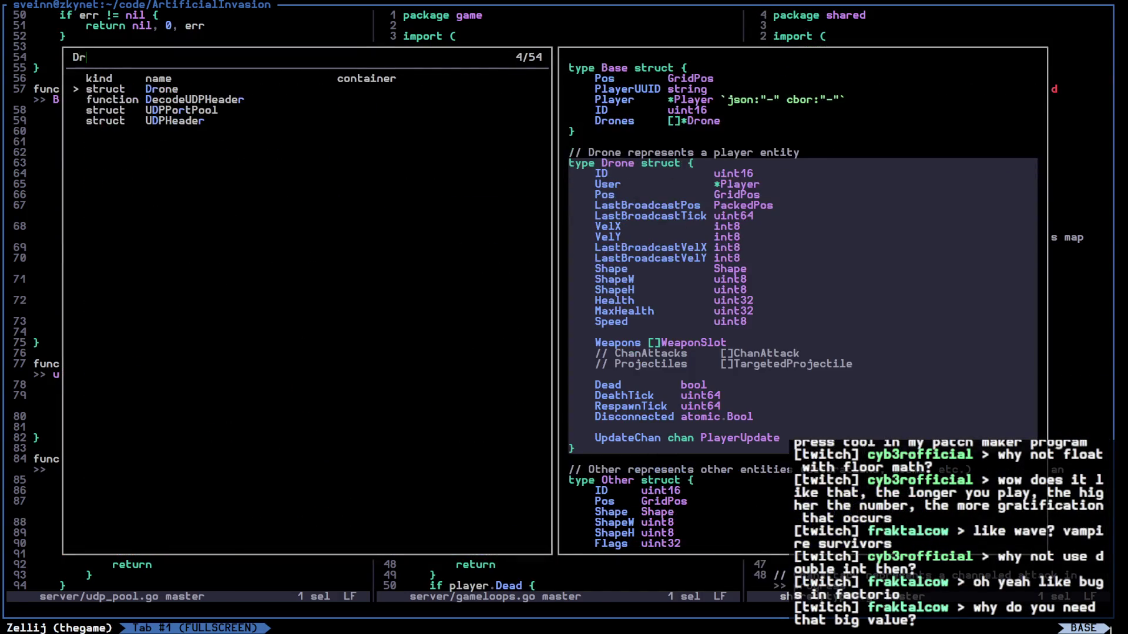
key("Return")
scroll(928, 293, "down", 7)
Delete the whole ApplyDamageToPlayer function from gameloops.go
left_click(406, 89)
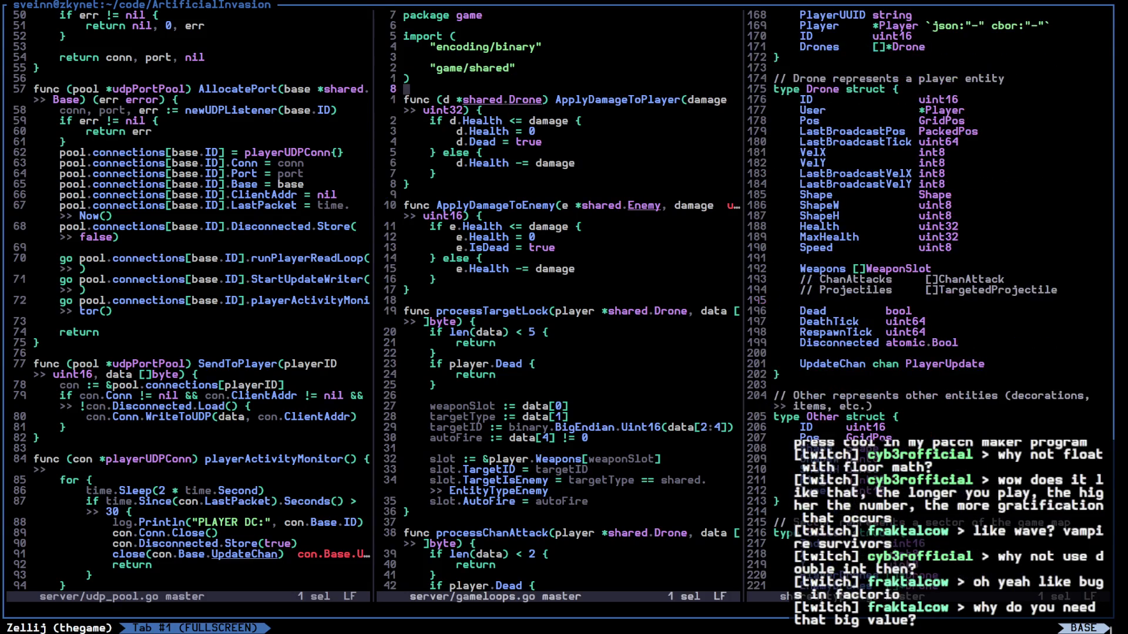
left_click(485, 99)
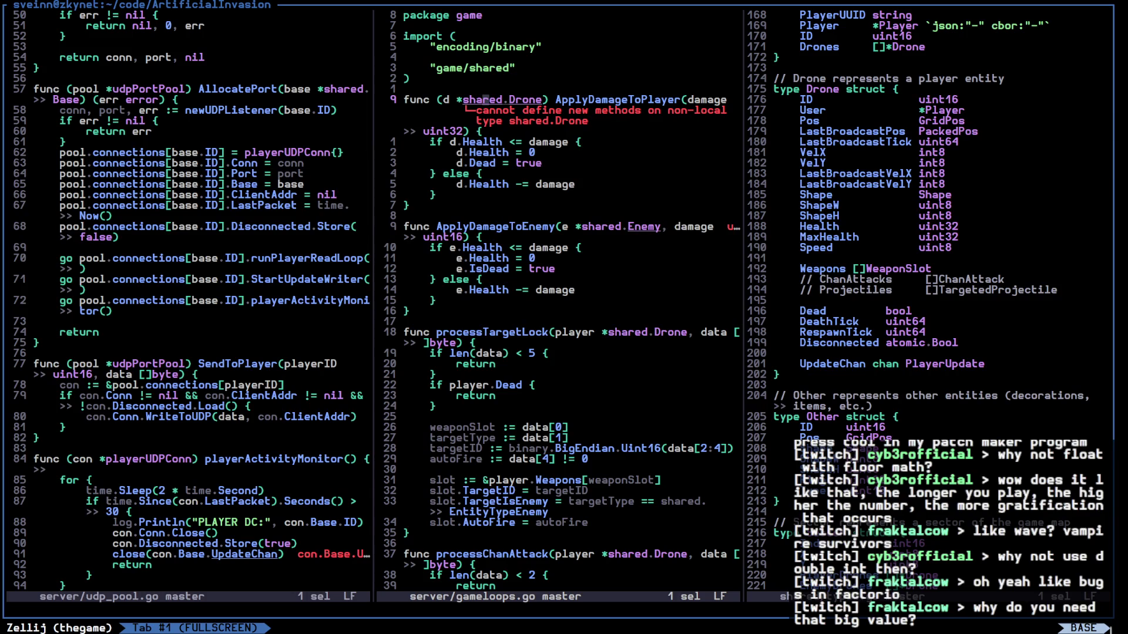
key("x")
key("x")
key("x")
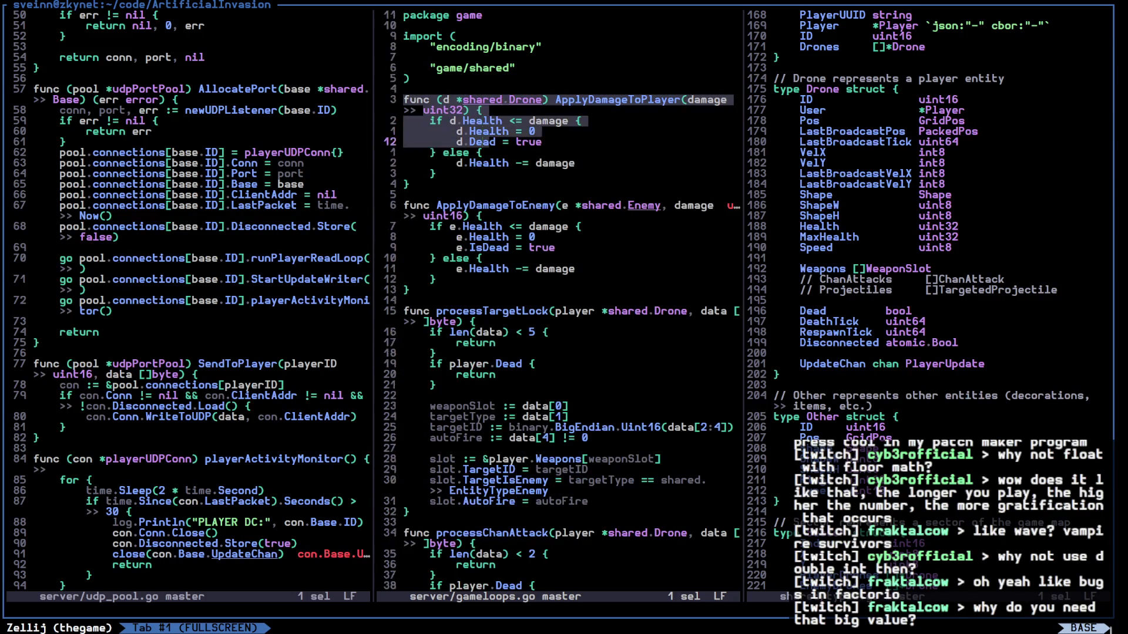
key("d")
key("ctrl+w")
key("l")
key("j")
key("j")
key("j")
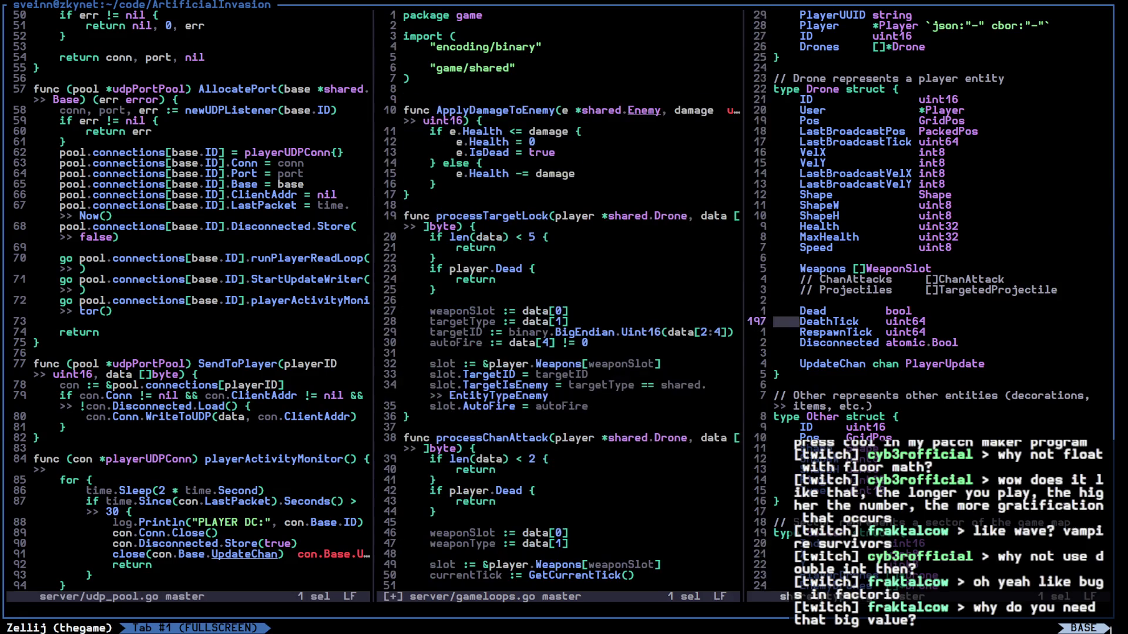
key("ctrl+w")
key("h")
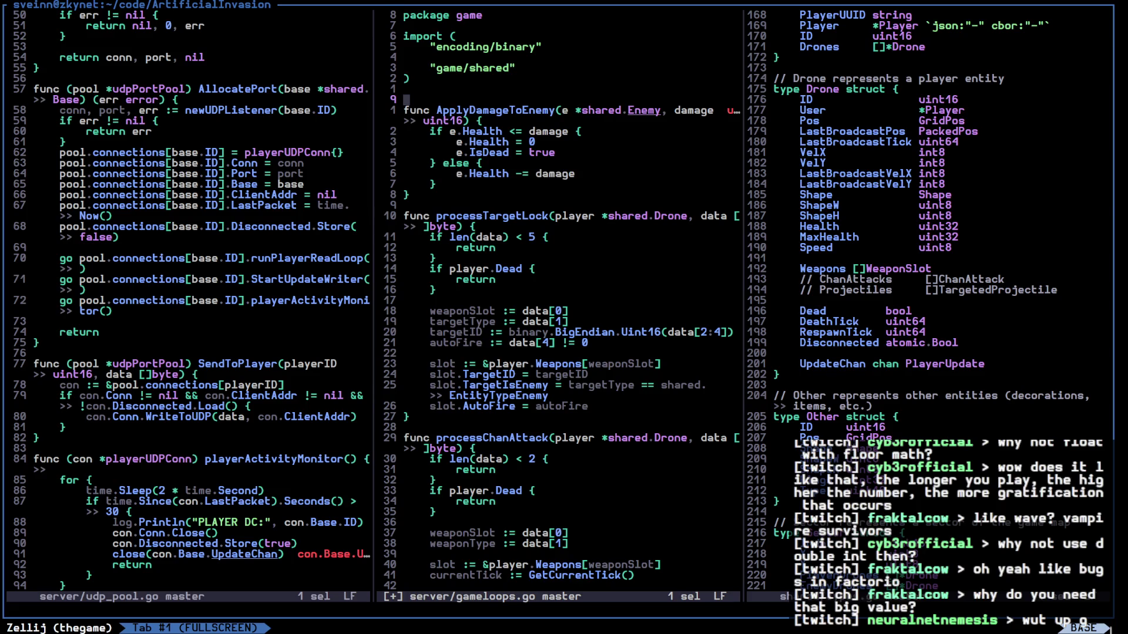
Undo the deletion to restore ApplyDamageToPlayer above ApplyDamageToEnemy
key("j")
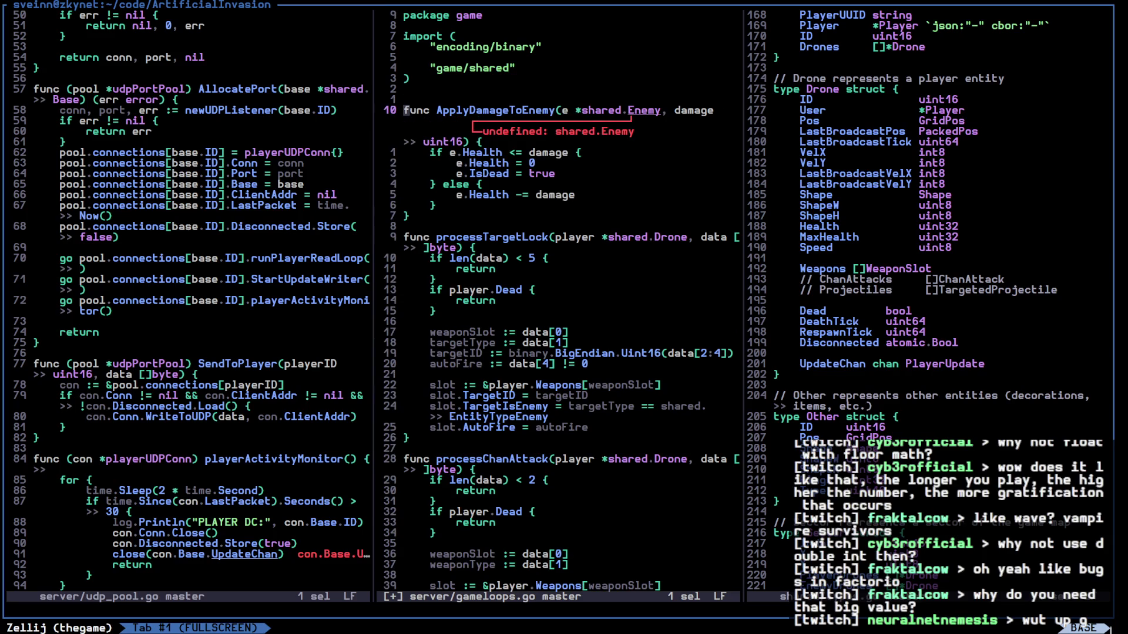
key("u")
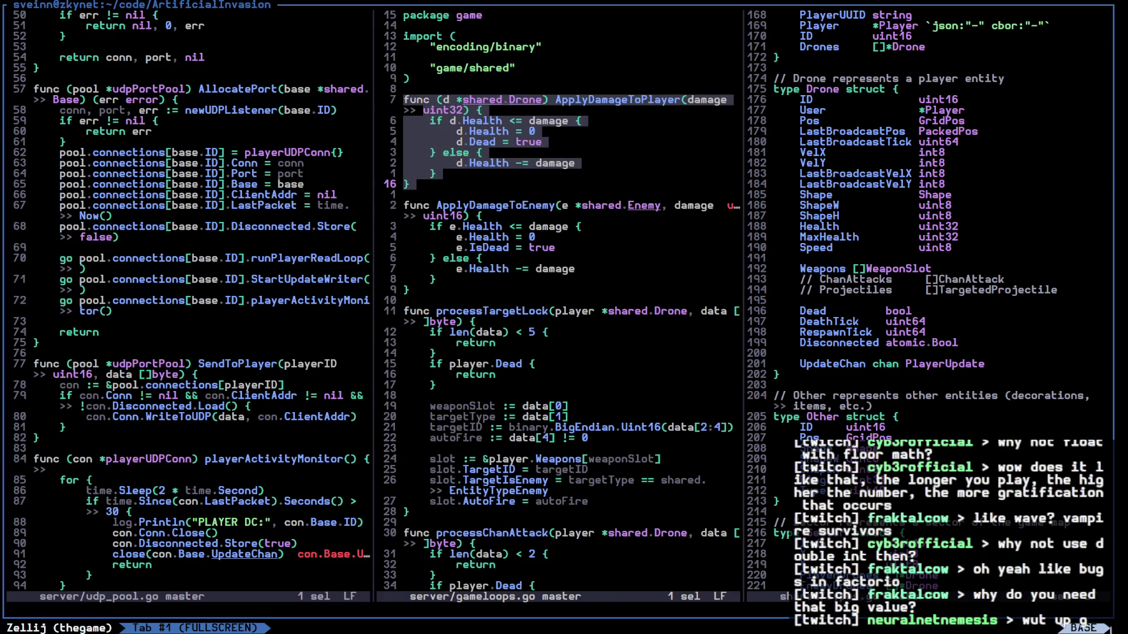
Undo back to the p *shared.Drone version of ApplyDamageToPlayer and set its damage to uint32
key("u")
key("u")
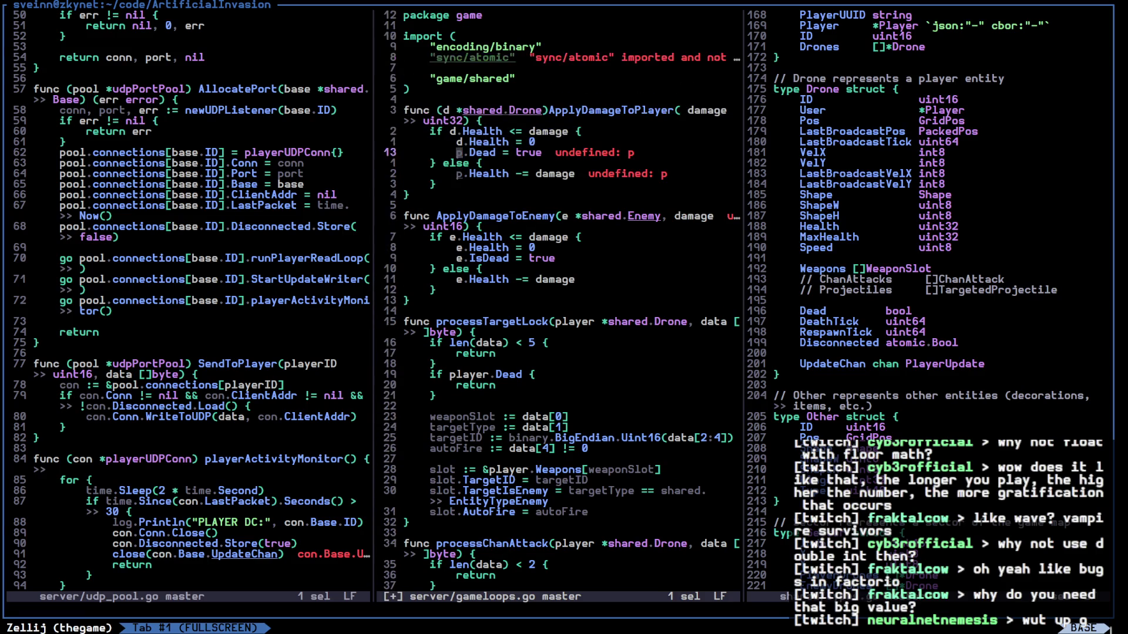
key("u")
key("u")
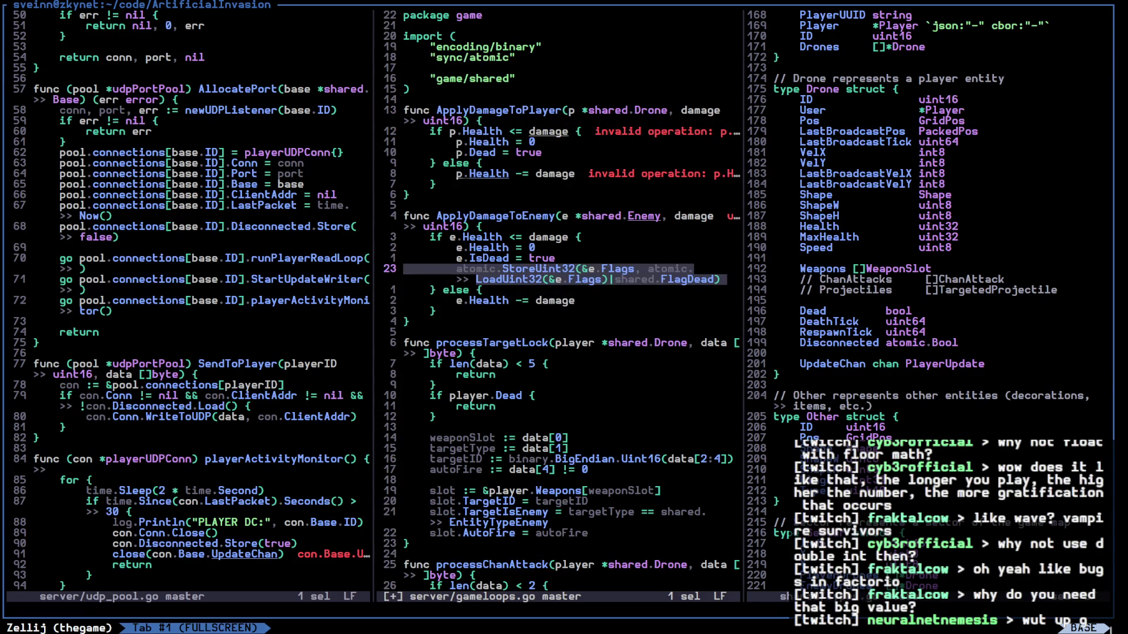
key("u")
key("k")
key("k")
key("k")
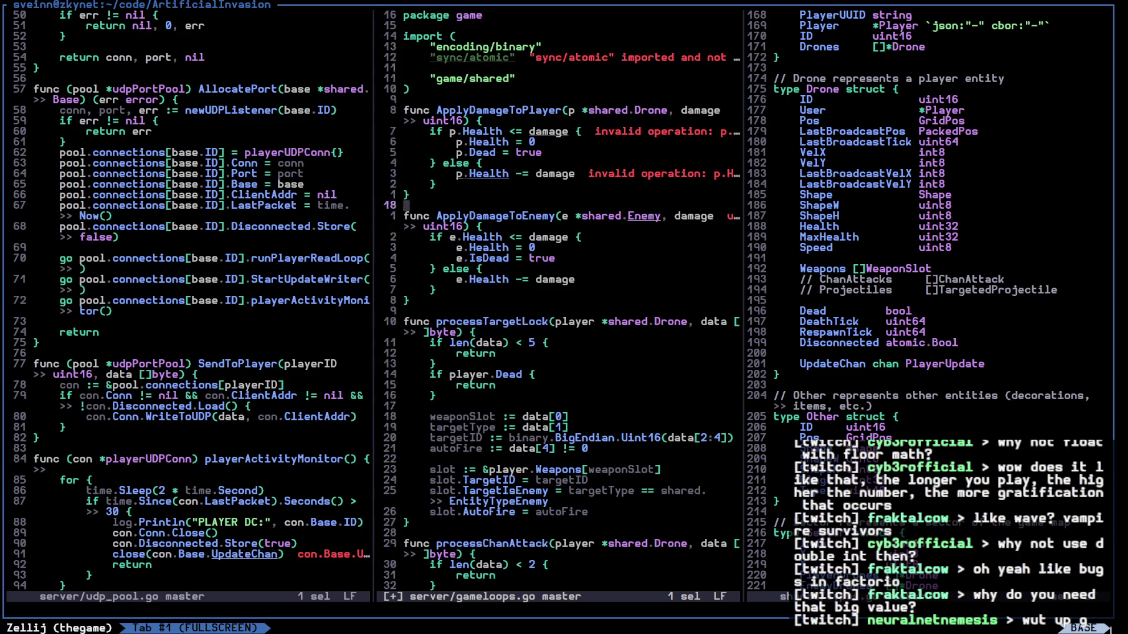
key("k")
key("l")
key("l")
key("l")
type("32")
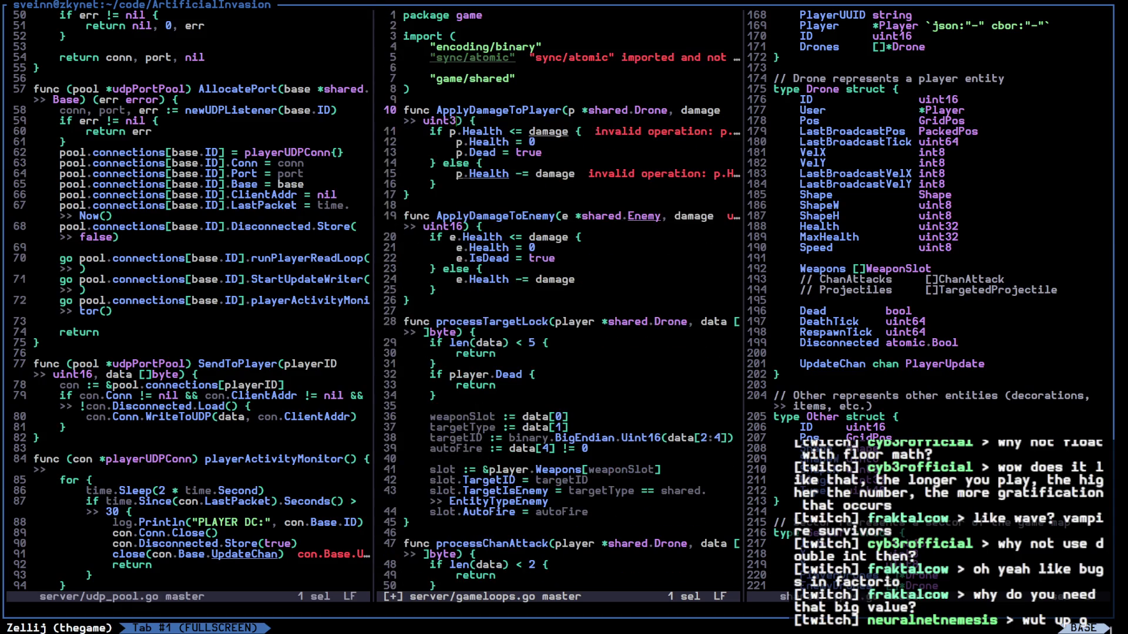
key("Escape")
key("j")
key("j")
key("j")
key("j")
Retype ApplyDamageToEnemy to take *shared.Drone and uint32 damage, saving after each change
key("w")
key("w")
key("w")
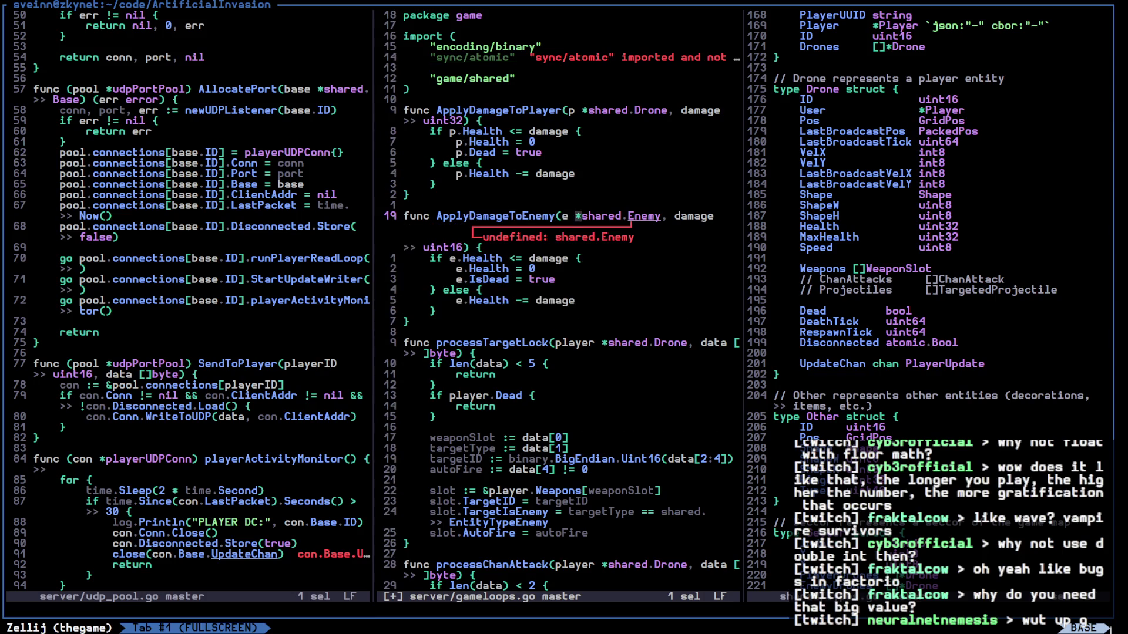
type("cDrone")
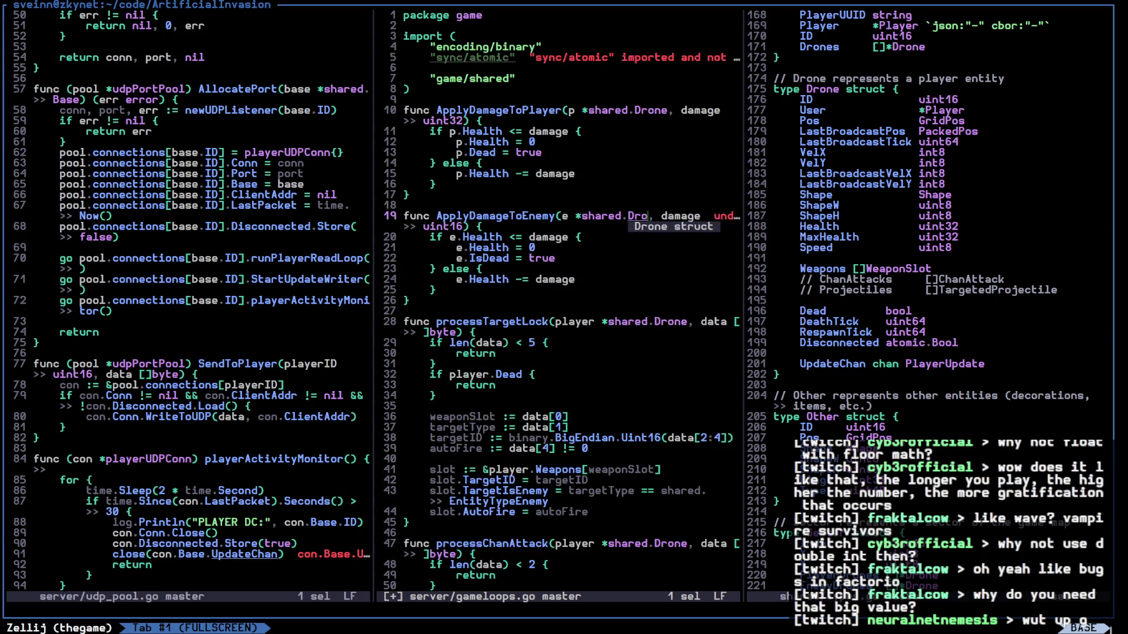
key("Escape")
type(":w")
key("Return")
key("j")
key("h")
key("h")
type("hvhc32")
key("Escape")
type(":w")
key("Return")
key("j")
key("j")
type("jecDead")
Rename e.IsDead to e.Dead and save gameloops.go
key("Escape")
key("k")
key("k")
key("k")
type(":w")
key("Return")
key("k")
key("k")
key("k")
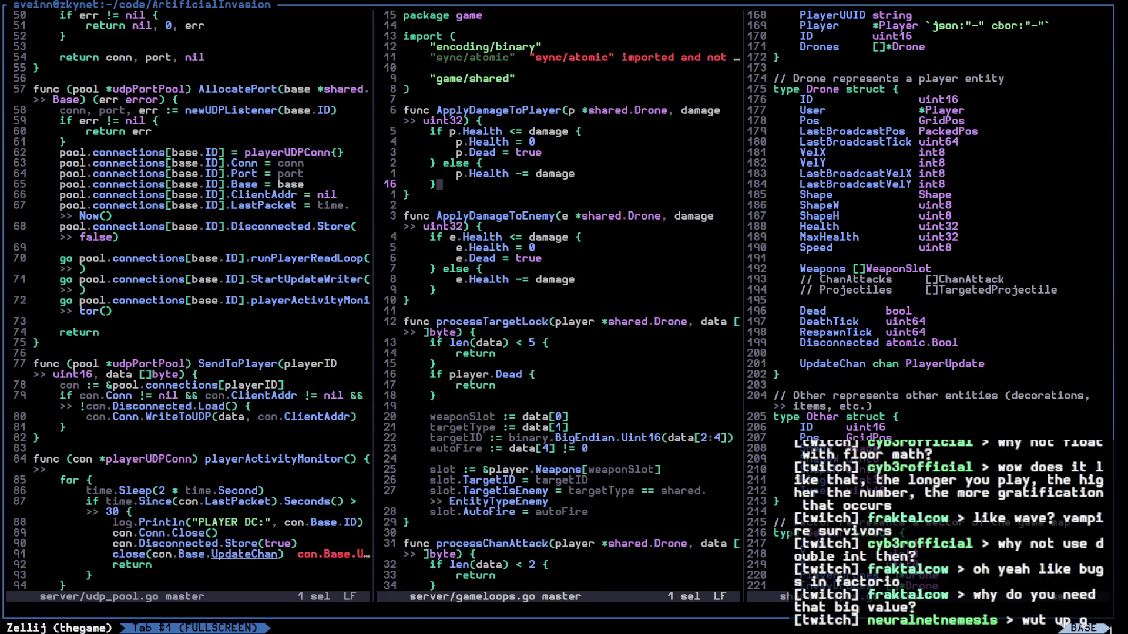
Delete the sync/atomic import, write all files, and close the gameloops.go view
type("kxd:wa")
key("Return")
type(":q")
key("Return")
key("ctrl+w")
Delete the commented ChanAttacks and Projectiles lines from Drone in types.go and save
key("l")
key("k")
key("k")
key("k")
key("k")
key("k")
key("k")
key("x")
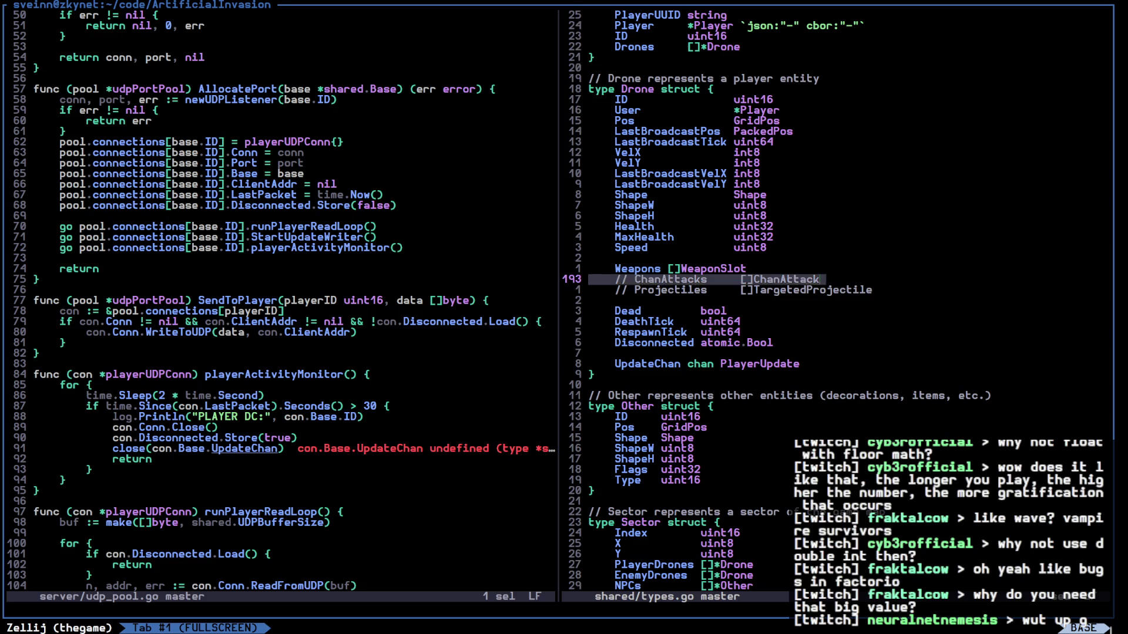
key("x")
type("d")
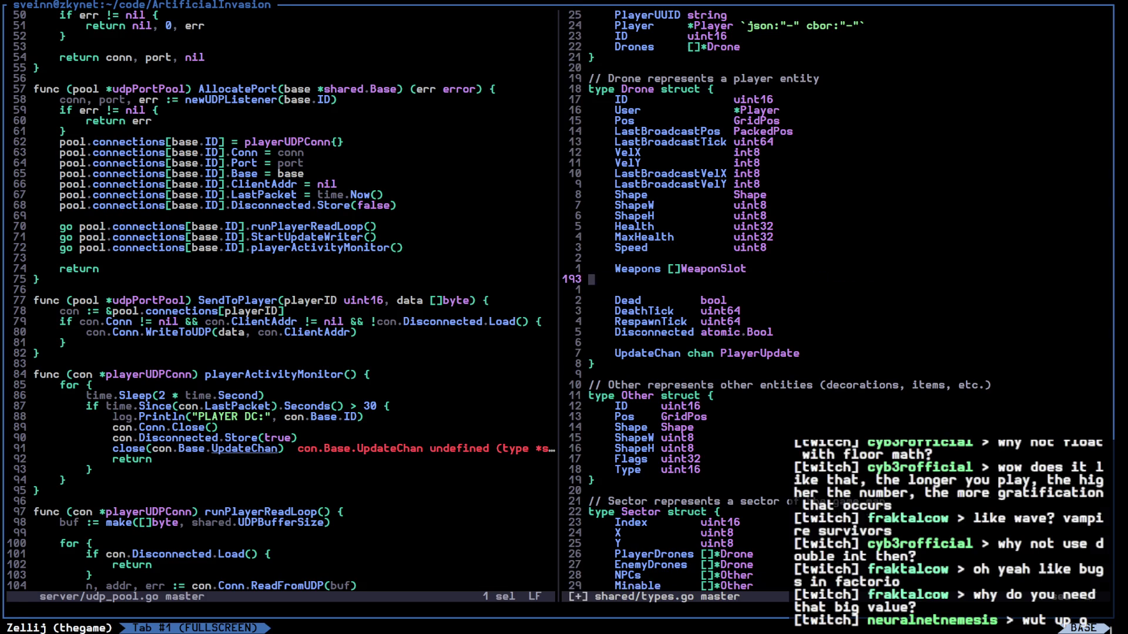
type(":w")
key("Return")
Peek at the Shape type definition in a vertical split, then close it
key("k")
key("k")
key("k")
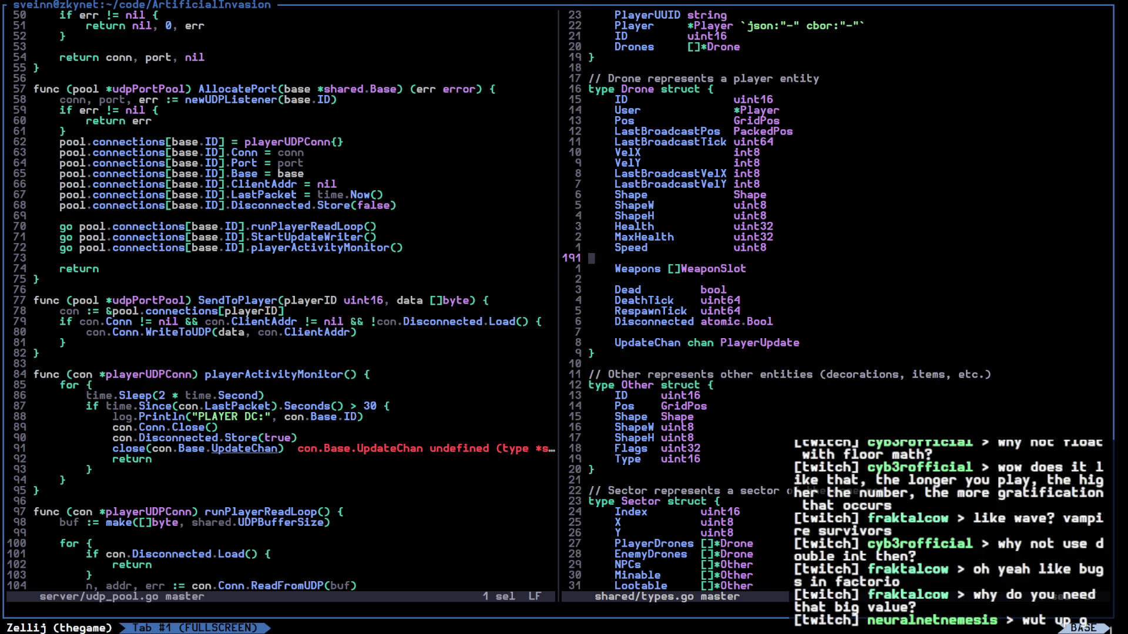
key("x")
key("x")
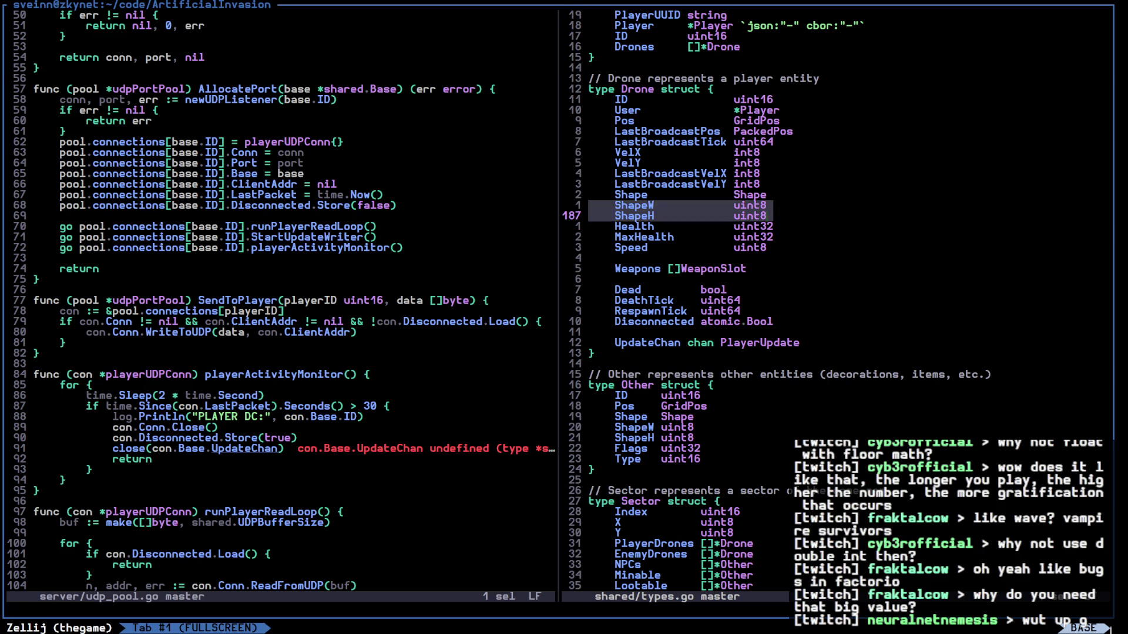
key("k")
key("k")
key("h")
key("space")
key("w")
key("v")
key("g")
key("d")
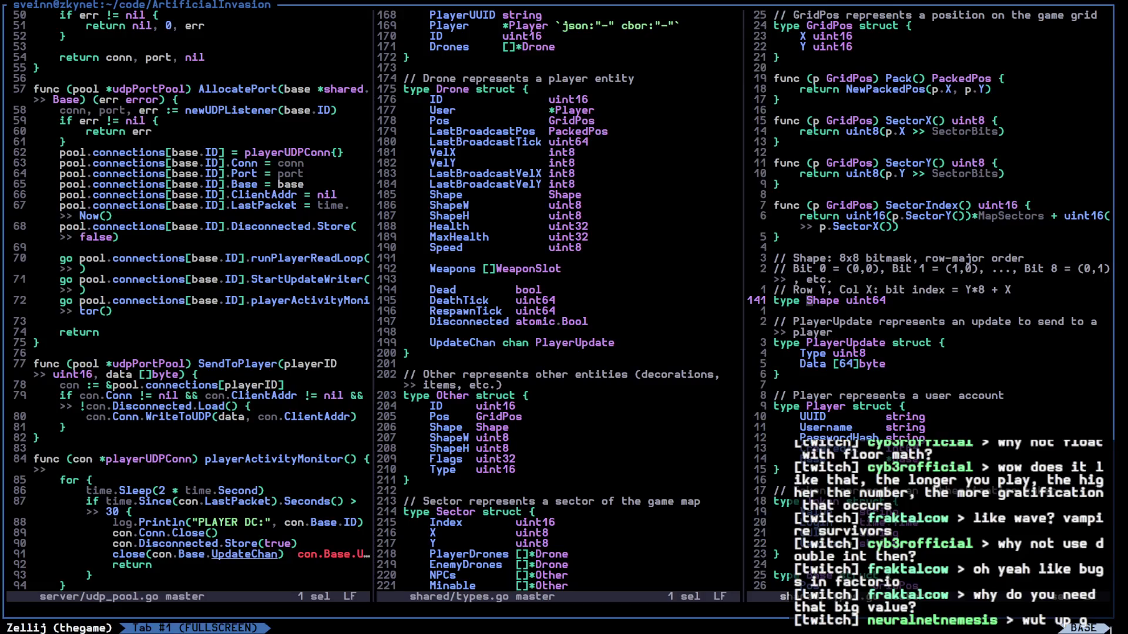
type(":q")
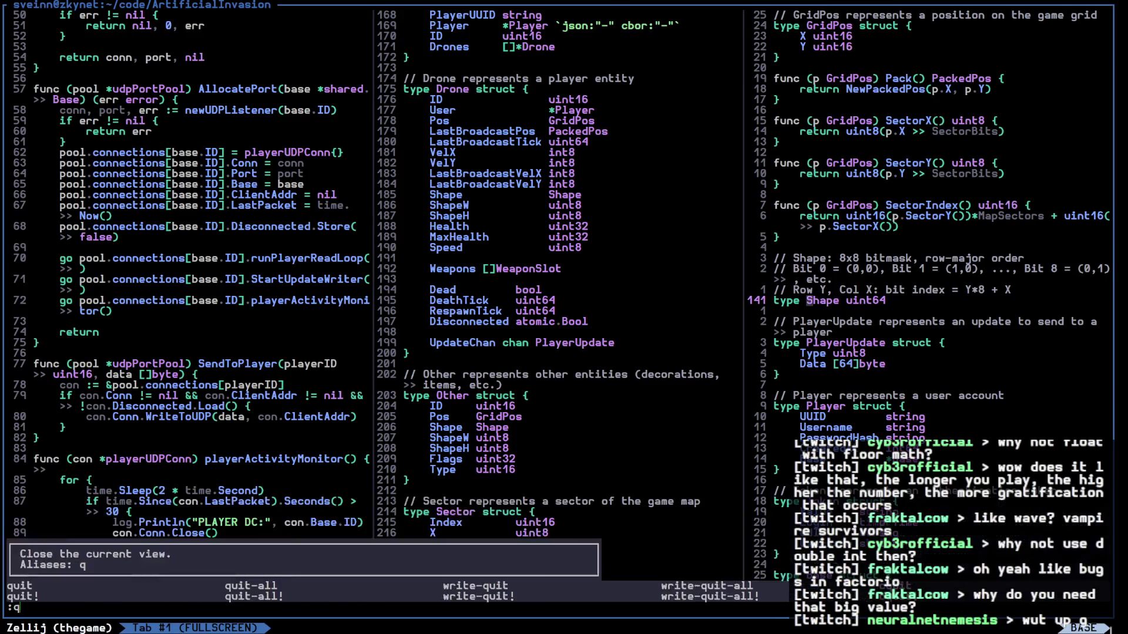
key("Return")
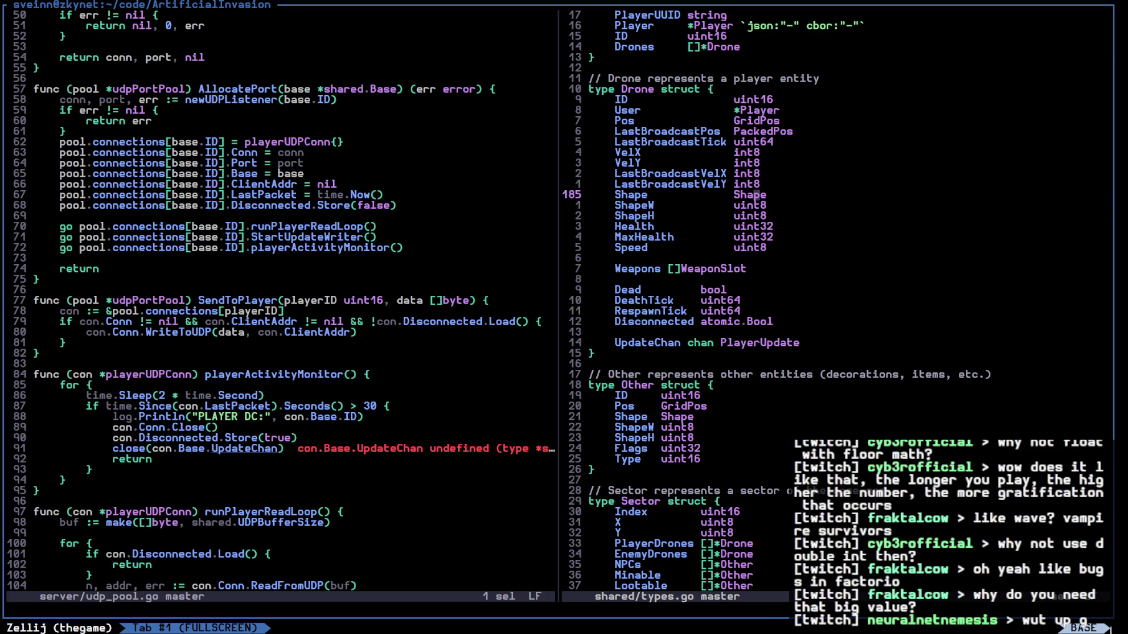
In udp_pool.go, comment out the close(con.Base.UpdateChan) call and save
key("j")
key("j")
key("j")
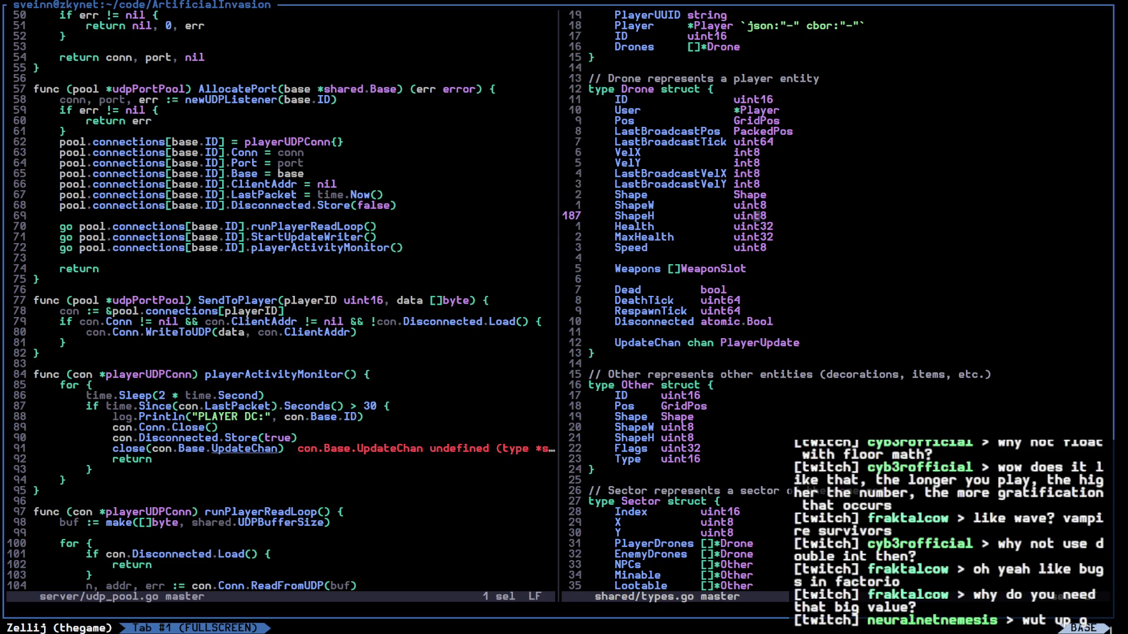
key("k")
key("k")
key("alt+h")
key("j")
key("j")
key("j")
key("j")
key("j")
key("j")
key("k")
key("ctrl+c")
type(":w")
key("Return")
Uncomment the close(con.Base.UpdateChan) line again with Space+c
key("Escape")
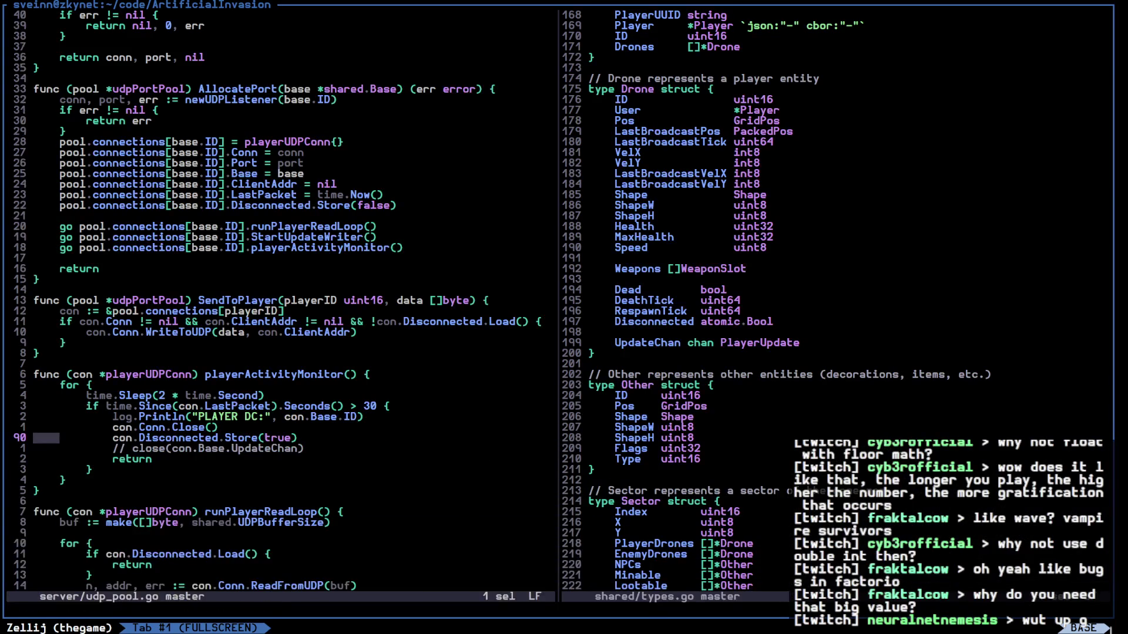
key("e")
key("l")
key("l")
key("l")
key("ctrl+c")
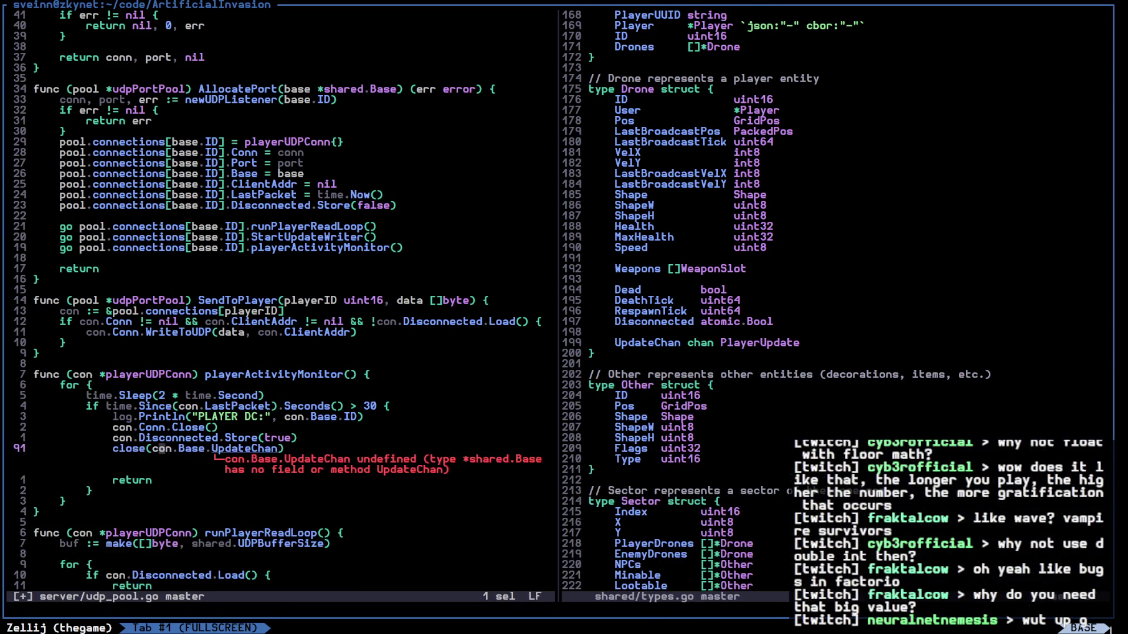
key("k")
Open the playerUDPConn struct definition in a vertical split
key("j")
key("w")
key("w")
key("ctrl+w")
key("v")
key("g")
key("d")
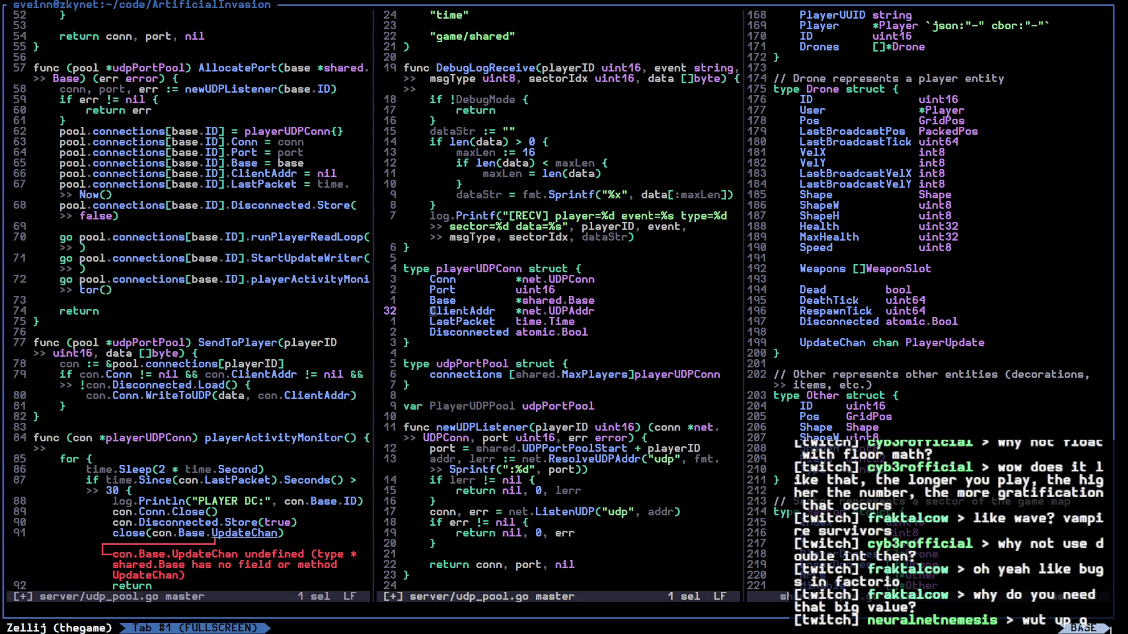
Open the shared.Base struct definition in a vertical split and close the extra udp_pool.go view
key("j")
key("j")
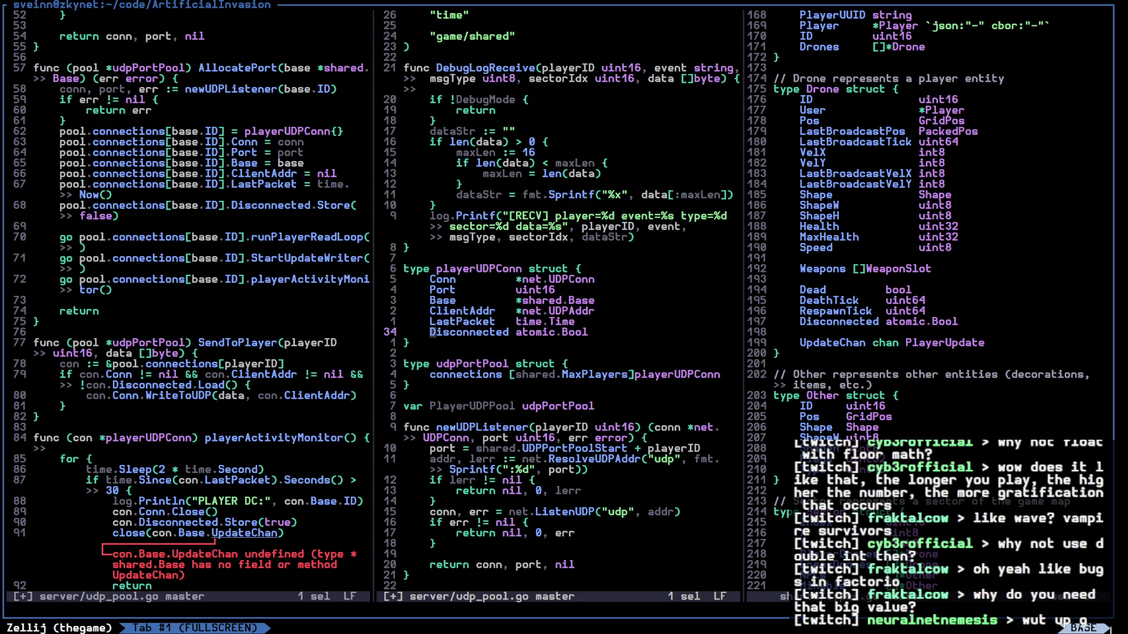
key("k")
key("k")
key("k")
key("w")
key("w")
key("w")
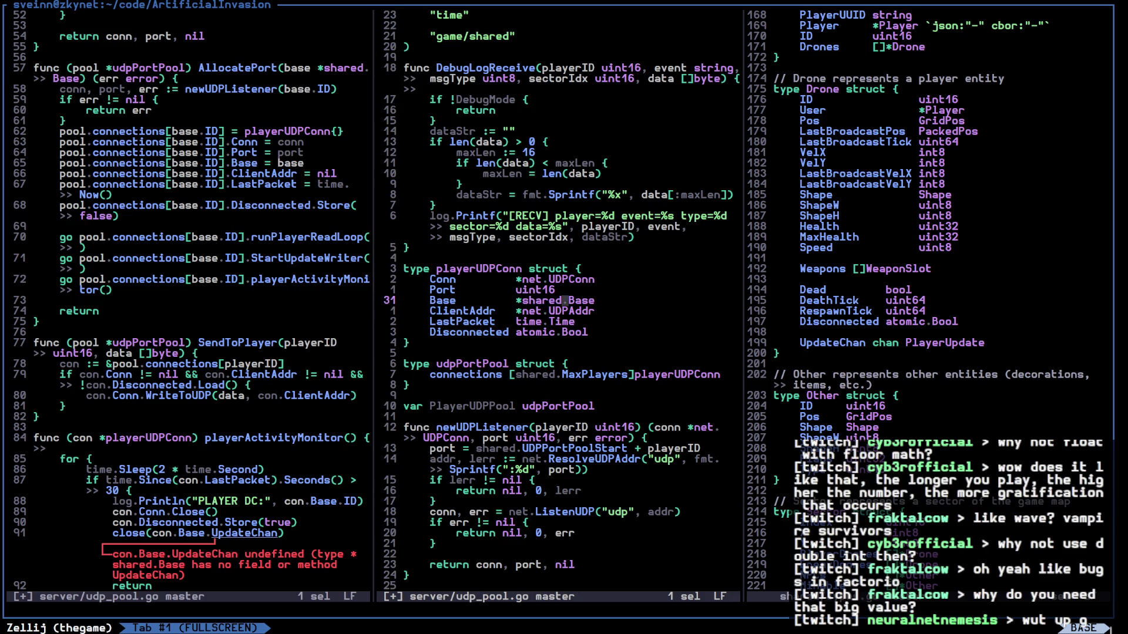
key("ctrl+w")
key("v")
key("g")
key("d")
key("ctrl+w")
key("h")
key("ctrl+w")
key("q")
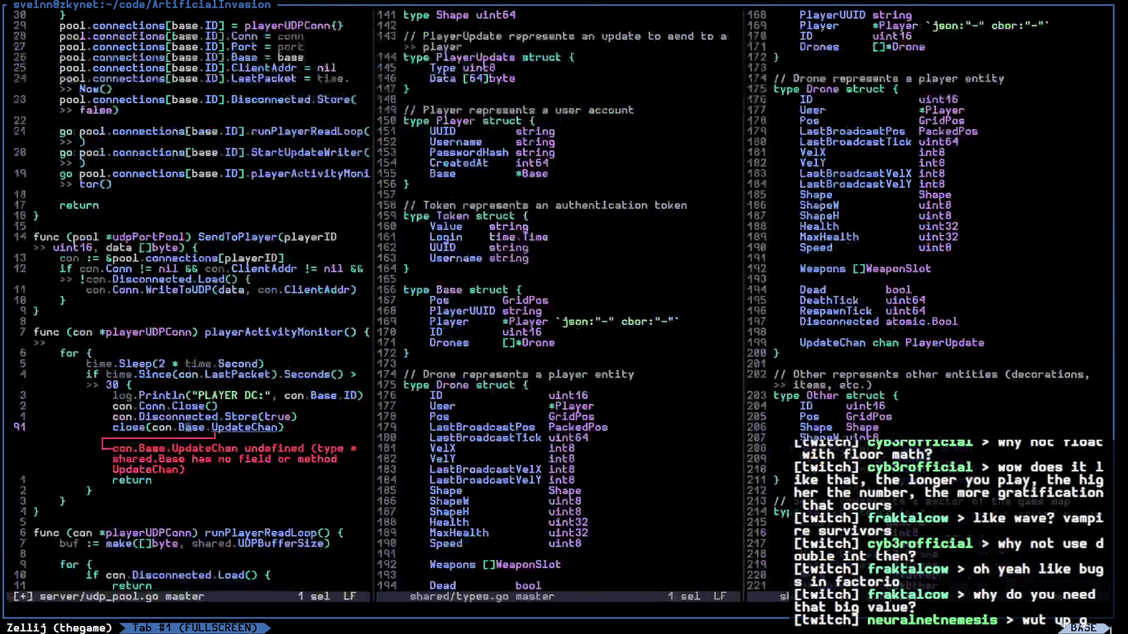
key("j")
key("j")
key("ctrl+w")
Move the UpdateChan line from Drone into Base, right after Drones
key("l")
key("j")
key("j")
key("j")
key("j")
key("j")
key("j")
key("j")
key("j")
key("j")
key("x")
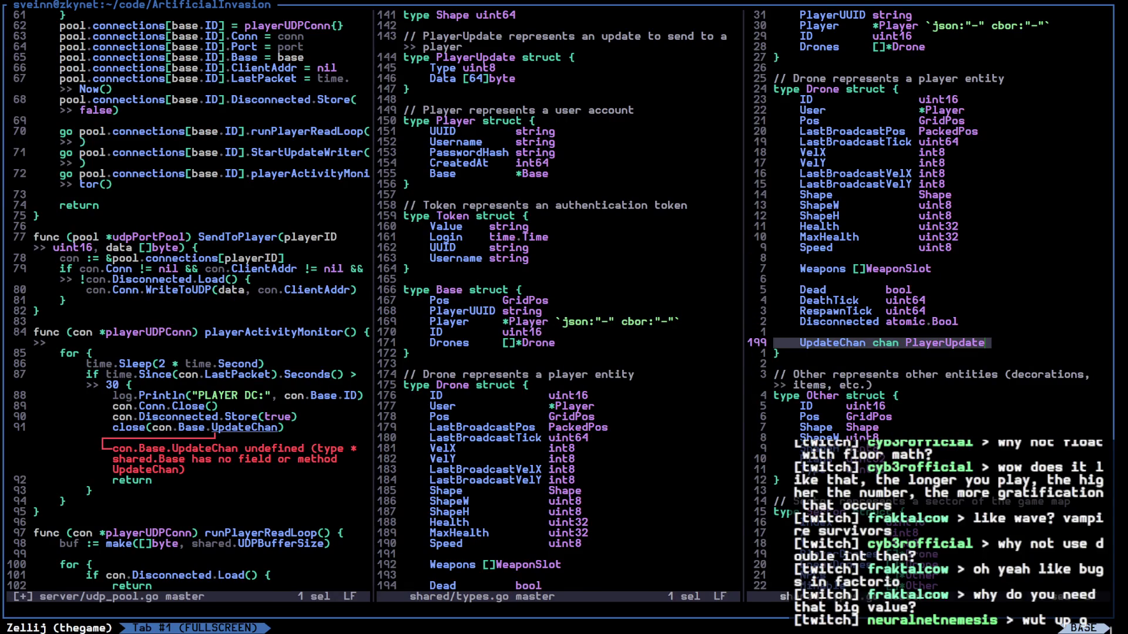
key("d")
key("ctrl+w")
key("h")
key("j")
key("j")
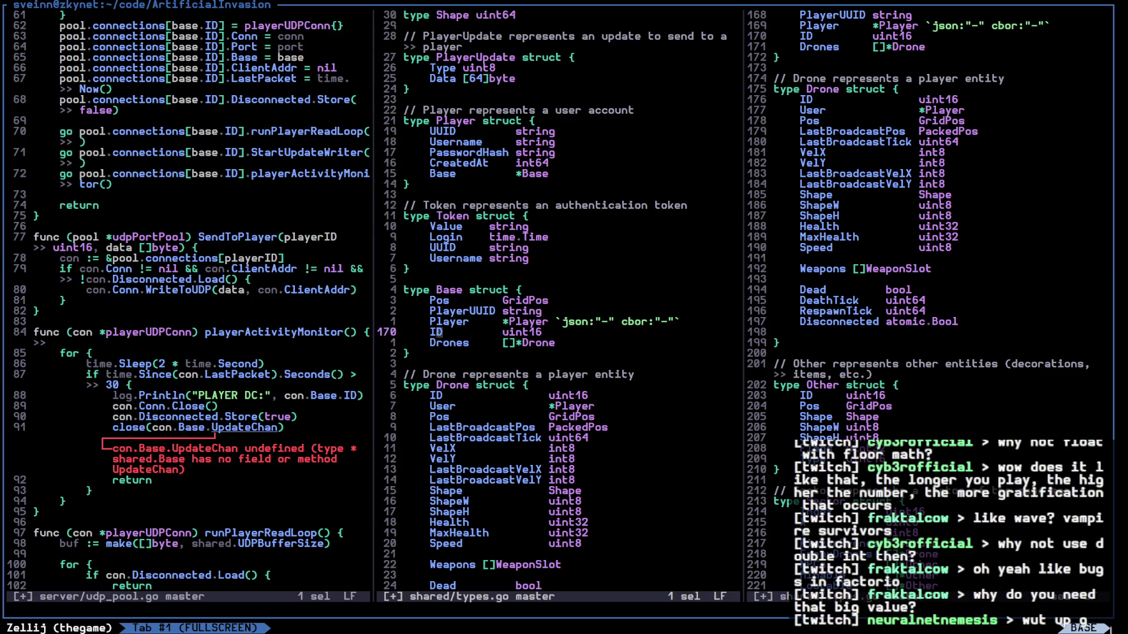
key("j")
key("p")
key("ctrl+w")
key("l")
Delete Drone's Disconnected atomic.Bool field, save all files, and compare Base with udp_pool.go
key("k")
key("k")
type("x")
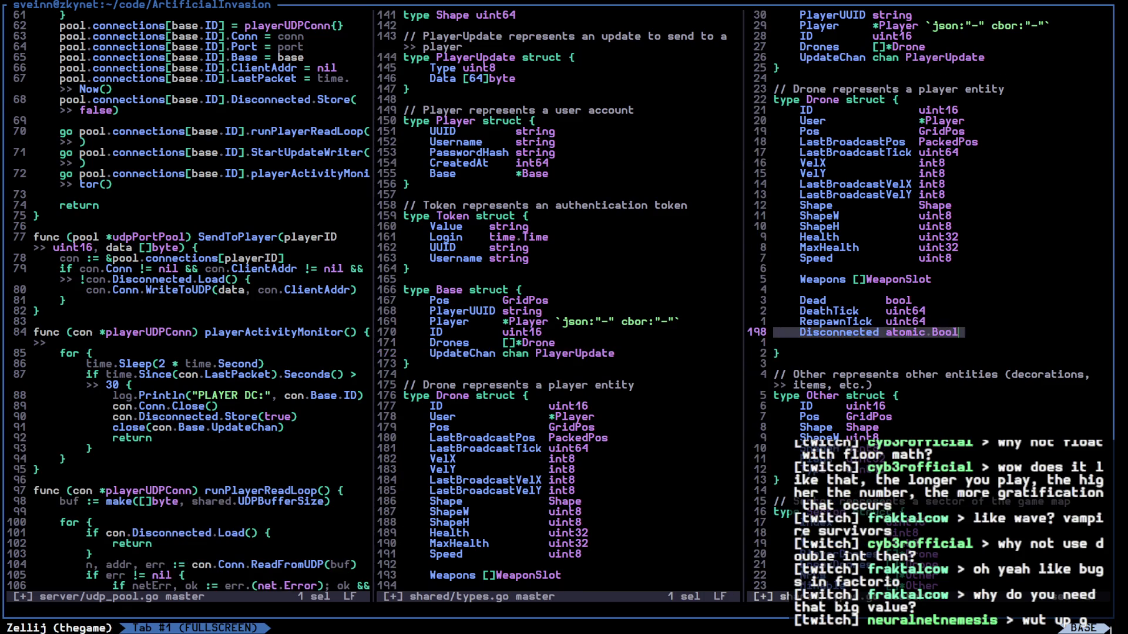
type("d:wa")
key("Return")
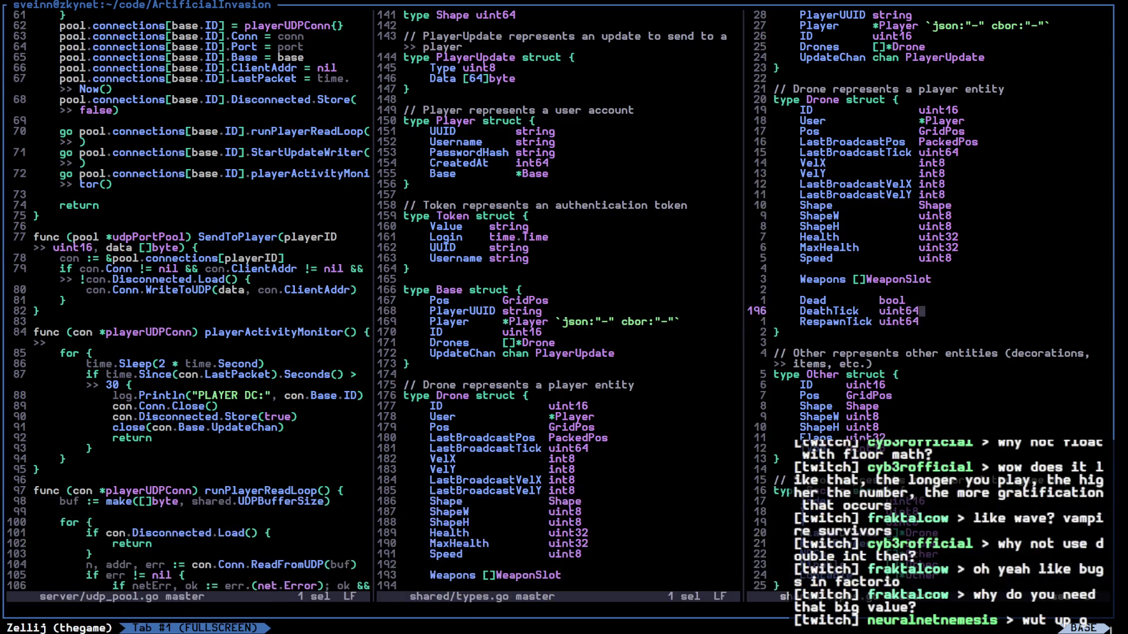
key("ctrl+w")
key("h")
key("ctrl+w")
key("h")
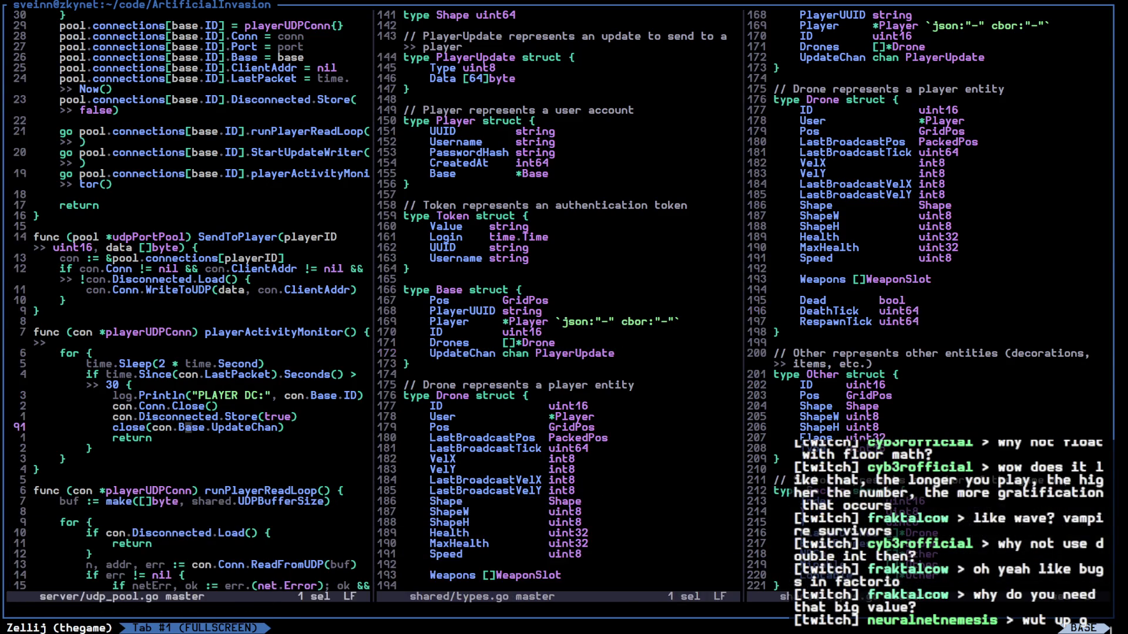
key("ctrl+w")
key("l")
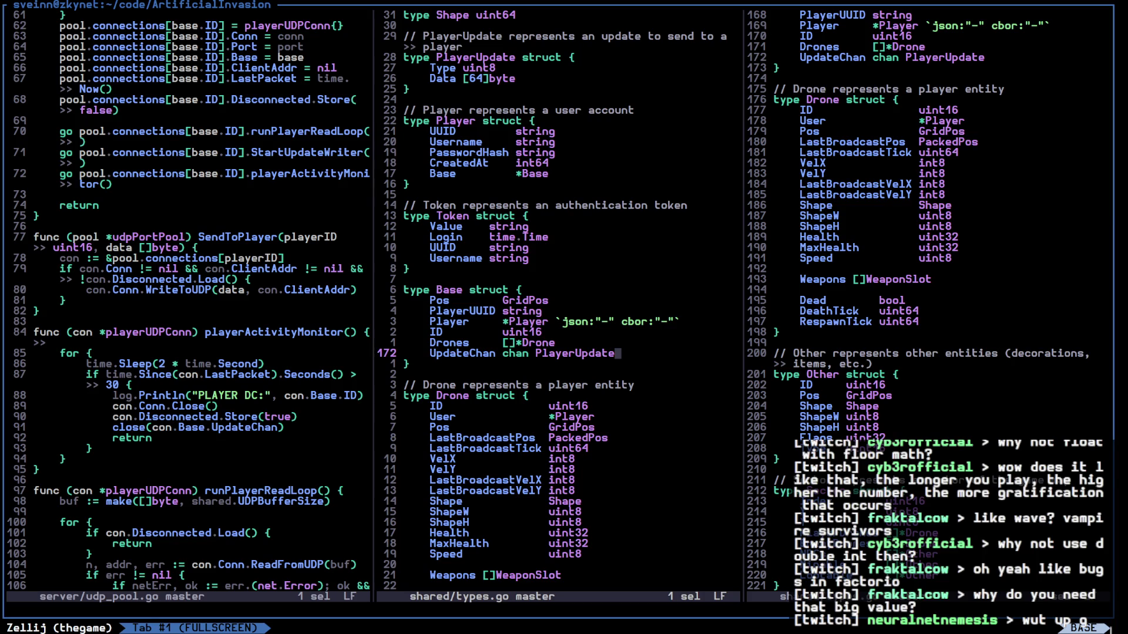
key("ctrl+w")
key("h")
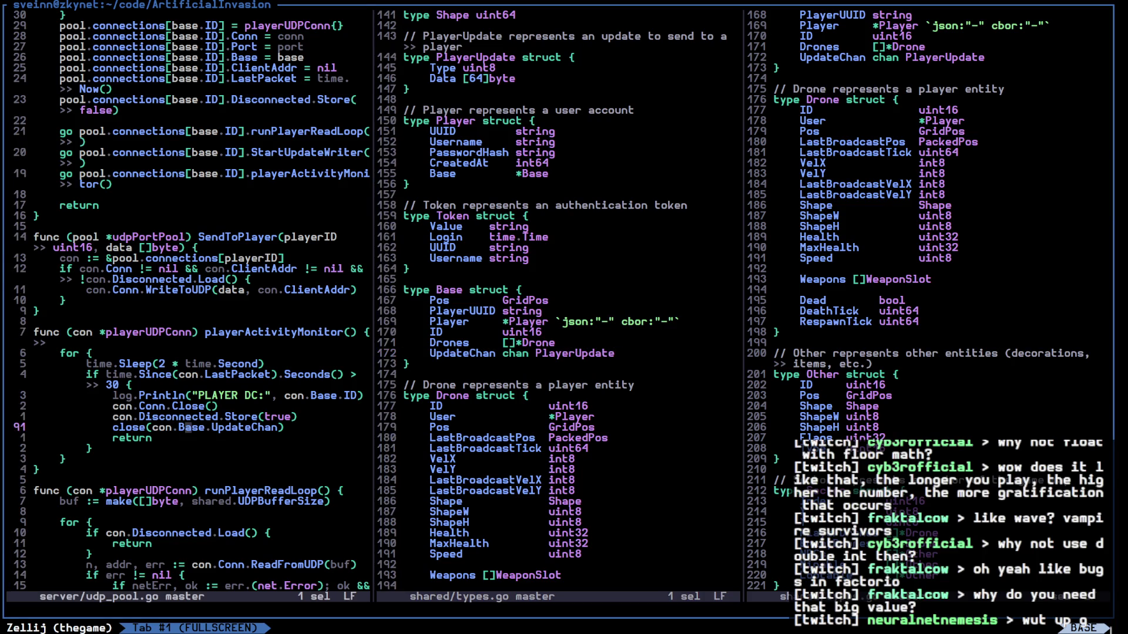
key("ctrl+w")
key("l")
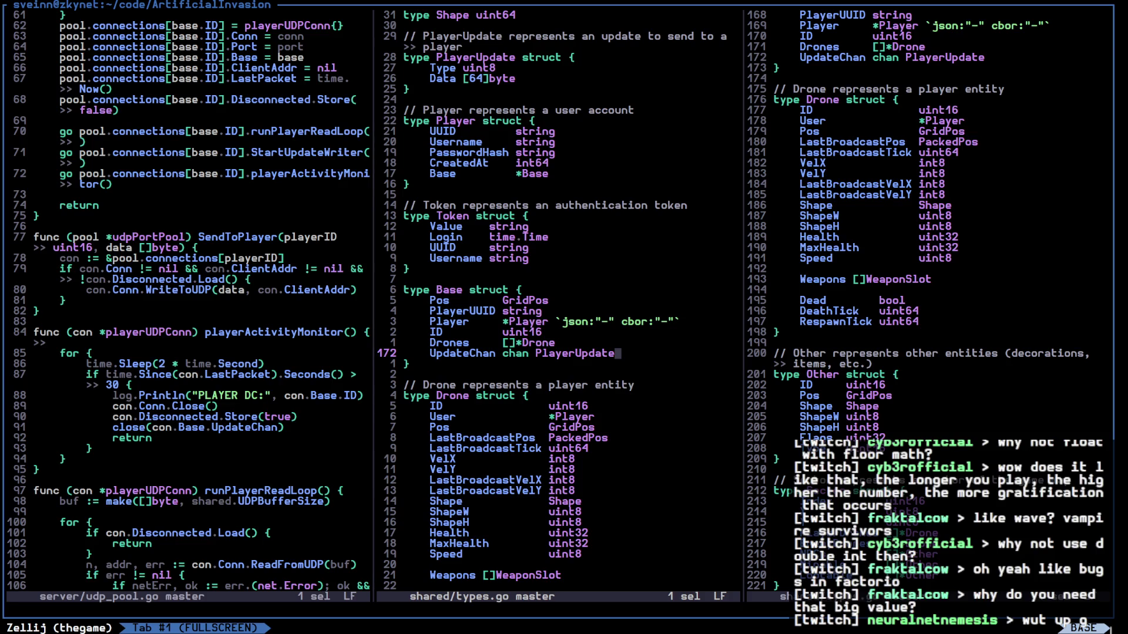
Peek at the GridPos definition from Base's Pos field, then close it
key("k")
key("k")
key("k")
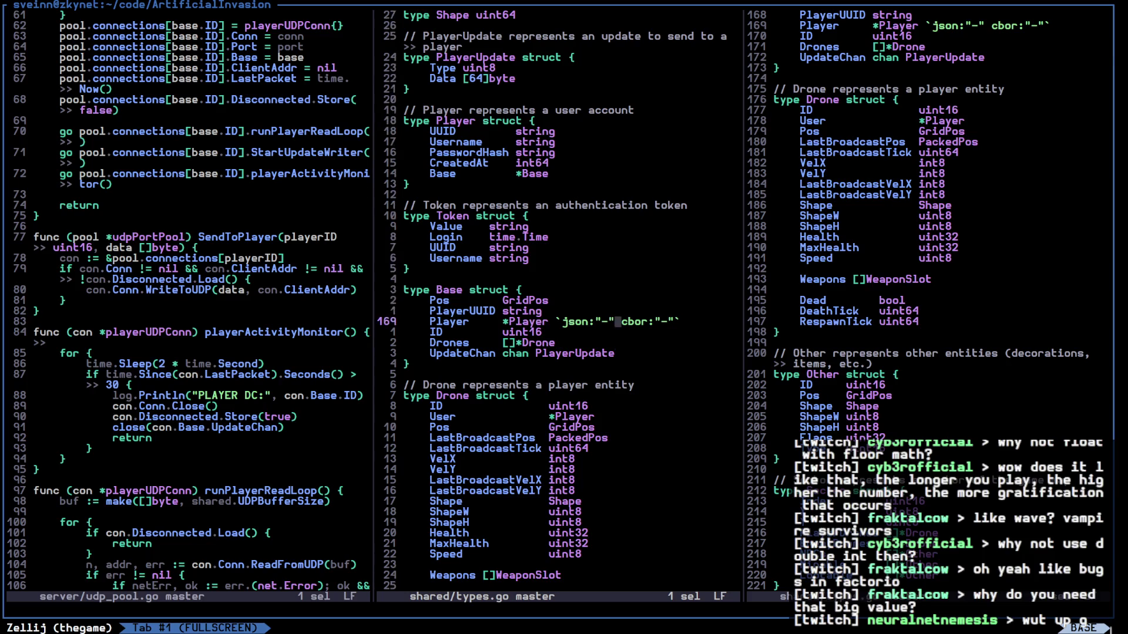
key("ctrl+w")
type("vgdkj")
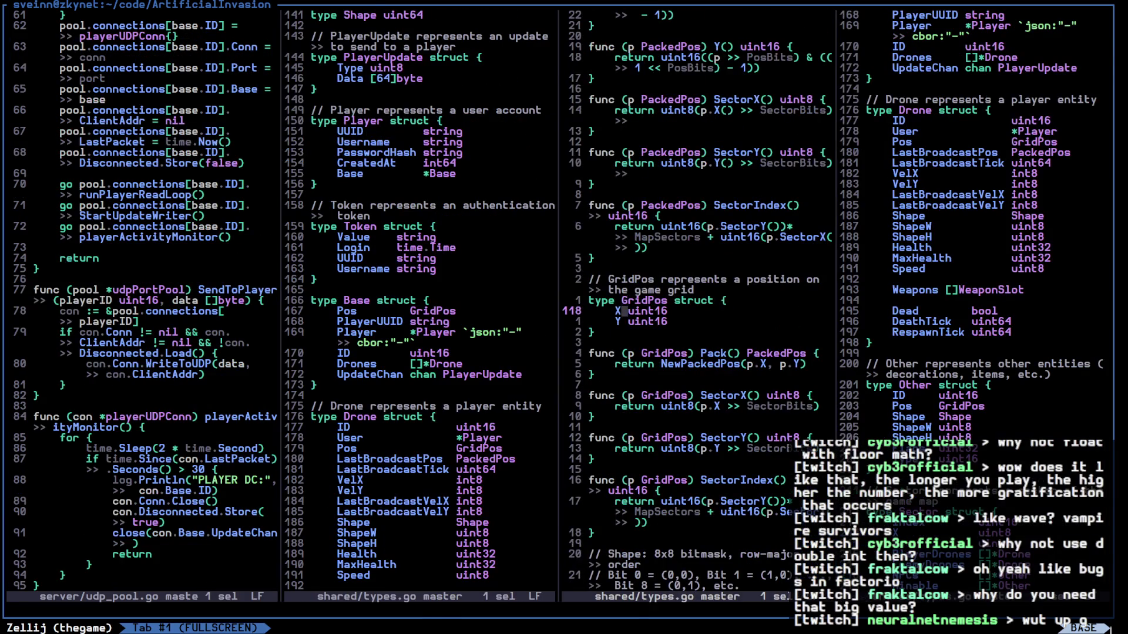
type("j:q")
key("Return")
key("k")
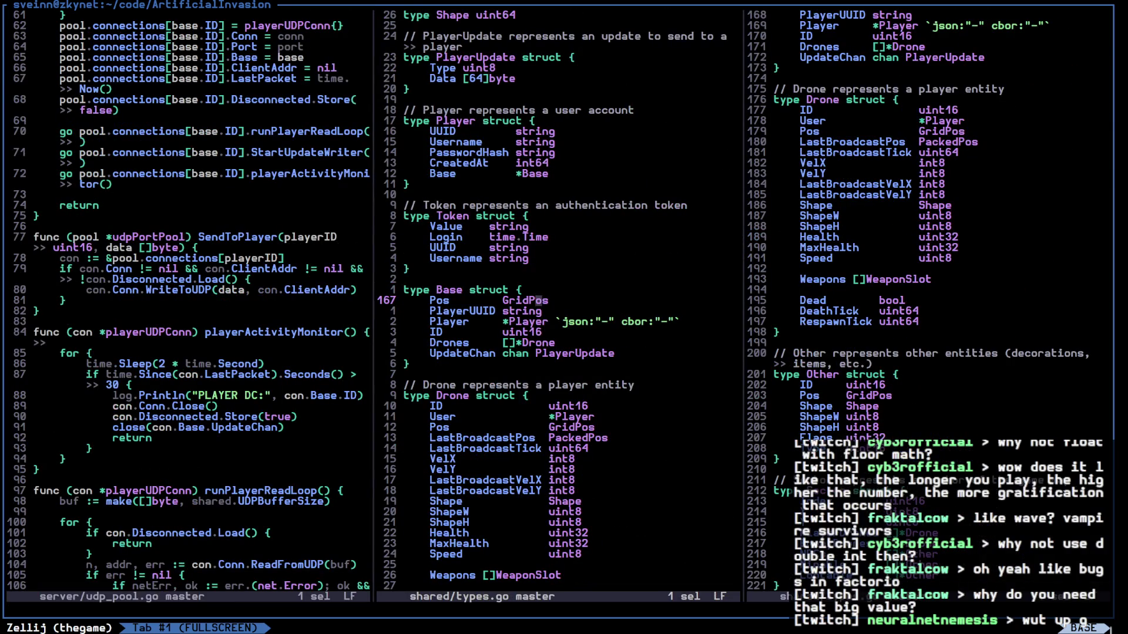
Insert a Sector uint16 field above Pos in Base and save types.go
key("ctrl+w")
key("l")
key("k")
key("k")
key("k")
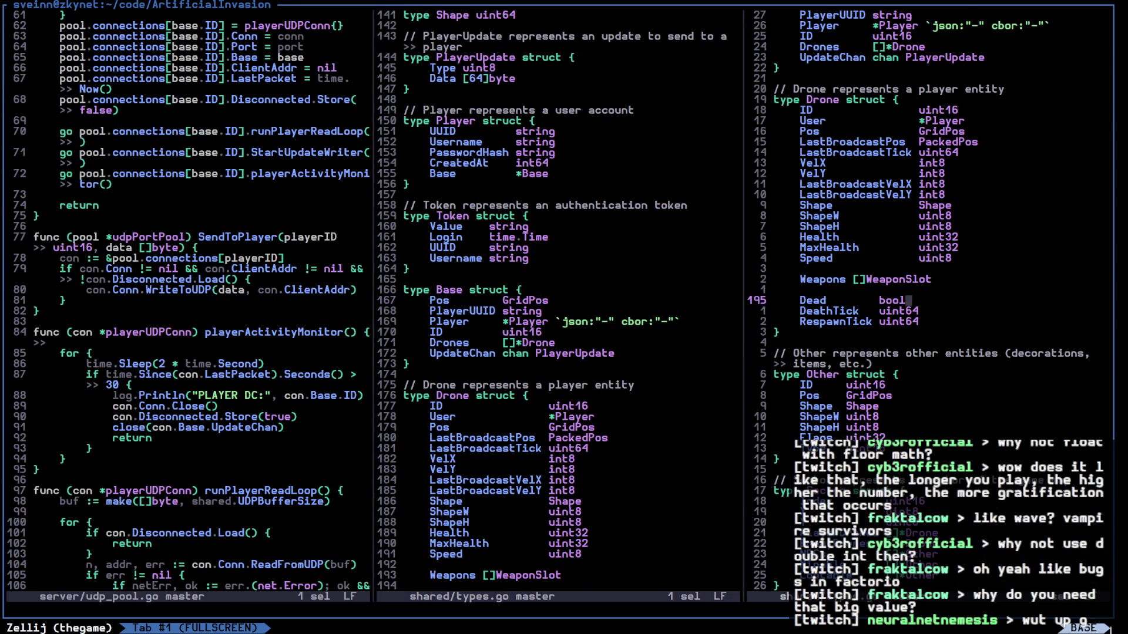
key("k")
key("k")
key("k")
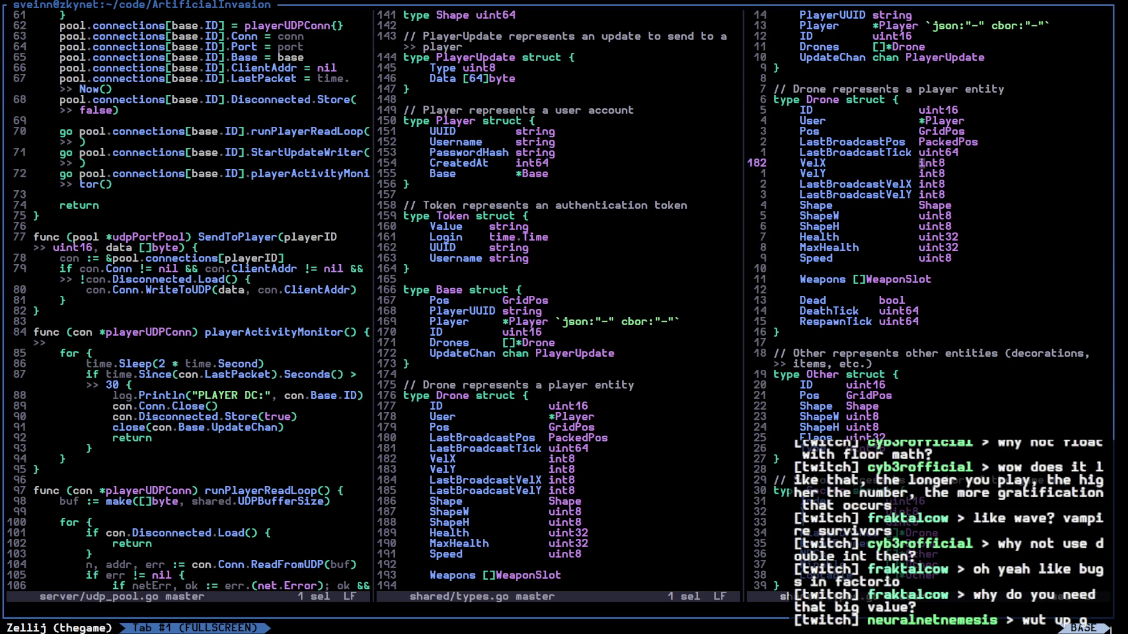
key("ctrl+w")
key("h")
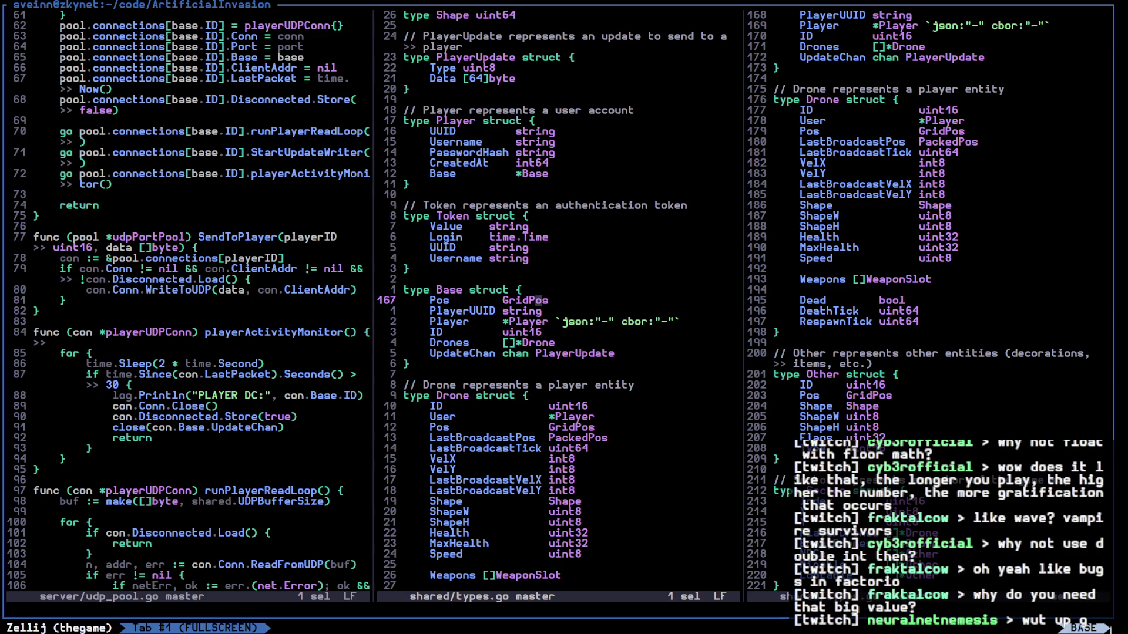
type("OSector ")
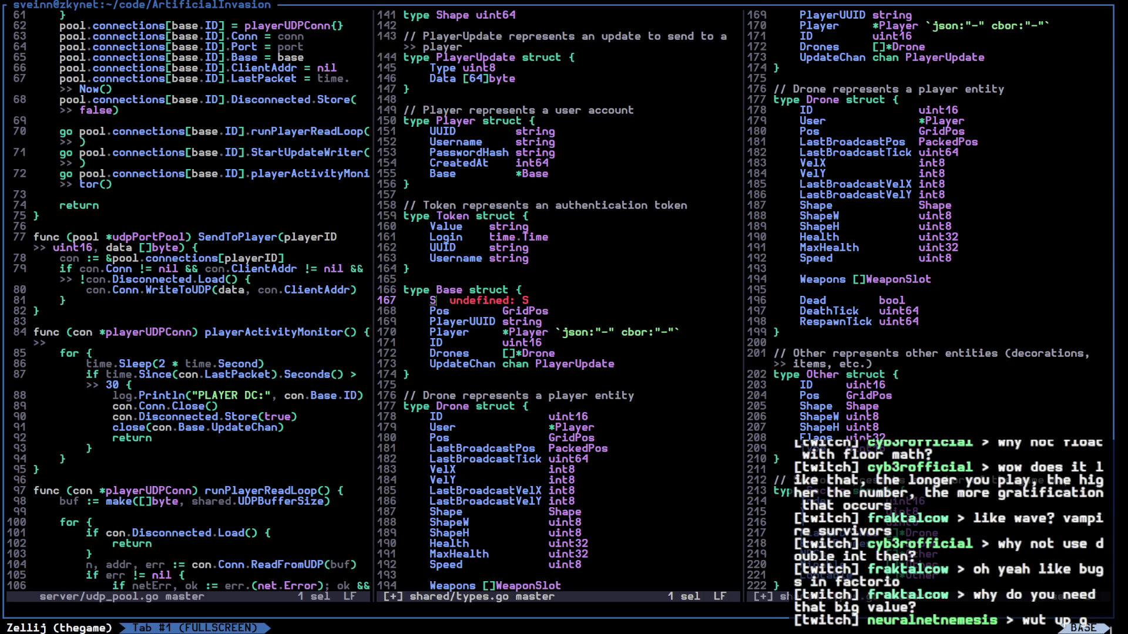
type("uint16")
key("Escape")
type("j:w")
key("Return")
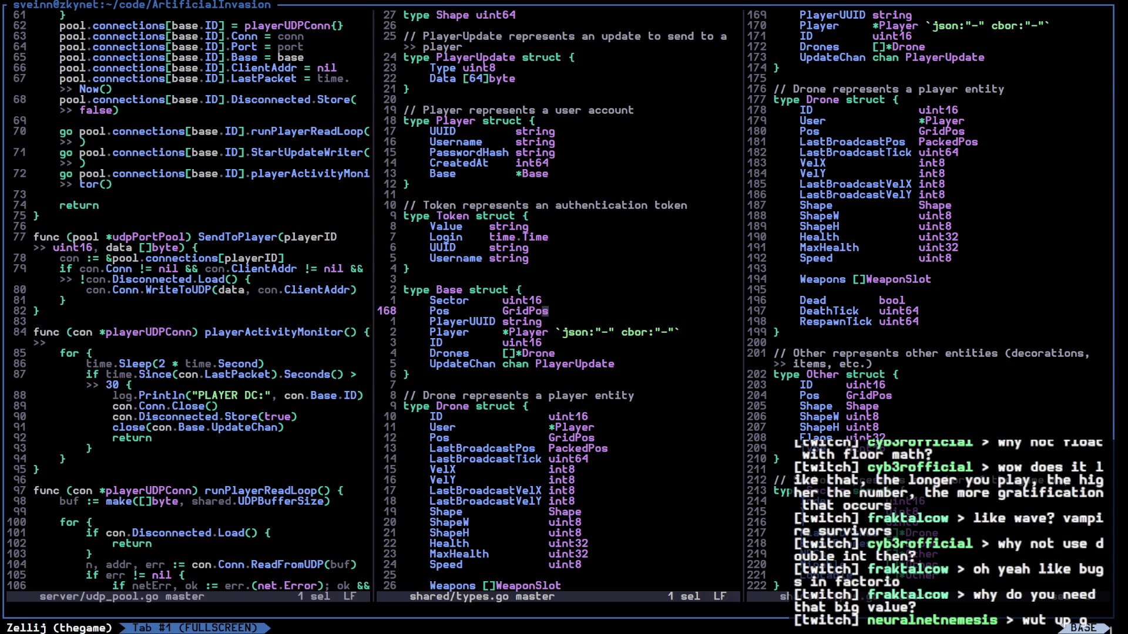
Browse the NewPackedPos and PackedPos Y() functions alongside Drone's LastBroadcastPos field
key("alt+l")
key("ctrl+u")
key("ctrl+u")
key("ctrl+u")
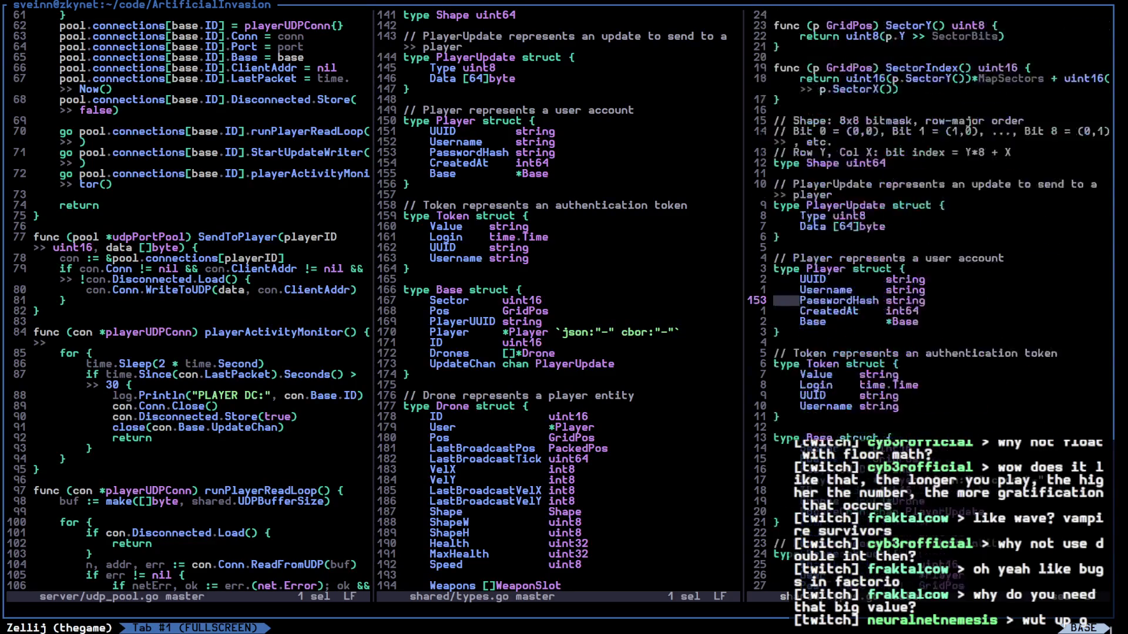
key("k")
key("k")
key("k")
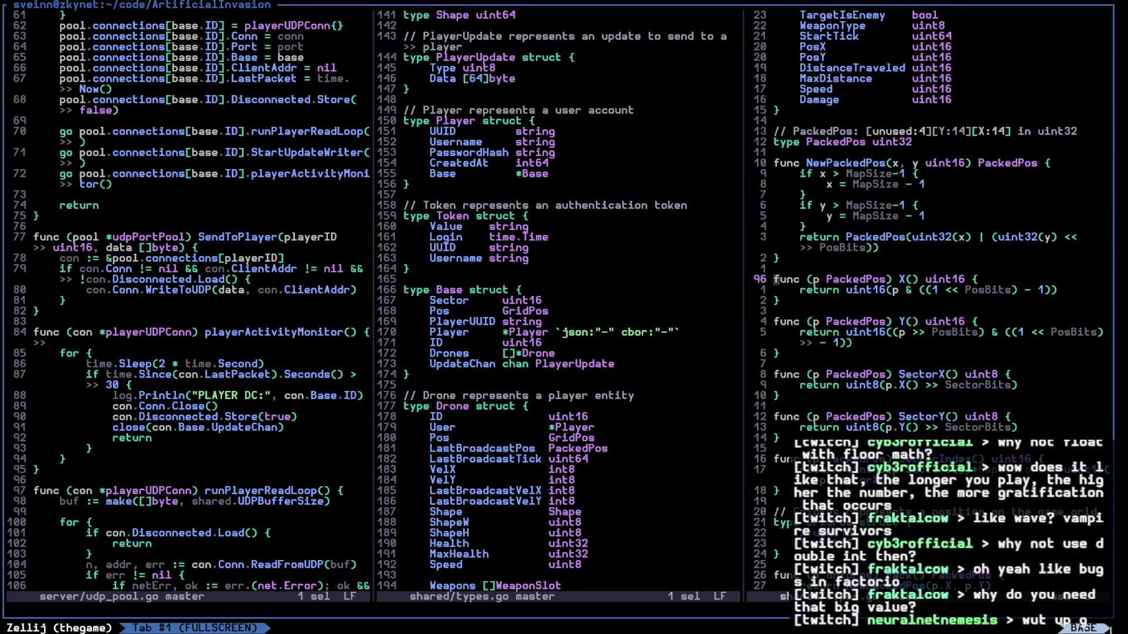
key("j")
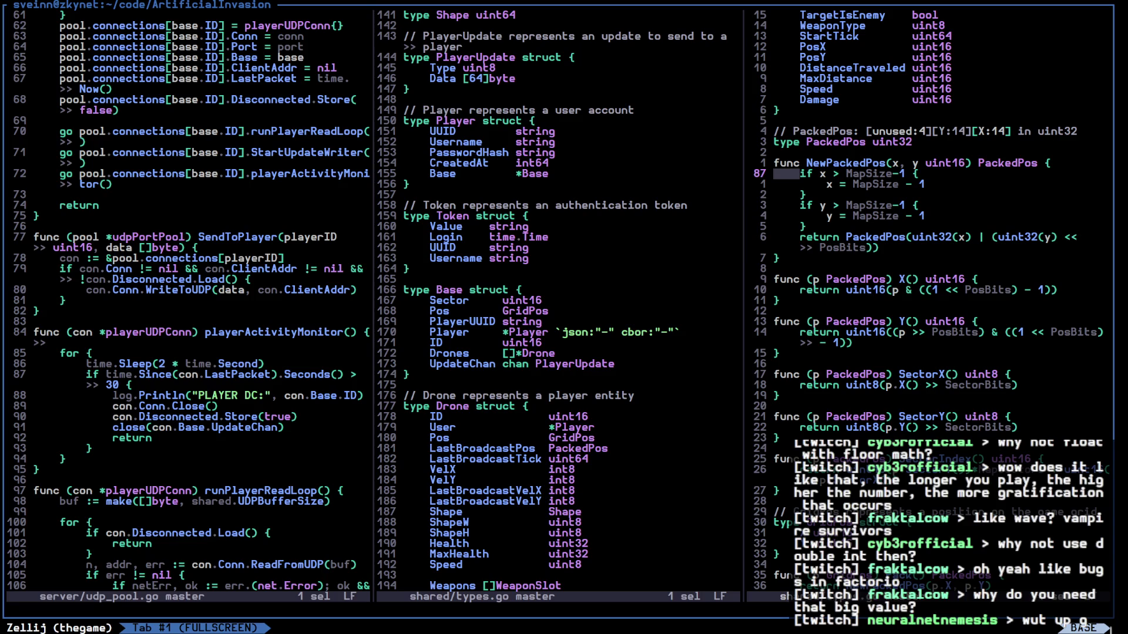
key("1")
key("5")
key("j")
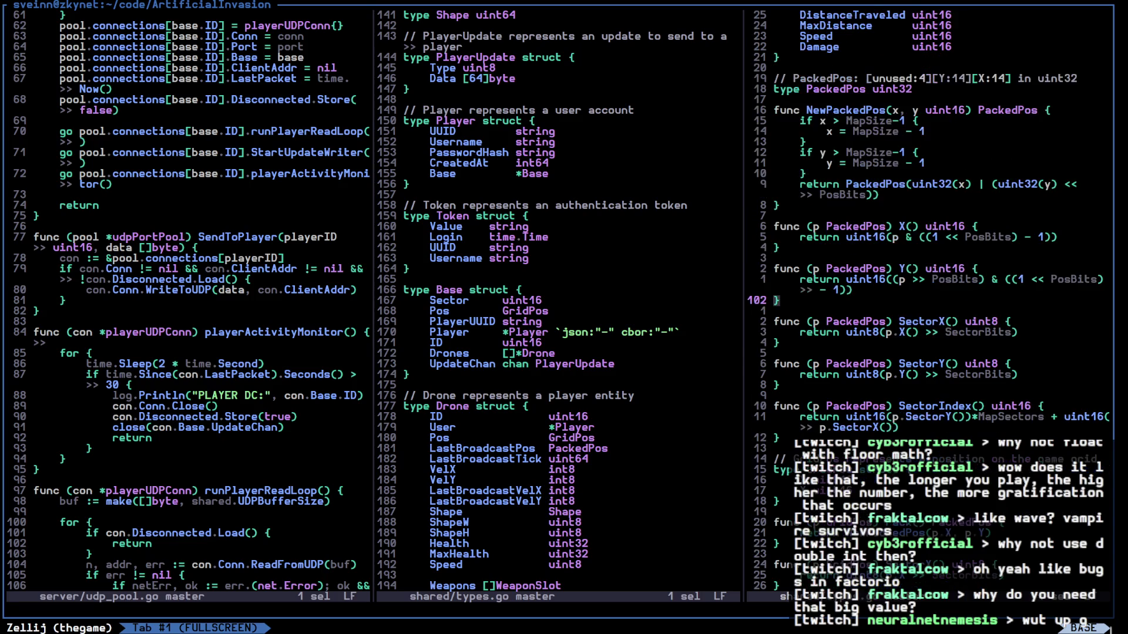
key("ctrl+w")
key("h")
key("j")
key("j")
key("j")
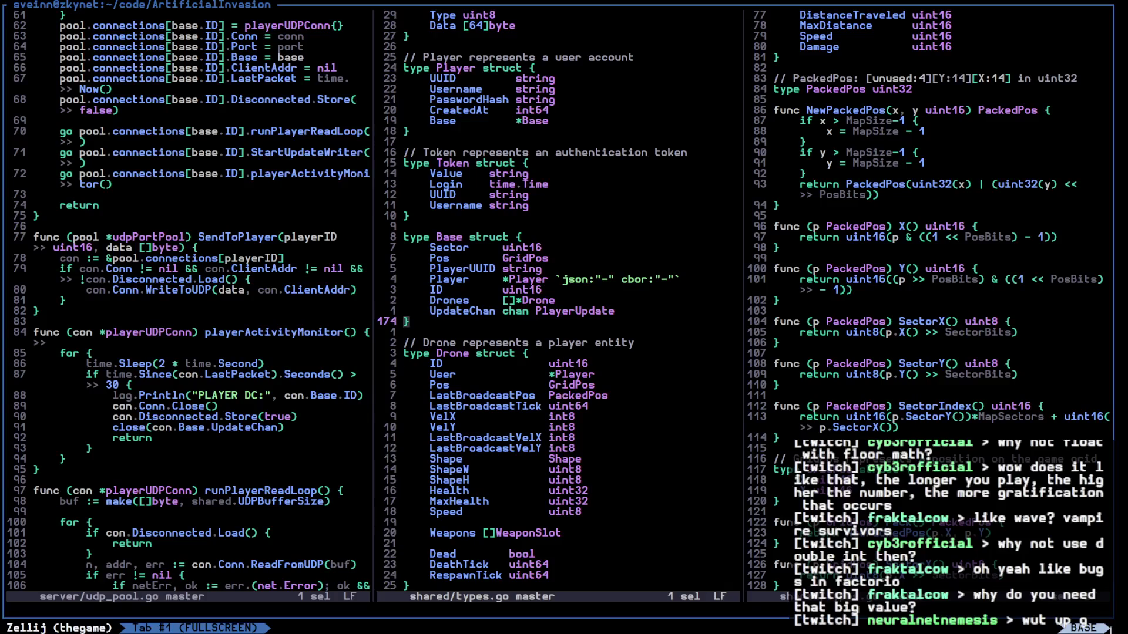
key("j")
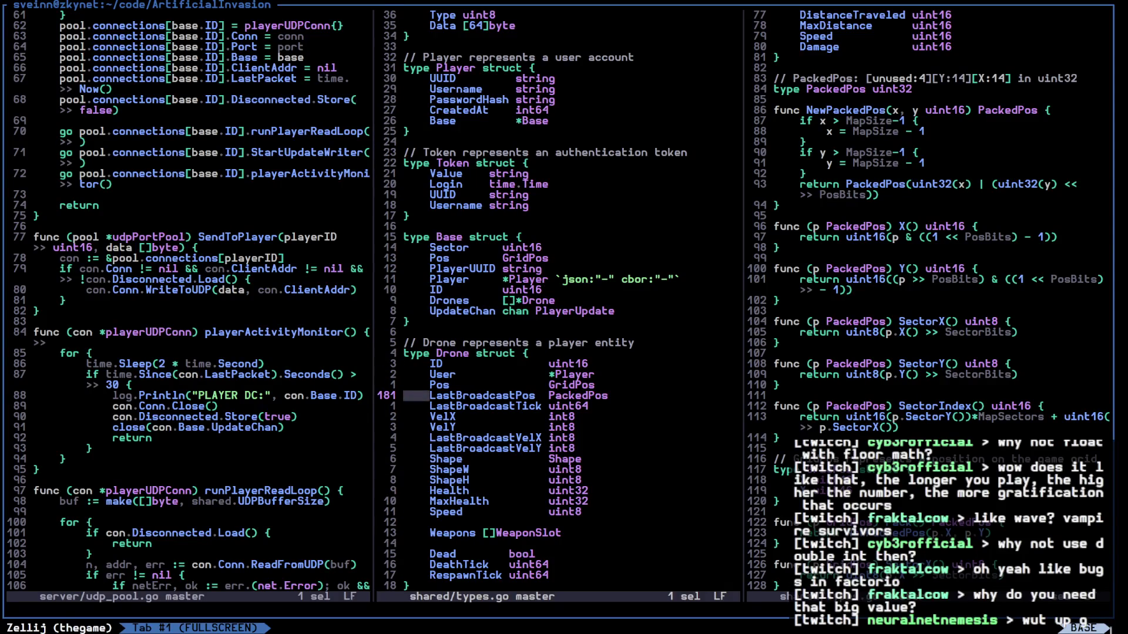
key("ctrl+w")
key("l")
key("k")
key("k")
key("k")
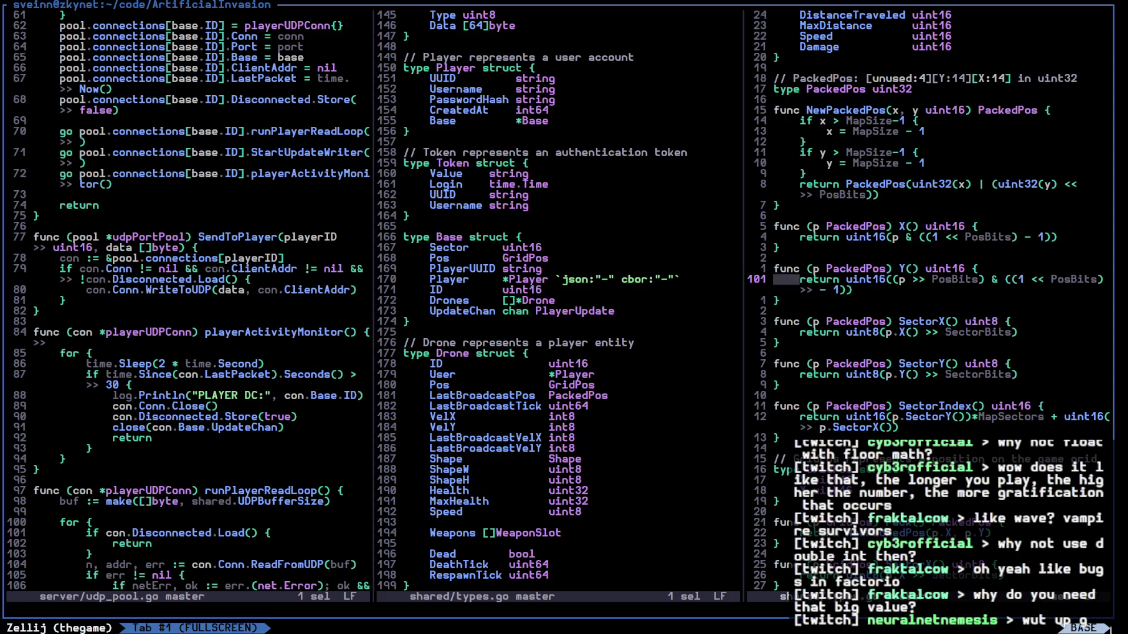
key("ctrl+w")
key("h")
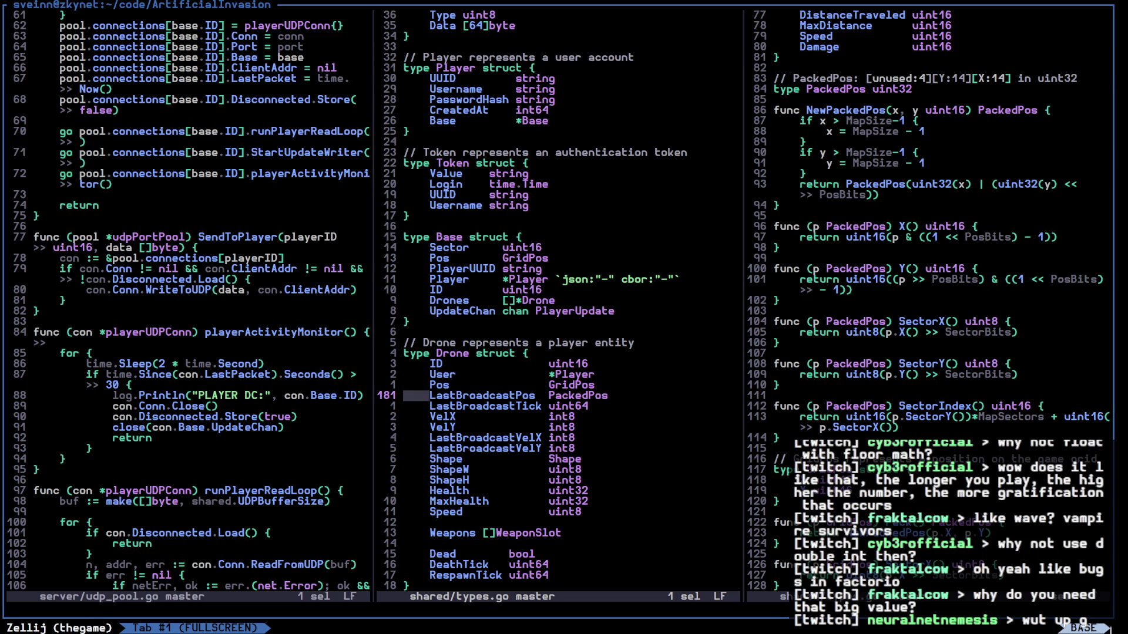
Review the PackedPos code and its SectorX, SectorY and SectorIndex return lines
key("j")
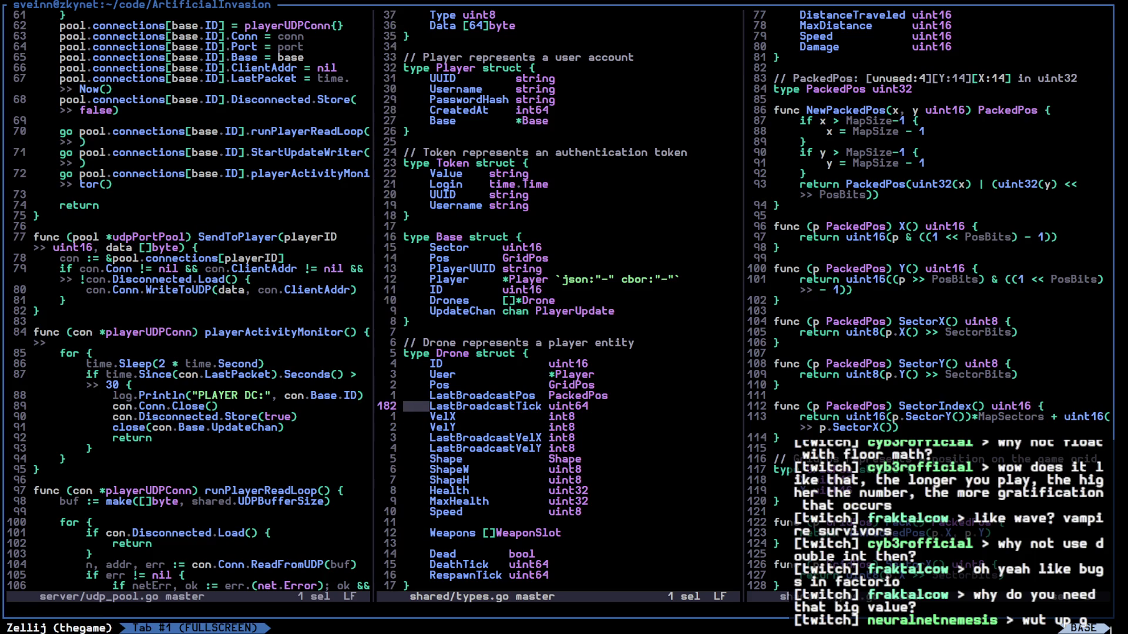
key("alt+l")
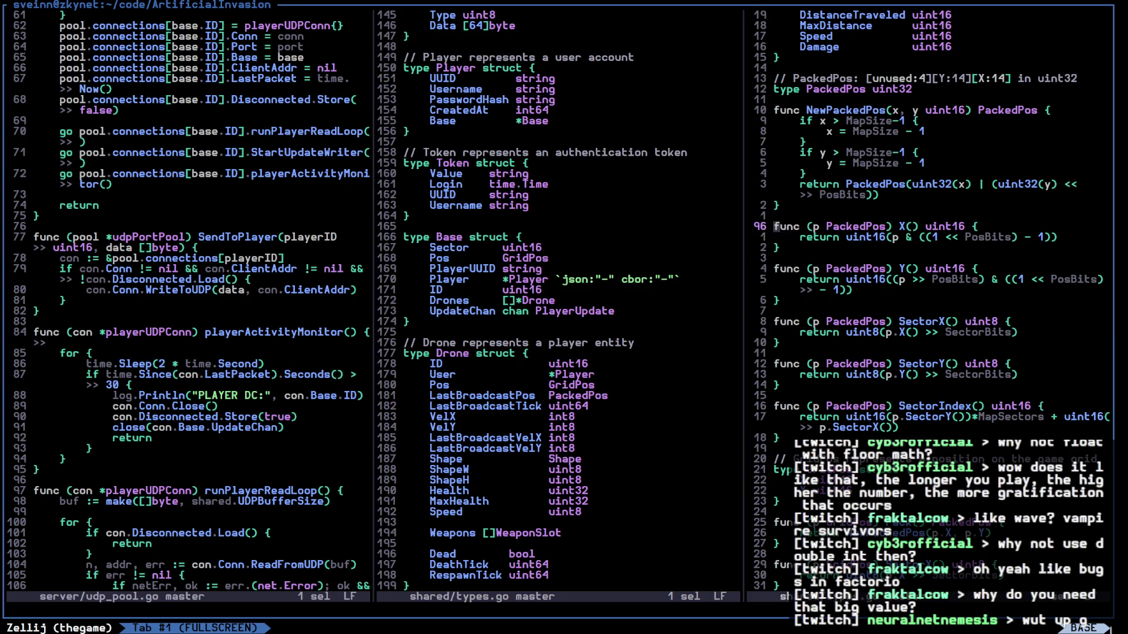
key("k")
key("k")
key("k")
key("k")
key("j")
key("x")
key("x")
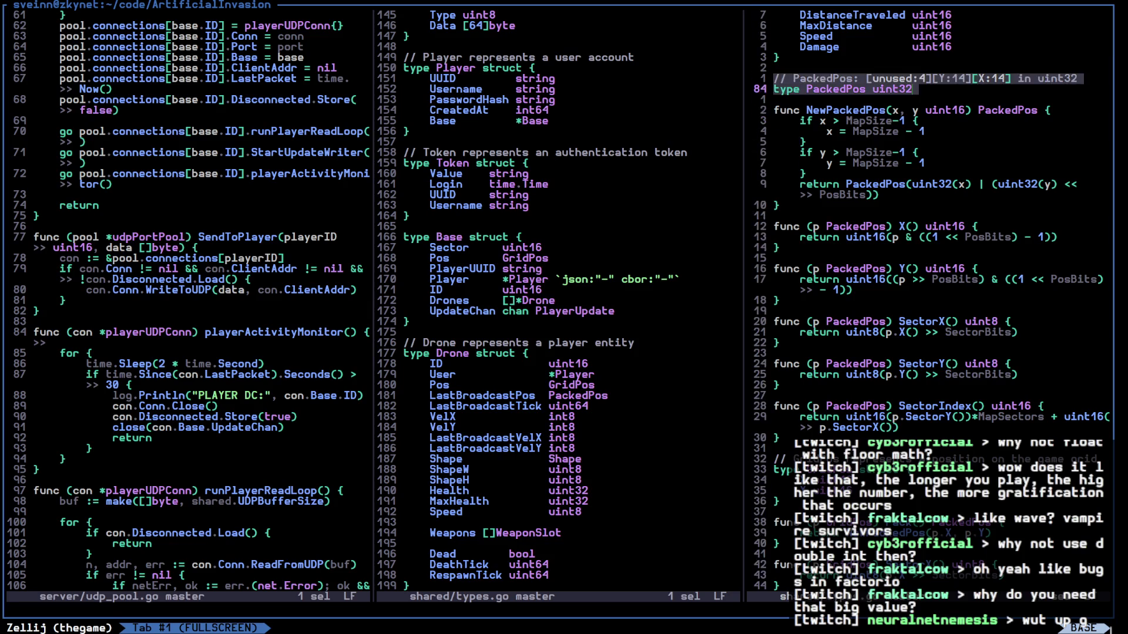
key("x")
key("x")
key("x")
key("x")
key("x")
key("x")
key("k")
key("k")
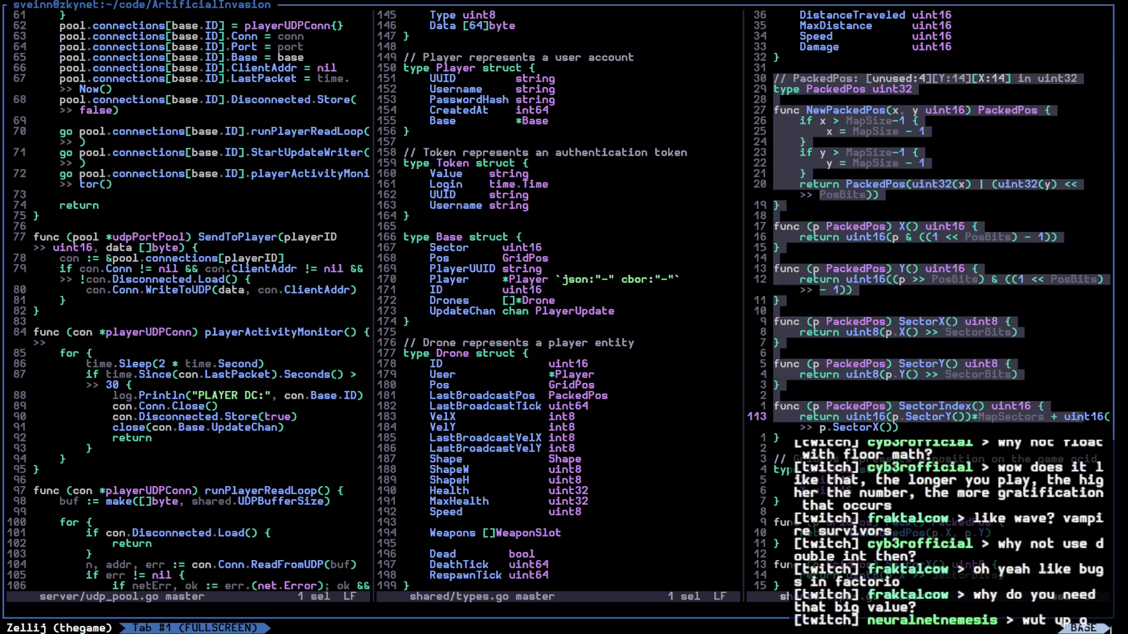
key("k")
key("k")
key("k")
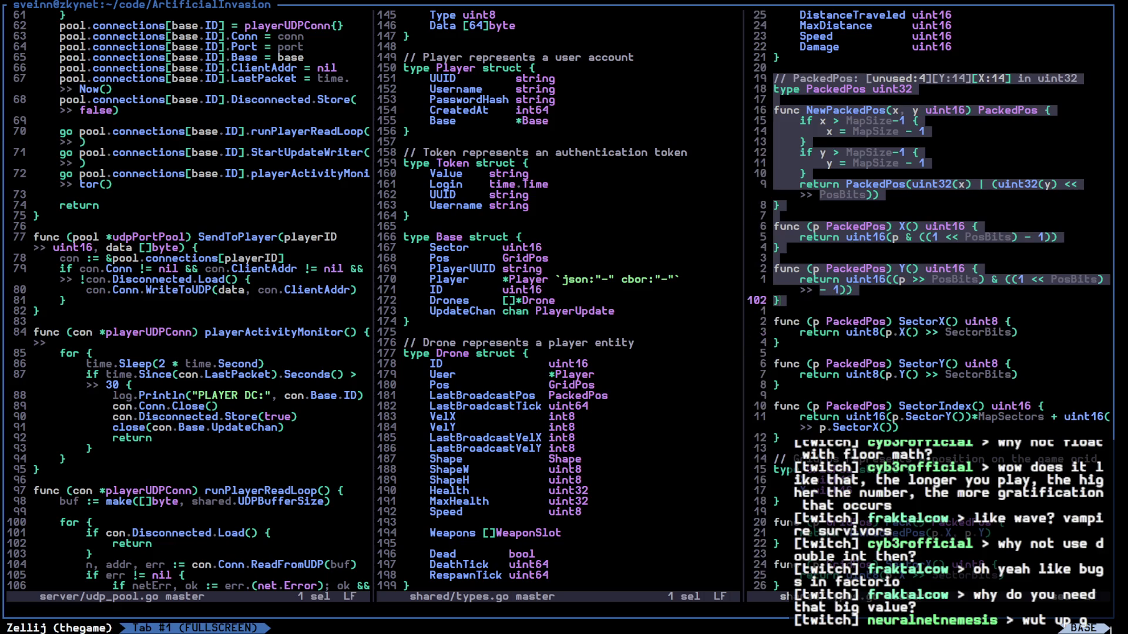
key(";")
key("k")
key("k")
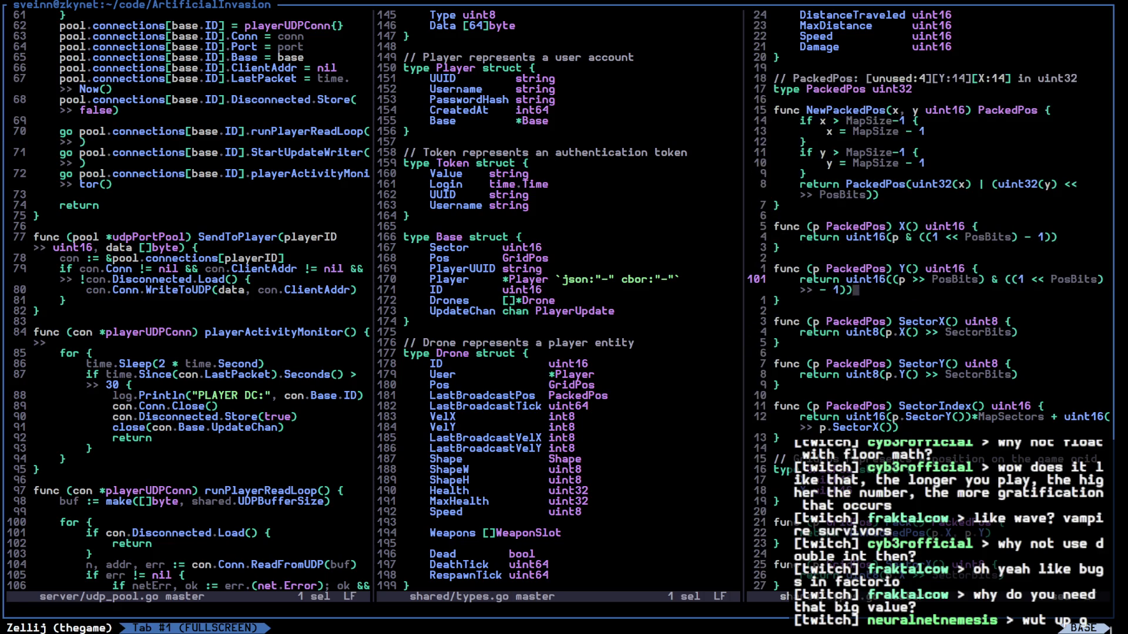
key("j")
key("j")
key("j")
key("j")
key("j")
key("g")
key("l")
key("h")
key("h")
key("h")
key("h")
key("h")
key("h")
key("h")
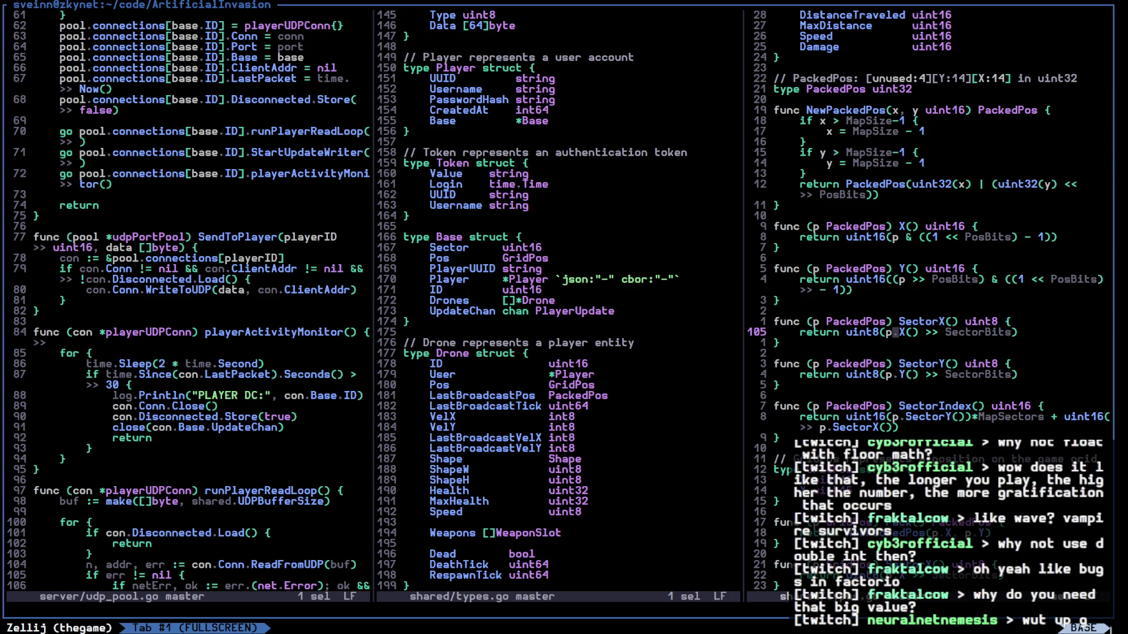
key("j")
key("j")
key("j")
key("j")
key("l")
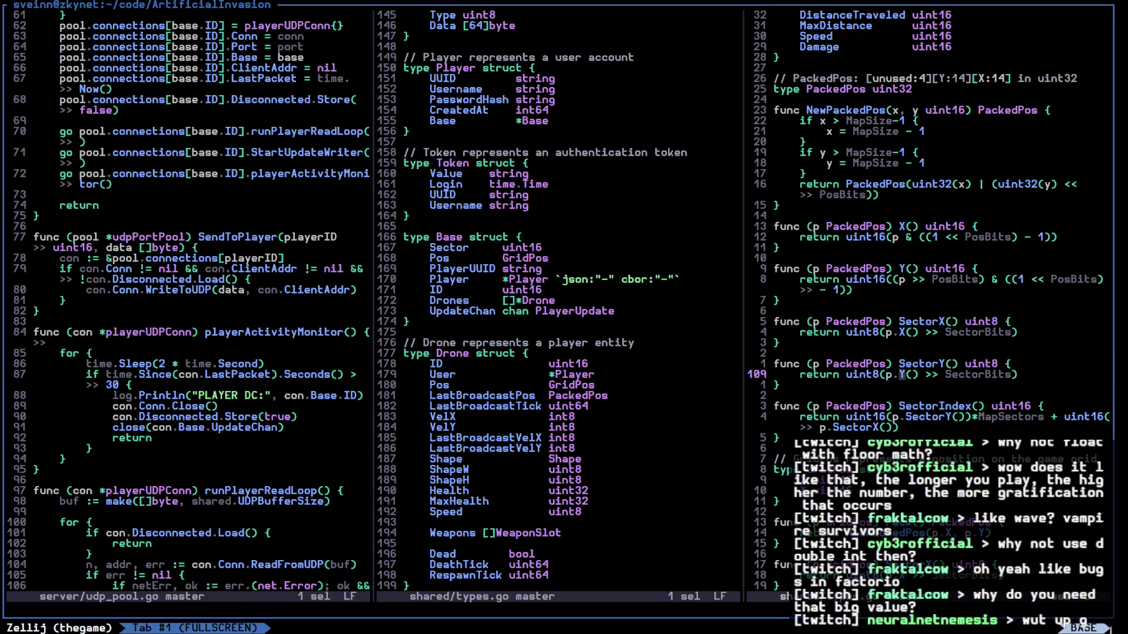
key("j")
key("j")
key("j")
key("g")
key("l")
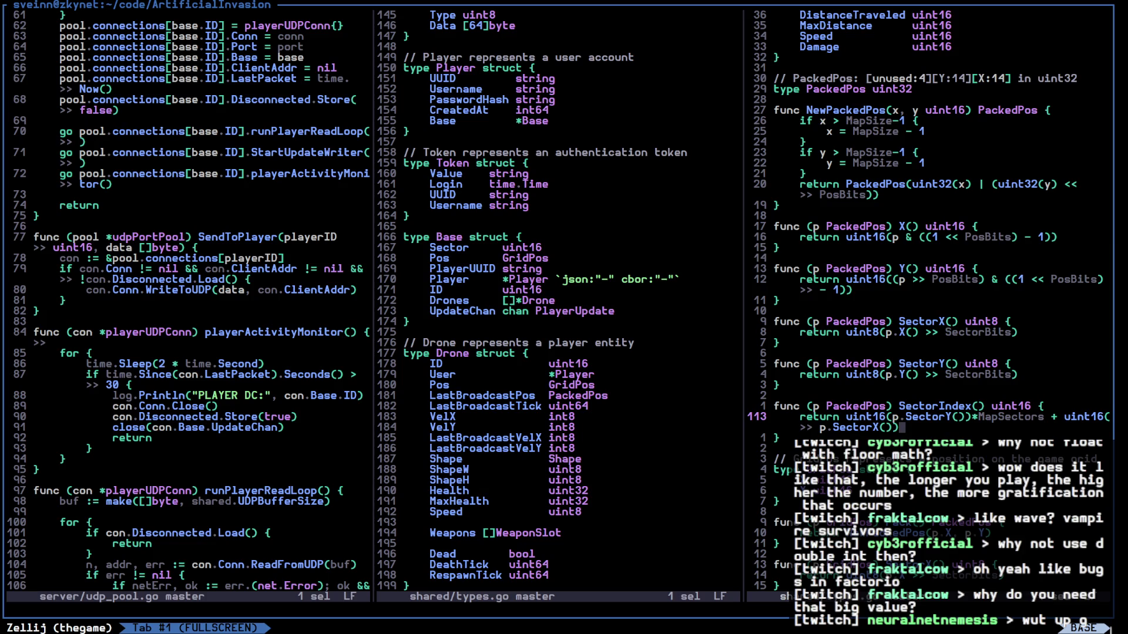
Review the GridPos methods, especially SectorIndex's uint16 conversions of SectorX and SectorY
key("j")
key("j")
key("j")
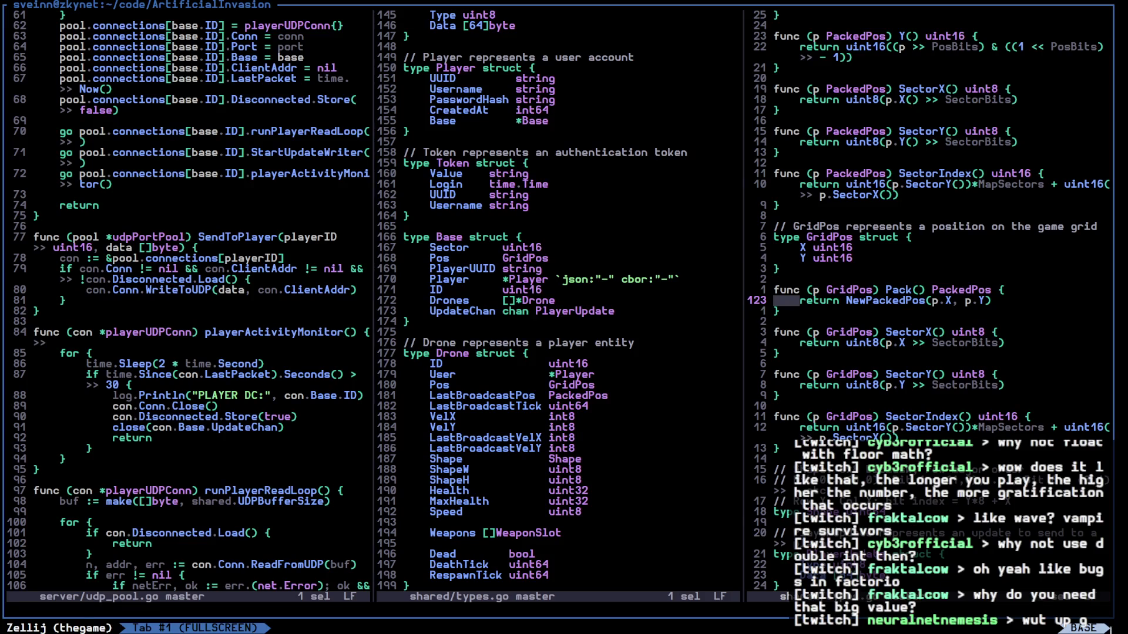
key("e")
key("e")
key("e")
key("j")
key("j")
key("j")
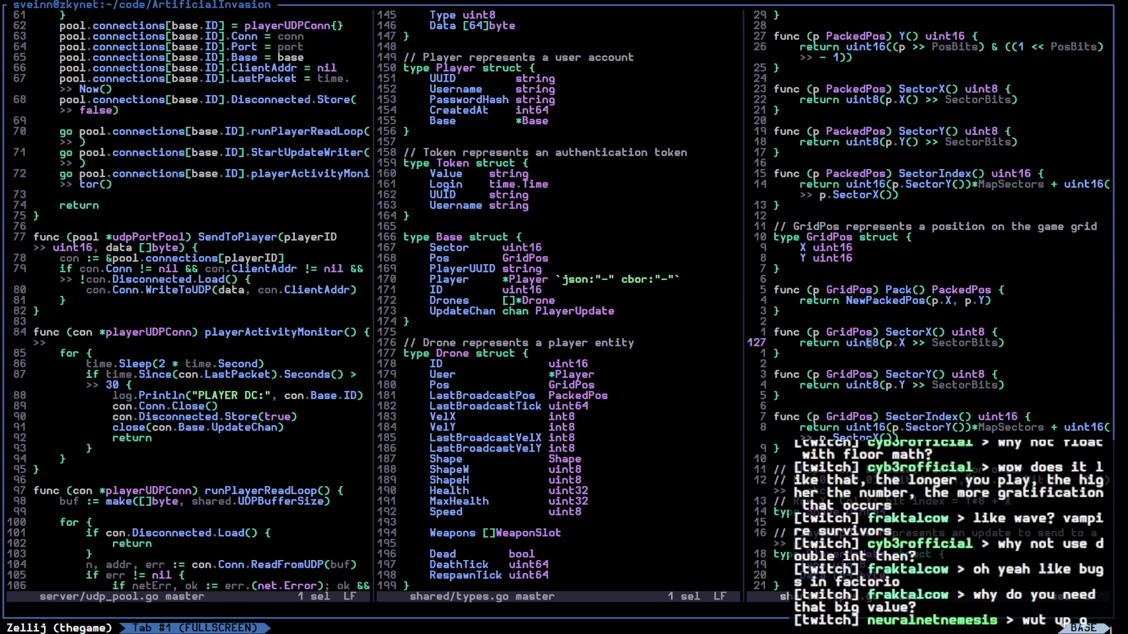
key("j")
key("j")
key("j")
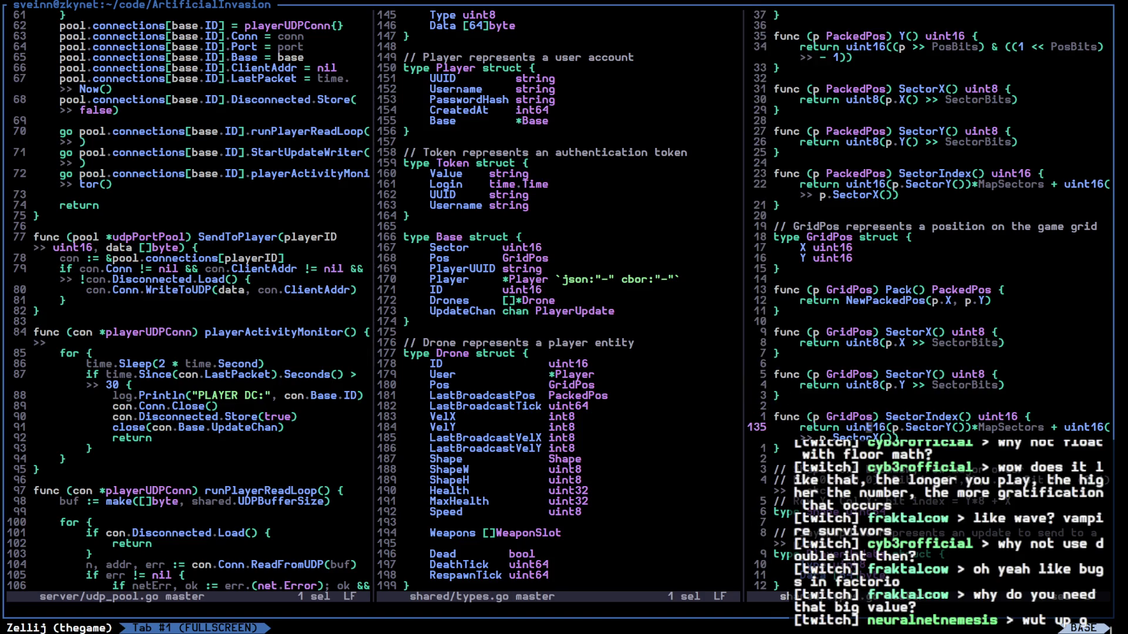
key("k")
key("k")
key("k")
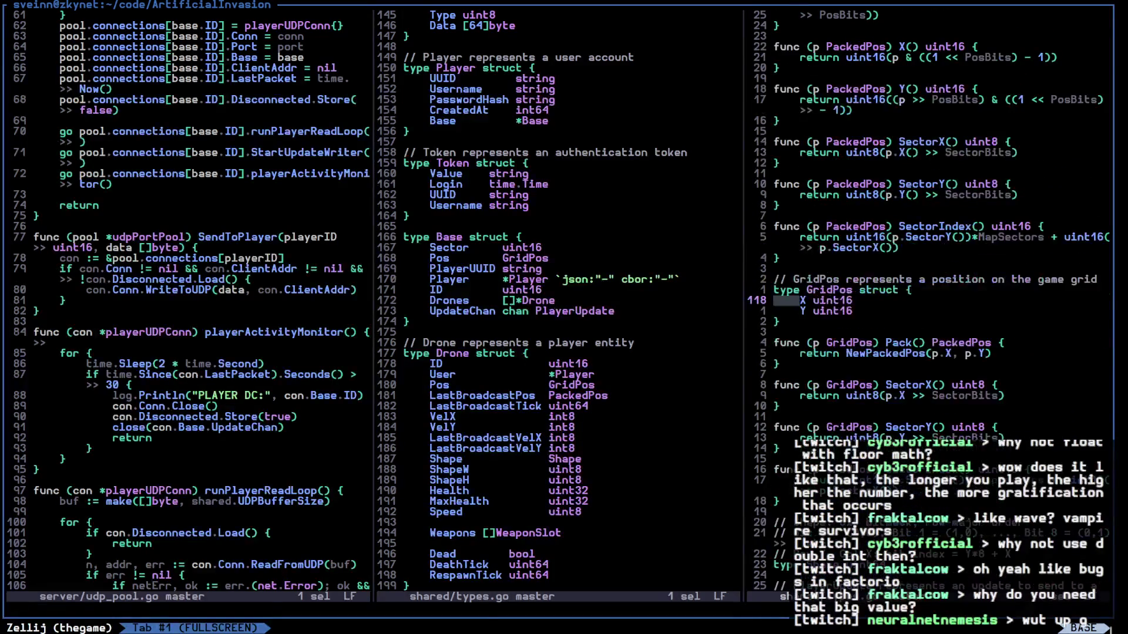
key("j")
key("j")
key("j")
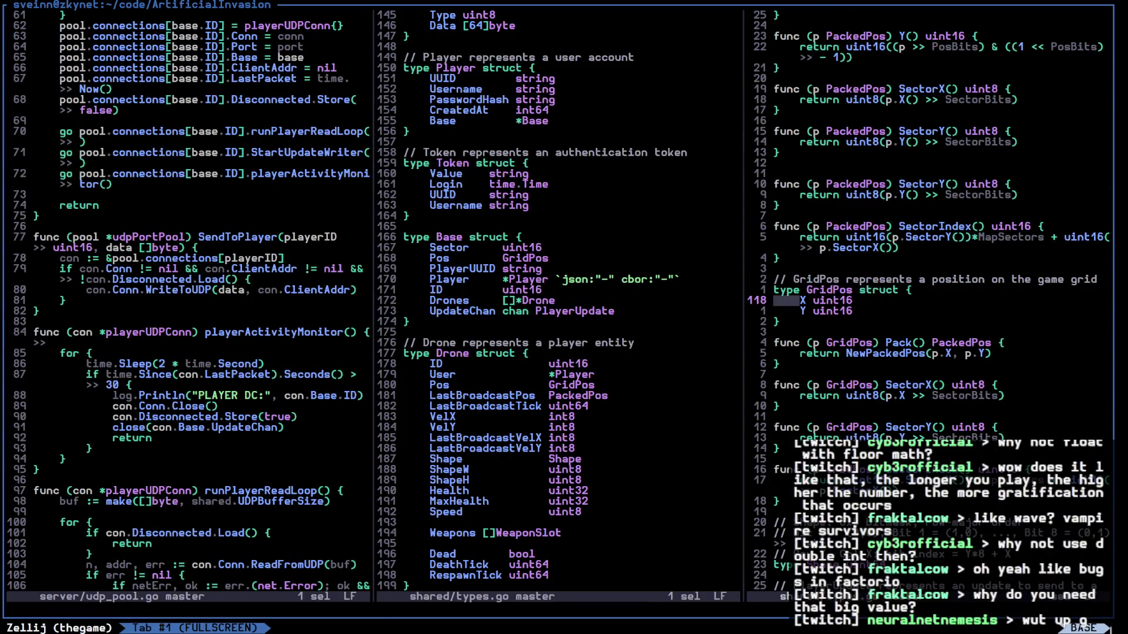
key("7")
key("j")
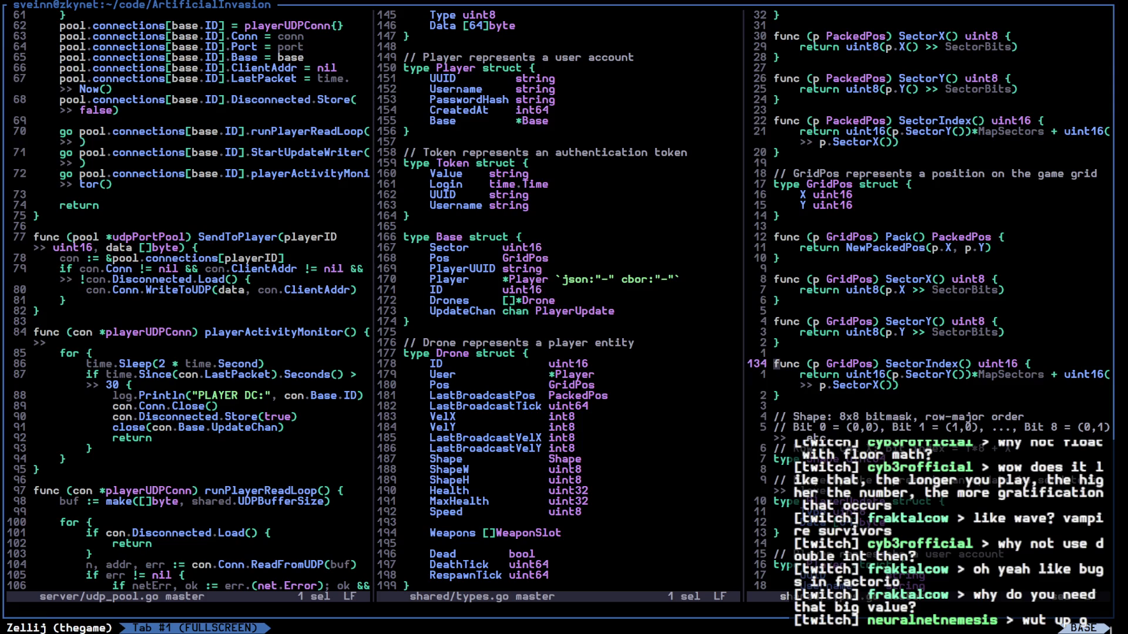
key("z")
key("z")
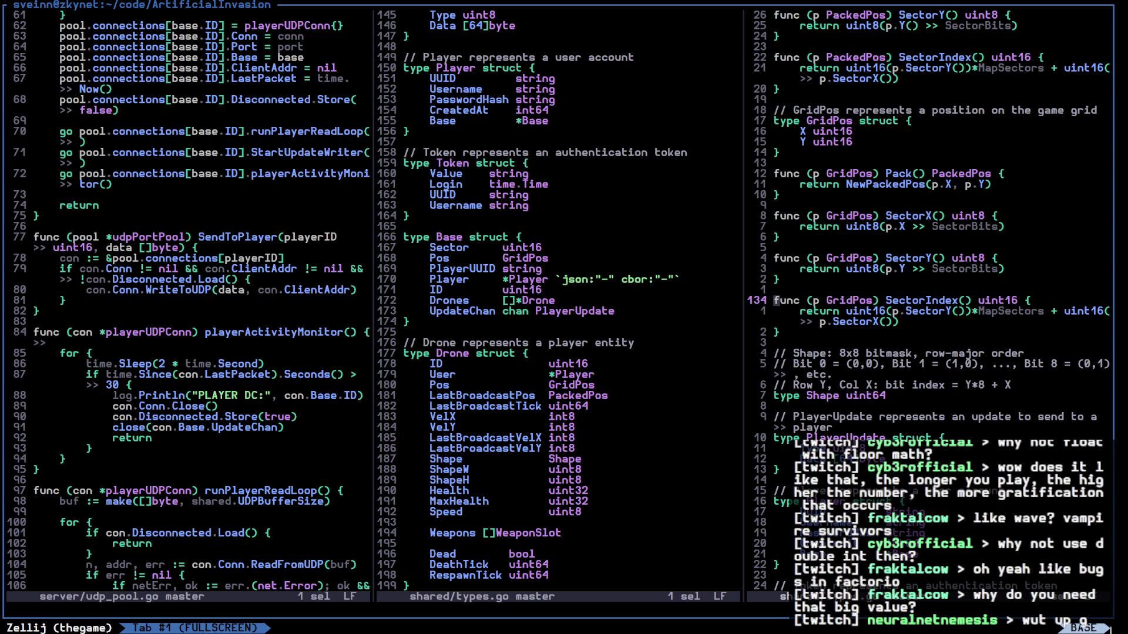
key("ctrl+y")
key("ctrl+y")
key("ctrl+y")
key("l")
key("w")
key("w")
key("w")
key("j")
key("e")
key("e")
key("h")
key("b")
key("h")
key("h")
key("w")
key("w")
key("w")
key("l")
key("l")
key("j")
key("l")
key("l")
key("h")
key("b")
key("h")
key("h")
key("h")
key("h")
key("h")
key("j")
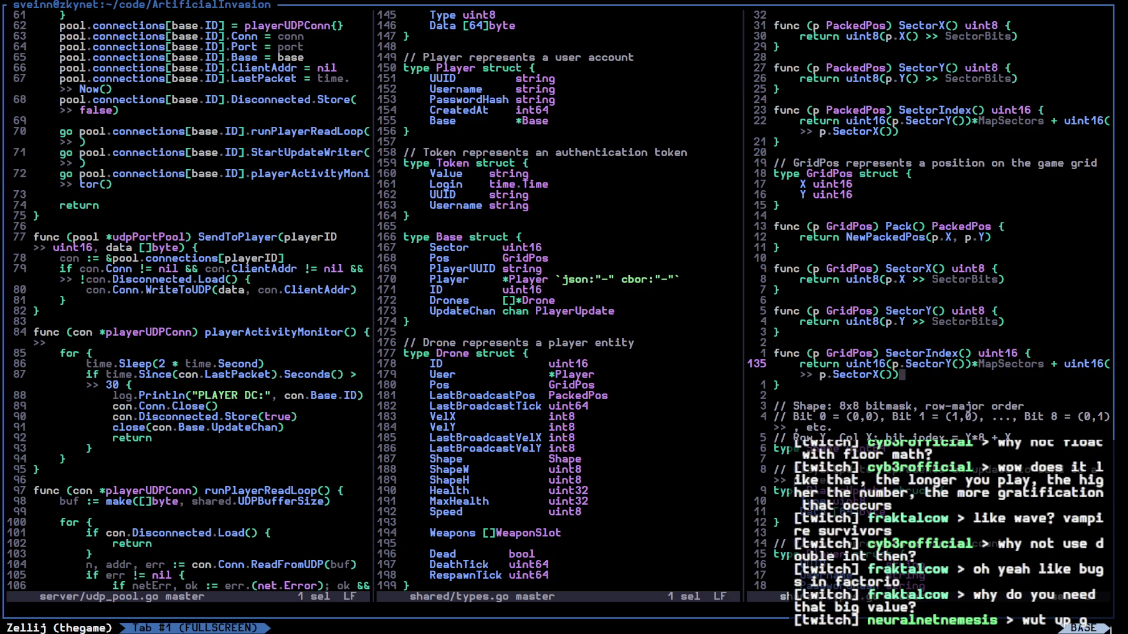
key("h")
key("b")
key("b")
key("b")
key("b")
key("k")
key("k")
key("k")
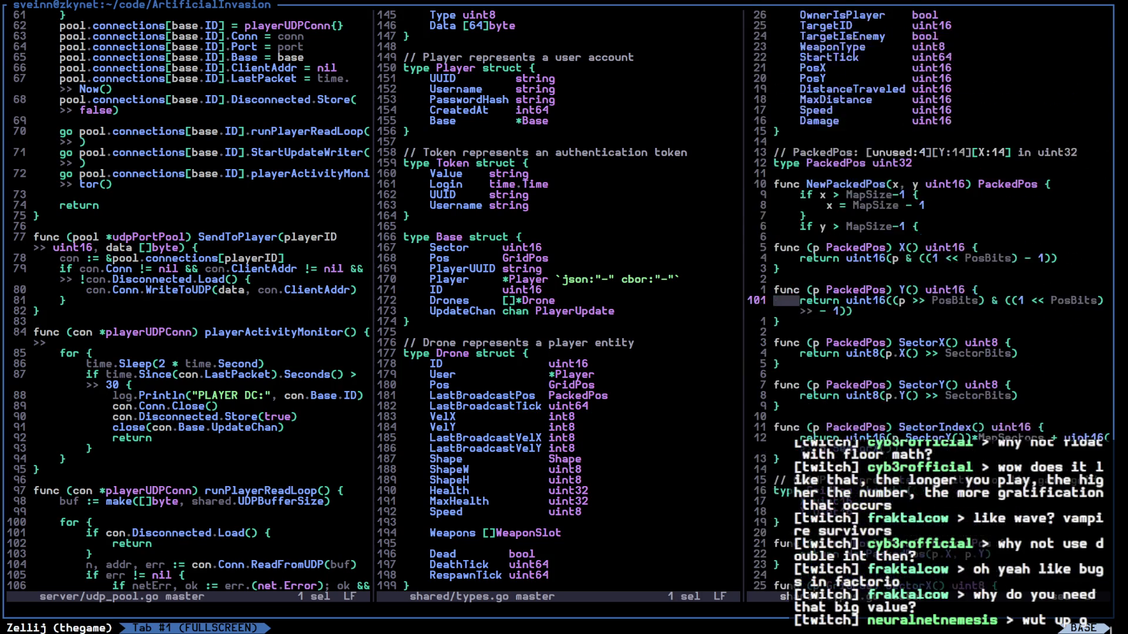
Delete the whole PackedPos and GridPos code block, comment included
key("k")
key("k")
key("k")
key("x")
key("x")
key("x")
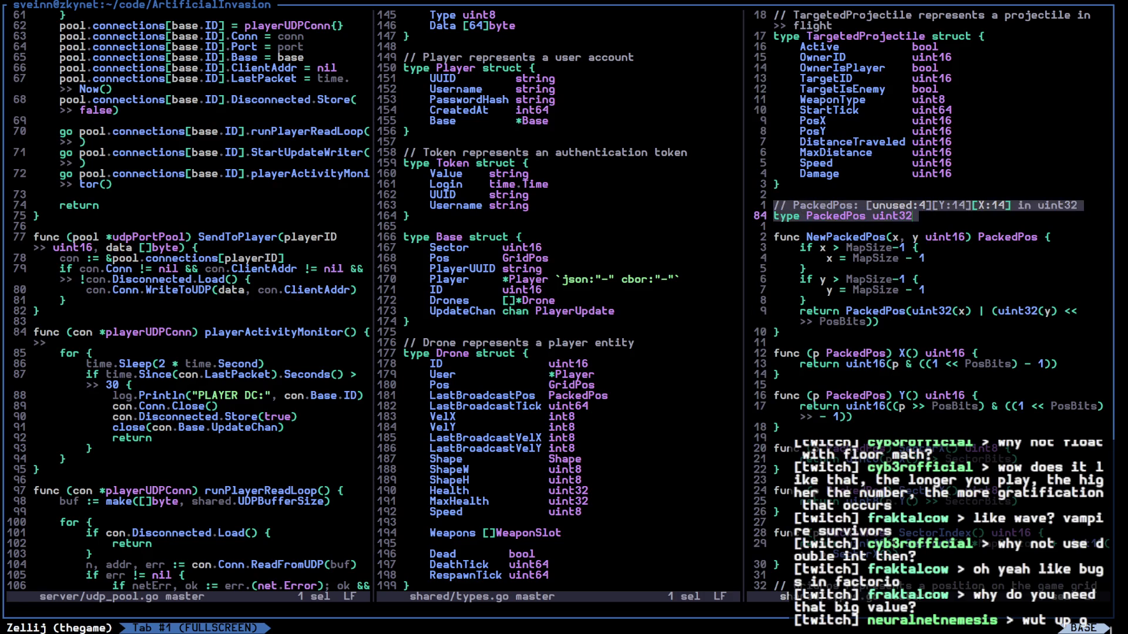
key("x")
key("x")
key("x")
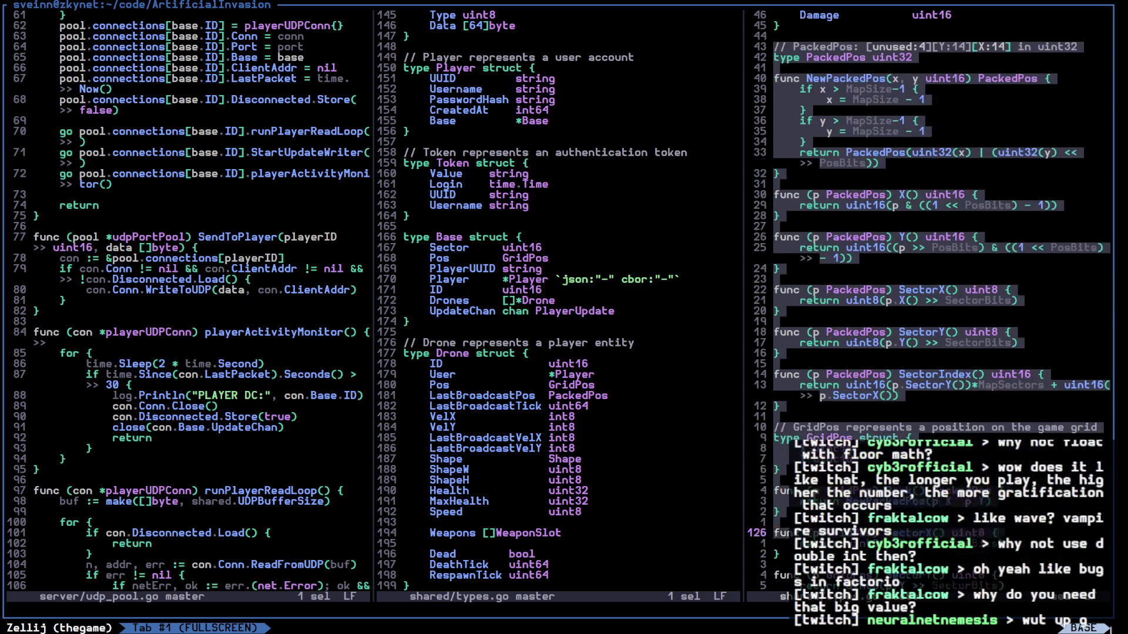
key("x")
key("x")
key("x")
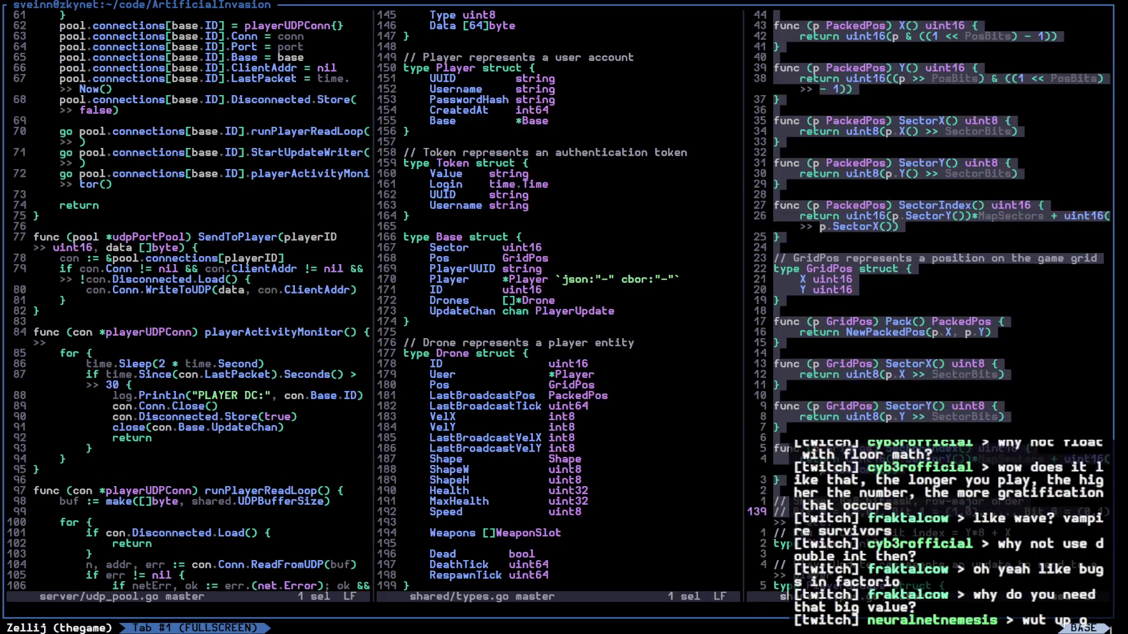
key("d")
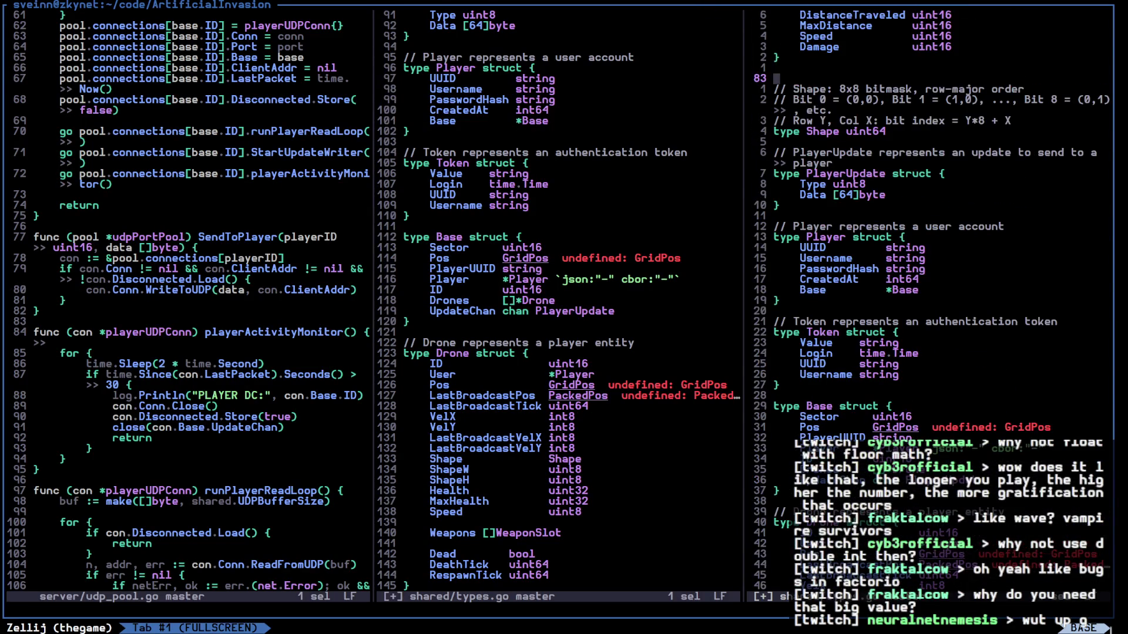
Delete the Pos and LastBroadcastPos fields from the Drone struct
key("ctrl+w")
key("h")
key("k")
key("k")
key("x")
key("x")
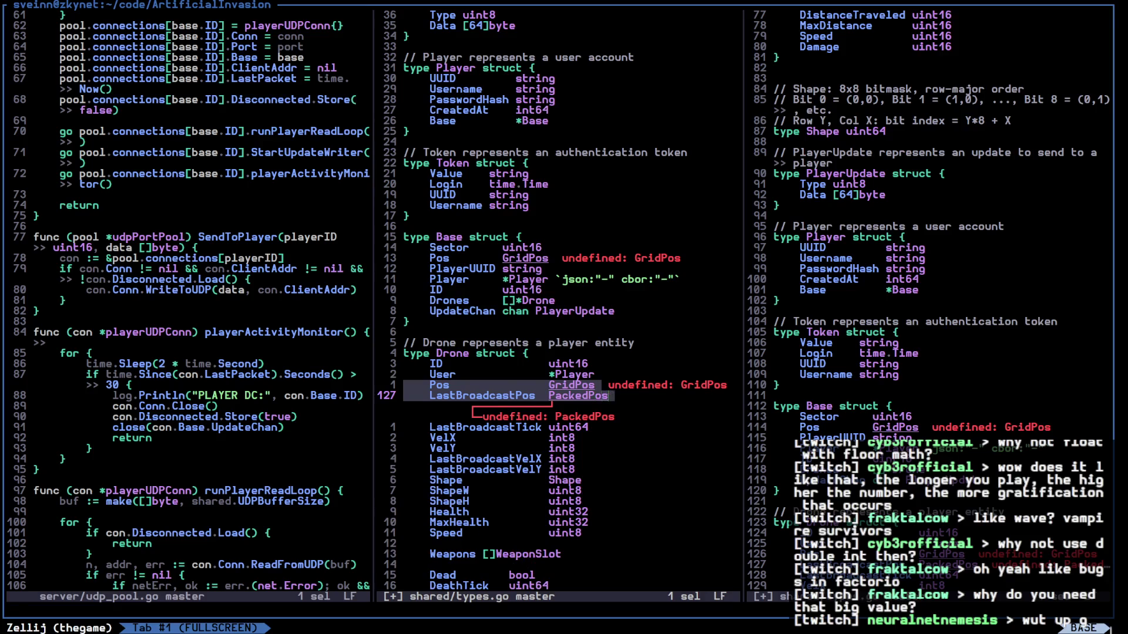
key("d")
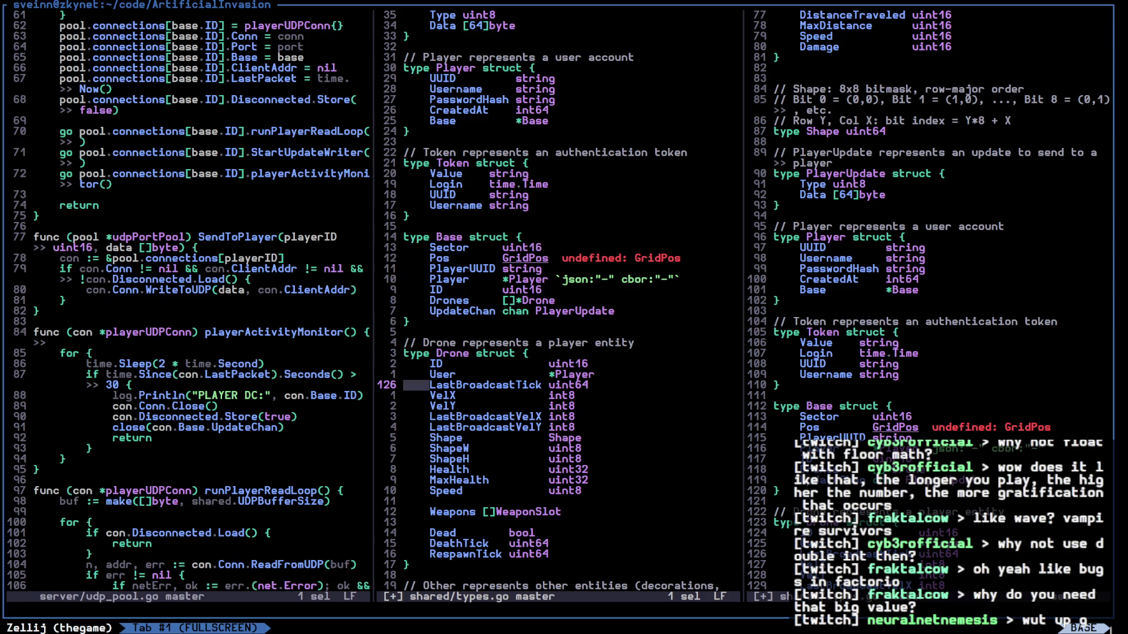
Replace Base's Pos GridPos line with a GridY uint16 field
key("ctrl+w")
key("l")
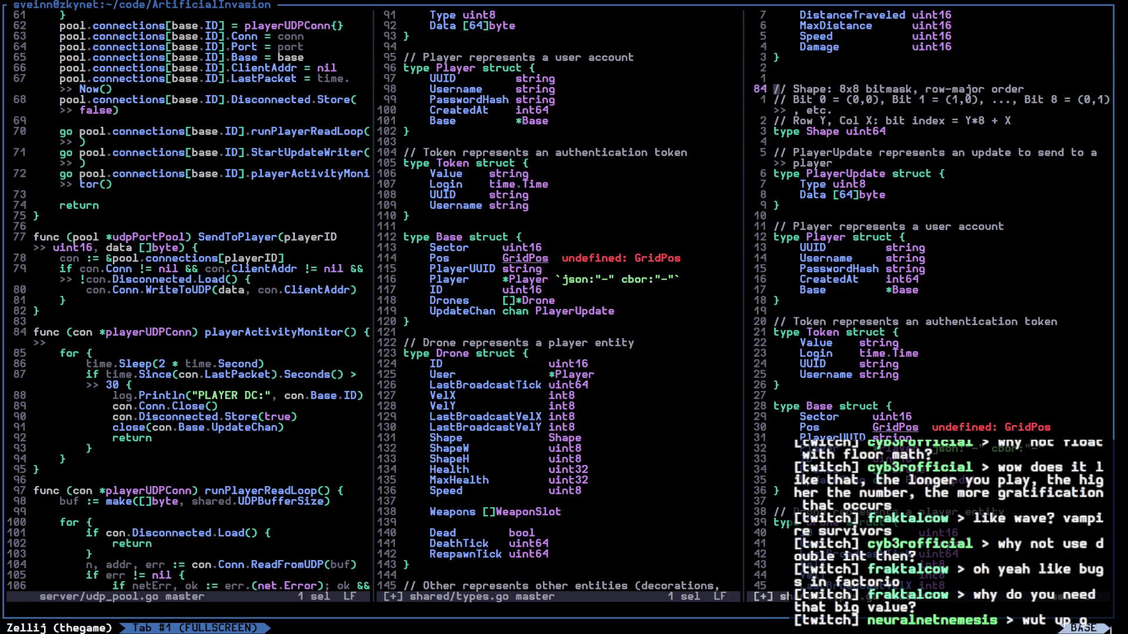
key("ctrl+w")
key("h")
key("k")
key("k")
key("k")
type("xd")
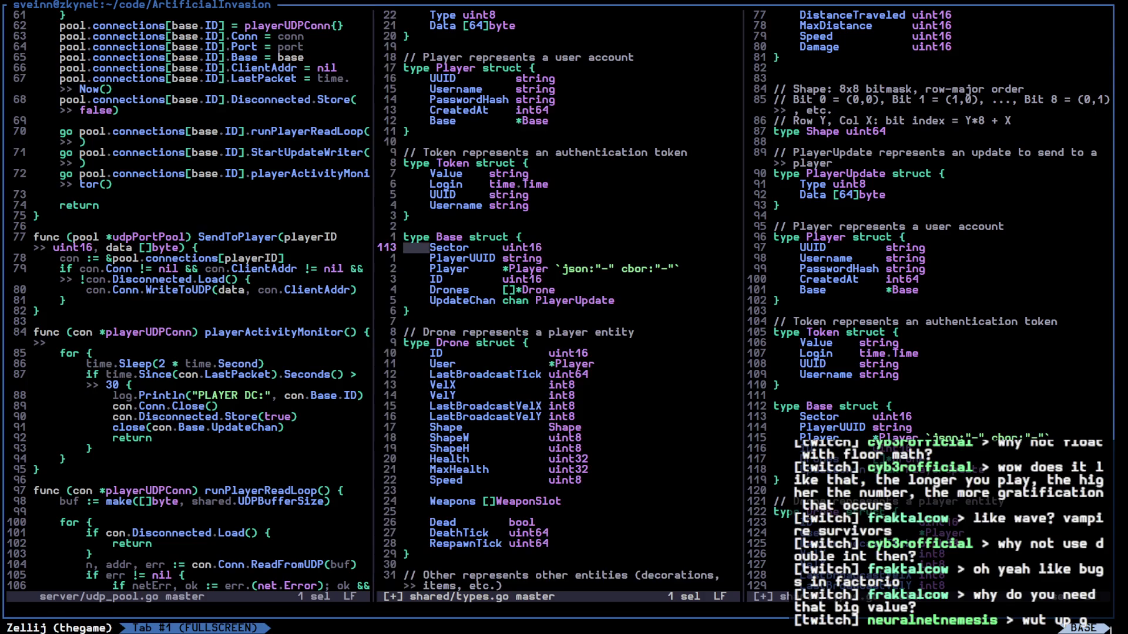
type("oGridY uint1")
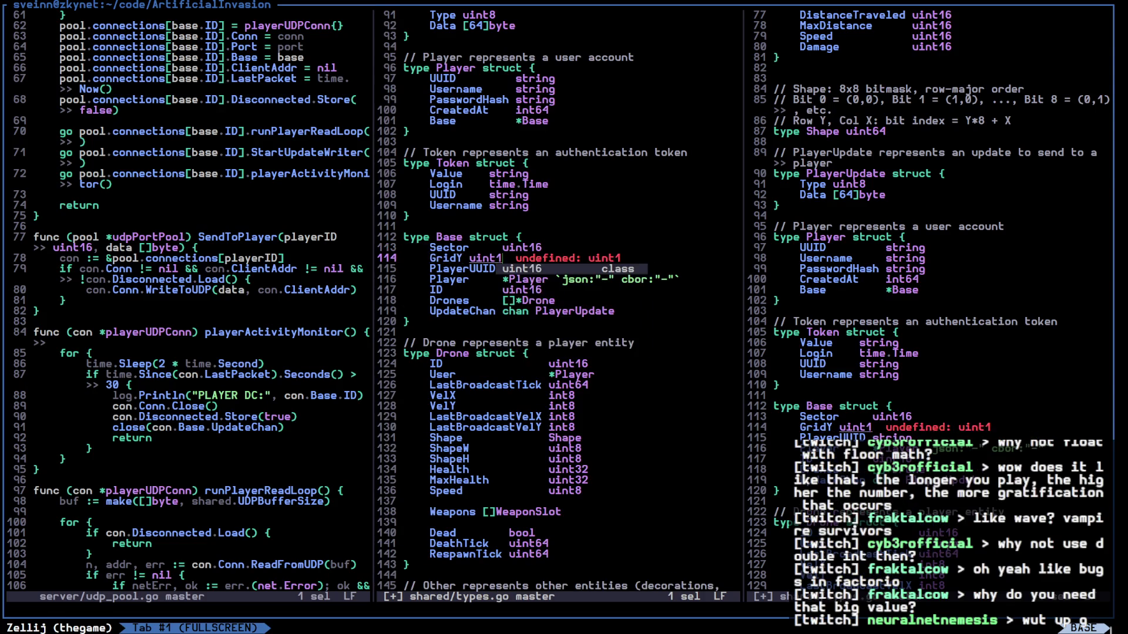
type("6")
Turn Base's GridY fields into SectorID, SectorX and SectorY fields
key("Escape")
key("x")
key("y")
key("p")
key("h")
key("h")
key("h")
type("h")
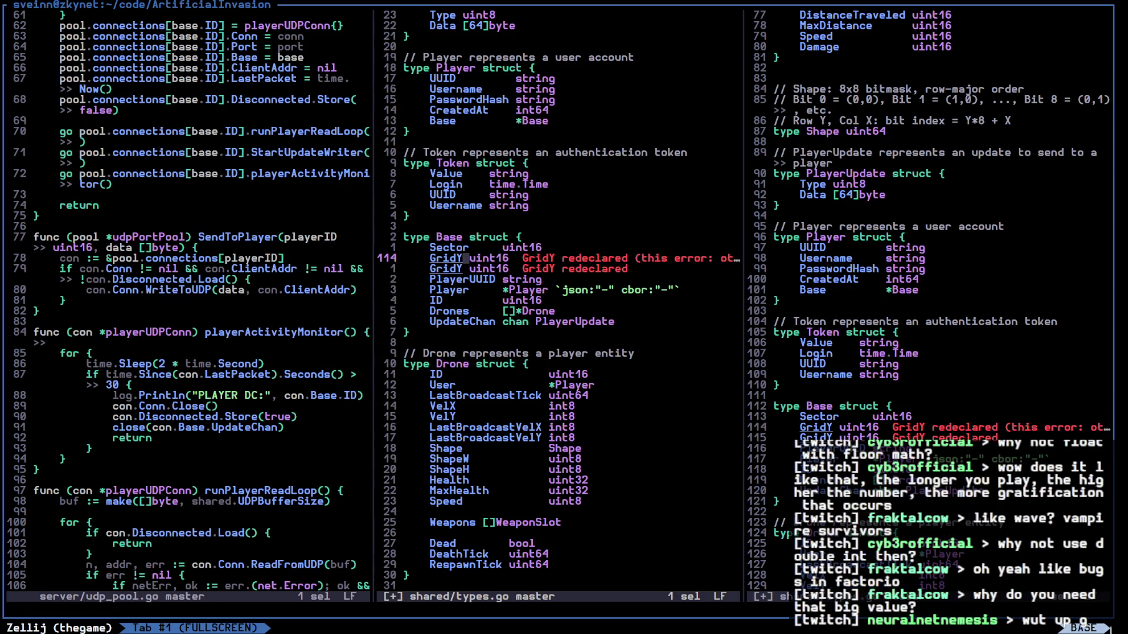
type("kbcSec")
type("tor")
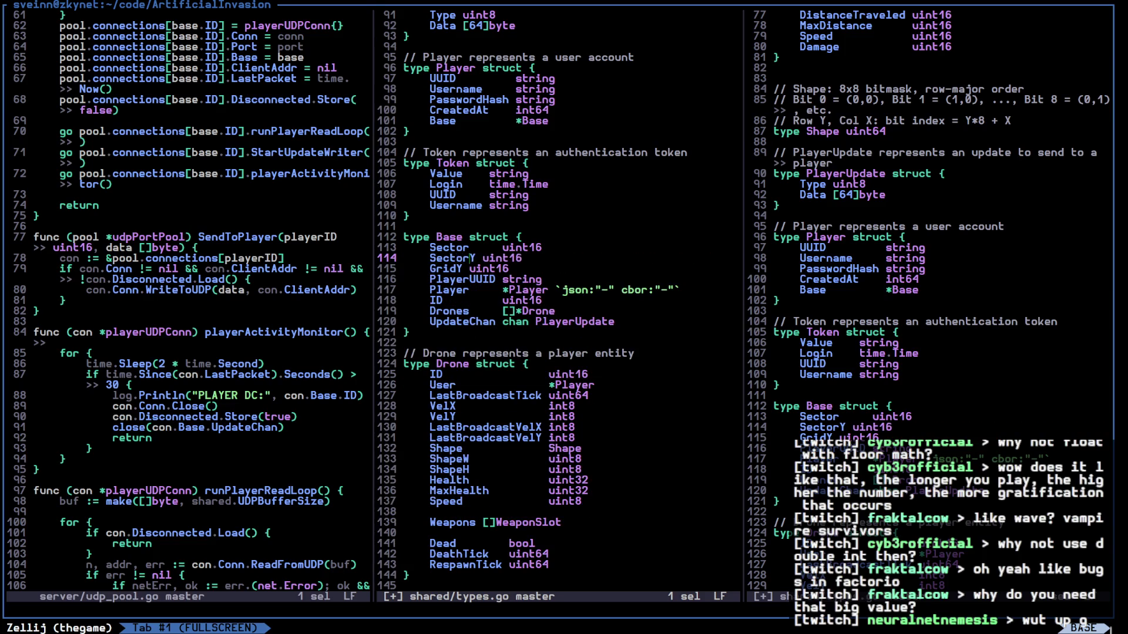
key("Escape")
type("jbdSector")
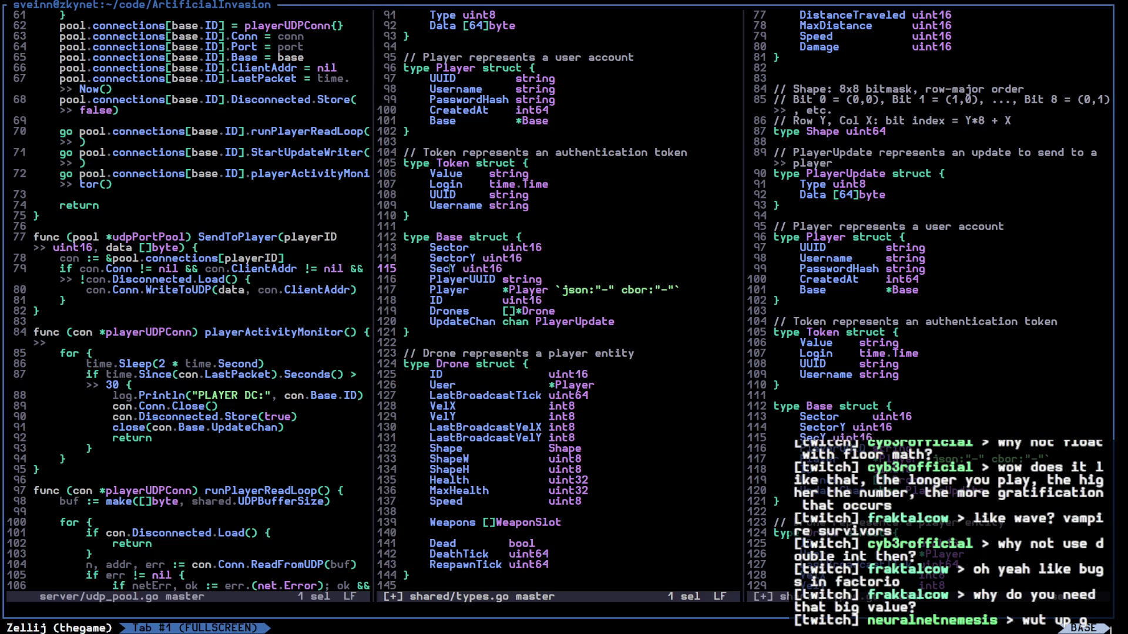
key("Escape")
type("ctorX")
key("Escape")
key("k")
key("k")
type("iID")
key("Escape")
Make SectorY a uint8 and keep the next field uint16, then save types.go
key("j")
key("l")
key("l")
key("l")
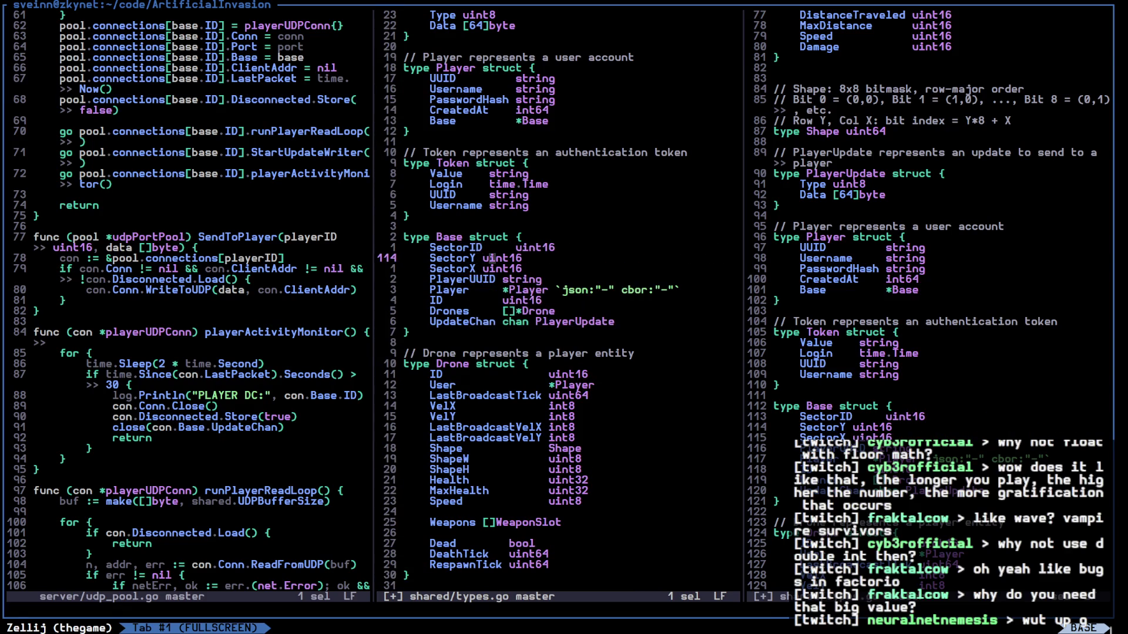
key("c")
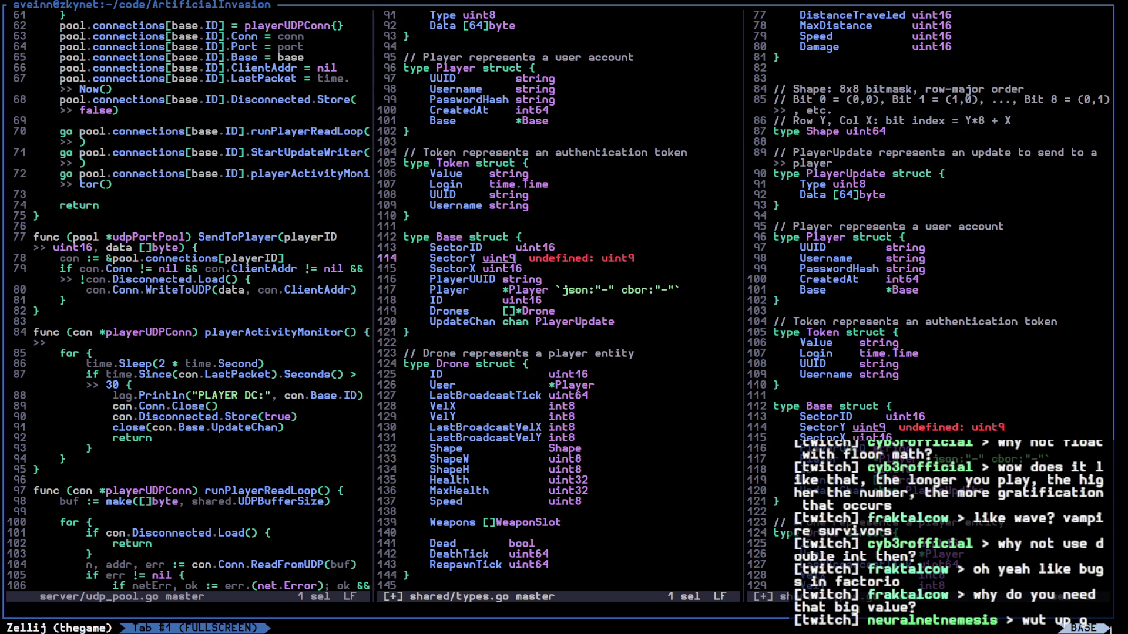
type("8")
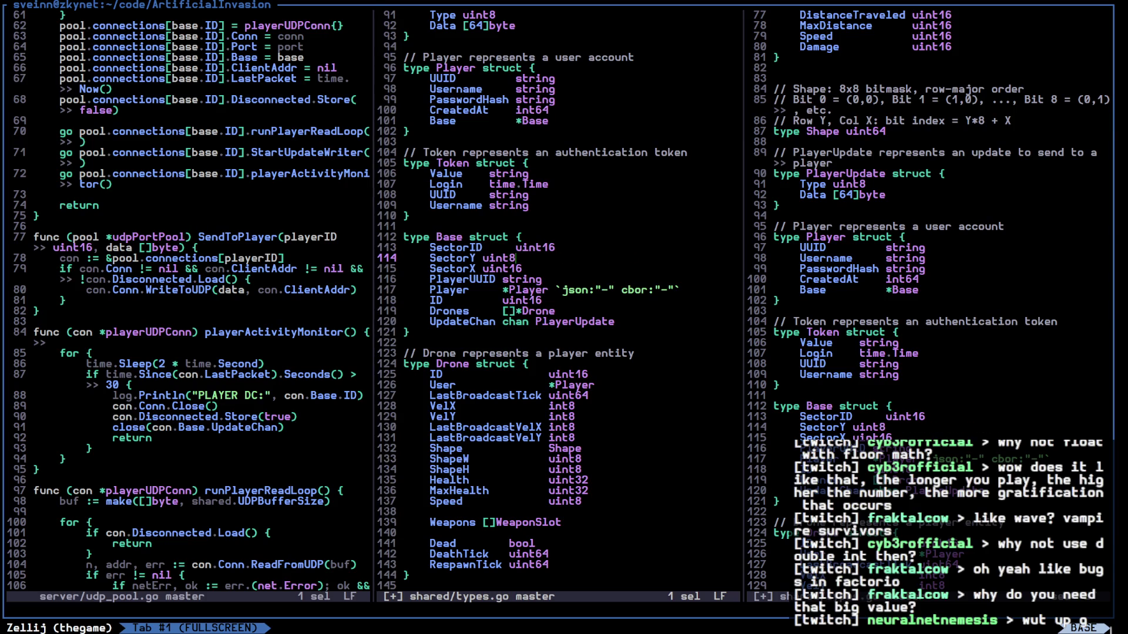
key("Escape")
key("j")
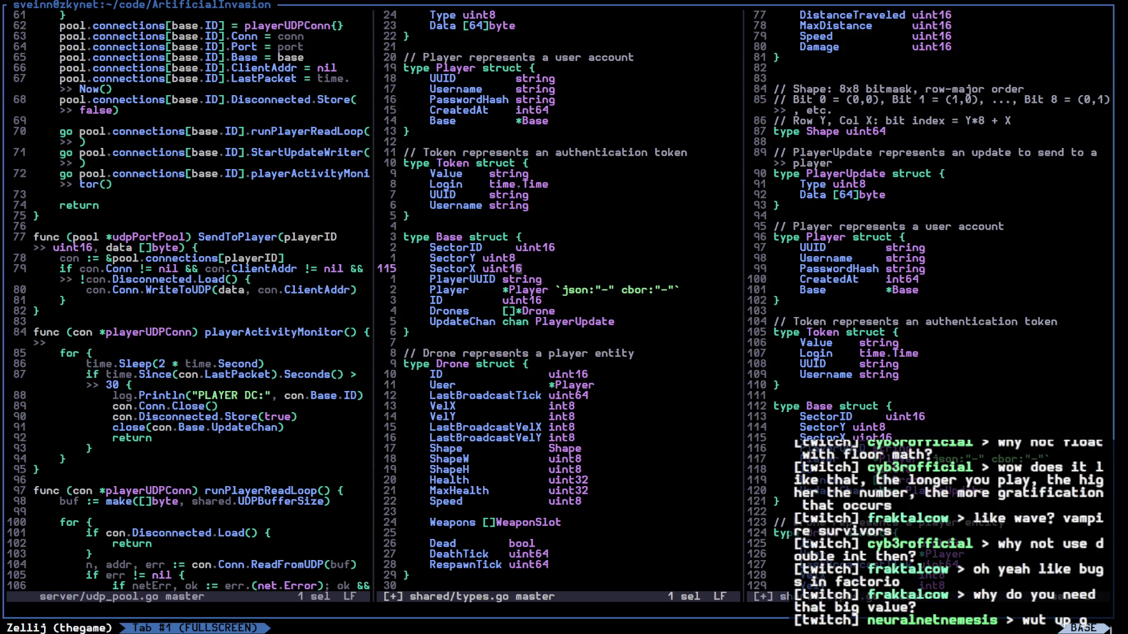
type("kc16")
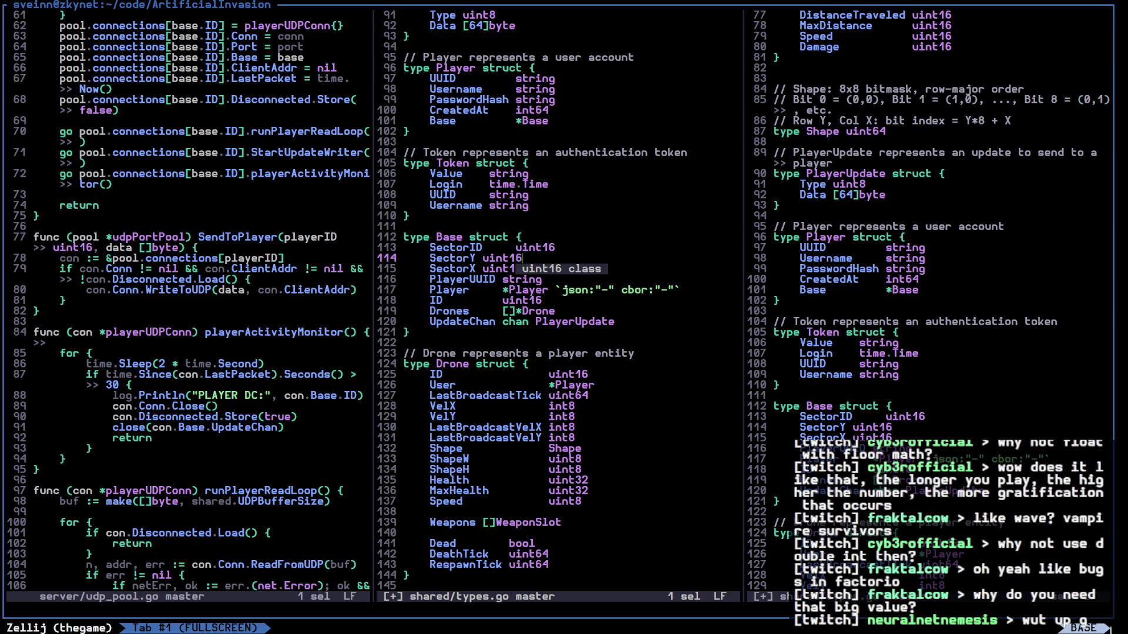
key("Escape")
type(":w")
key("Return")
In the right split, add Pos GridPos and LastBroadcastPos PackedPos fields
key("ctrl+w")
key("l")
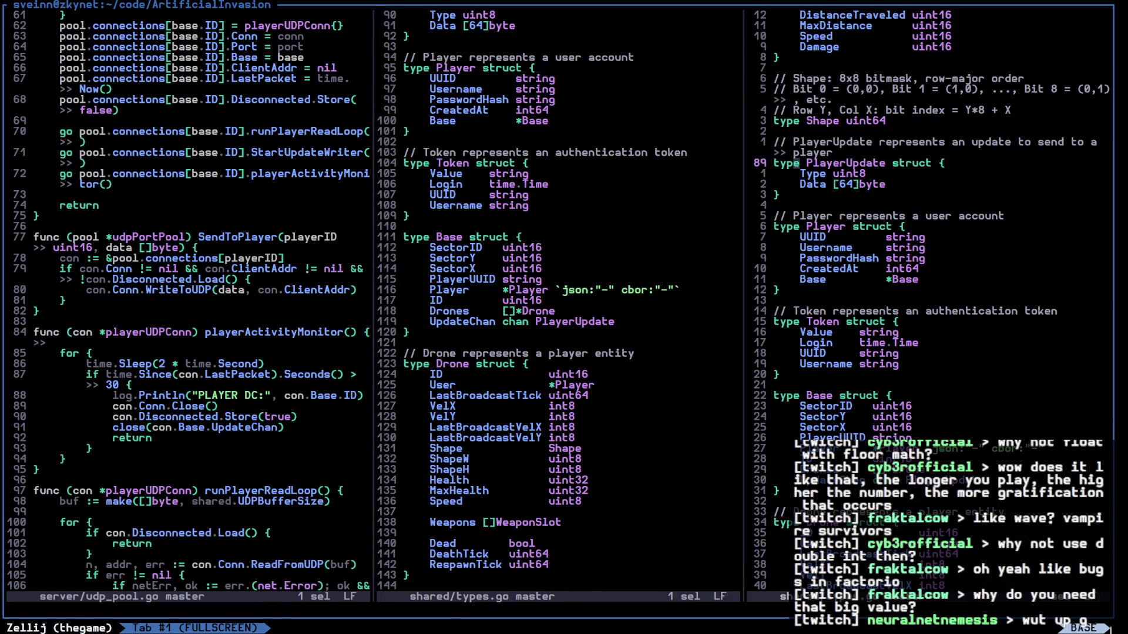
key("6")
key("j")
type("18j")
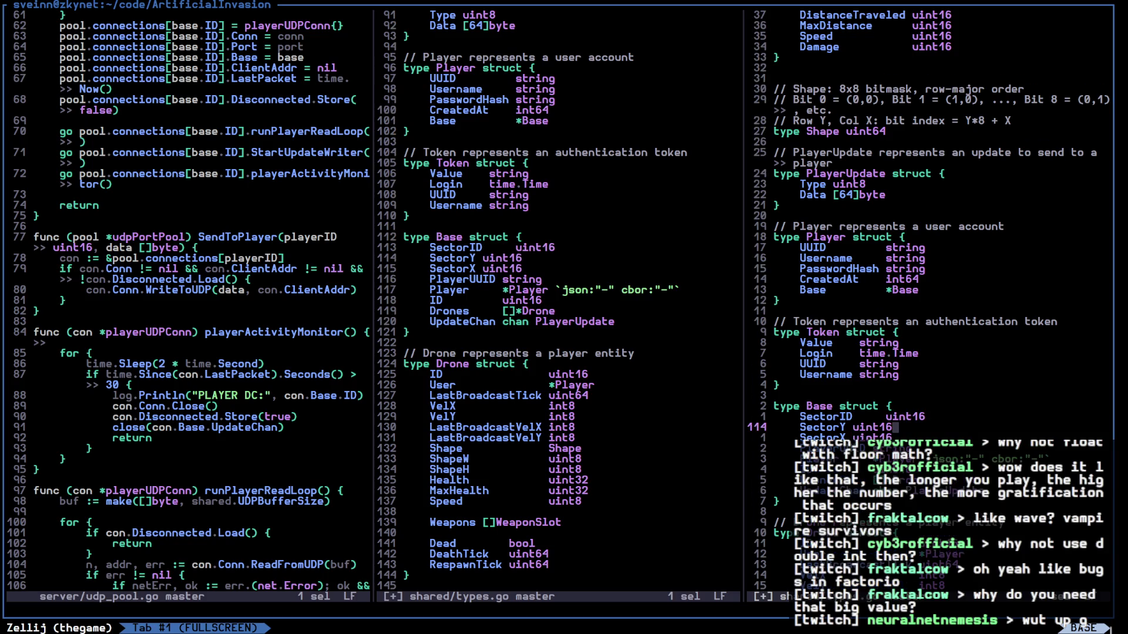
type("GridYPos GridPos")
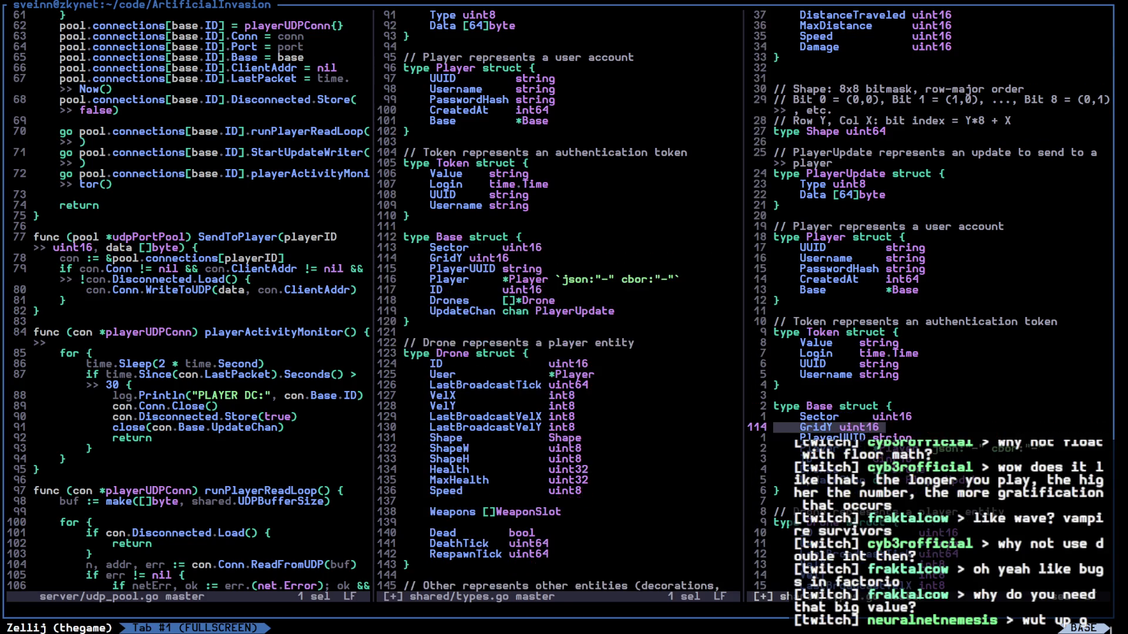
type("LastBroadcastPos PackedPos")
key("space")
Paste the GridPos and PackedPos code and find SectorIndex's SectorBits reference
key("p")
key("k")
key("k")
key("k")
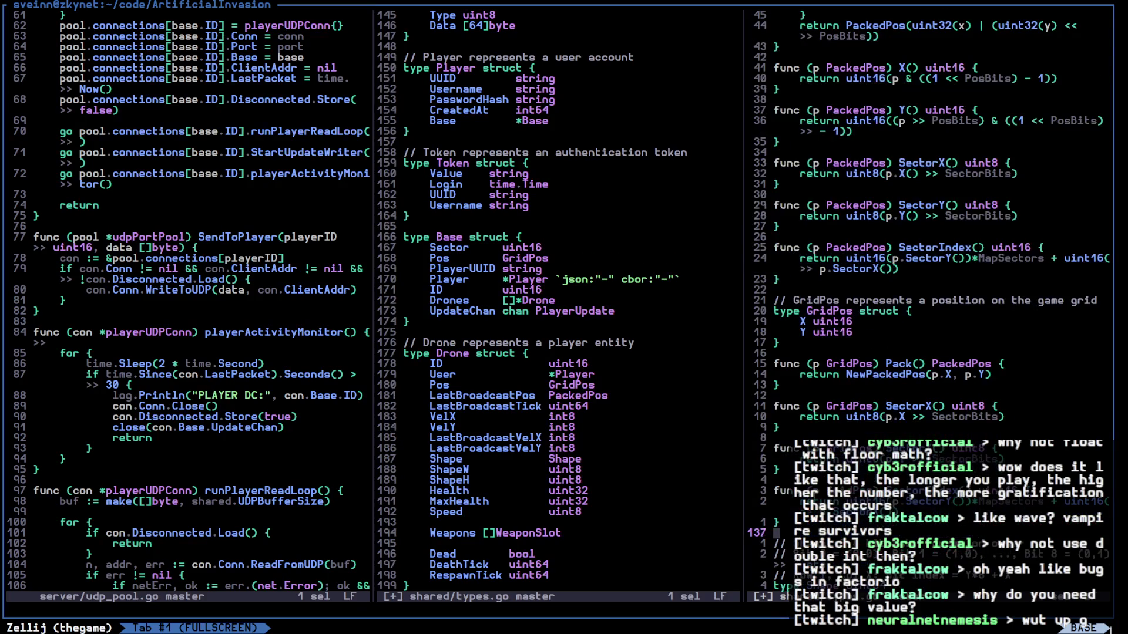
key("j")
key("j")
key("j")
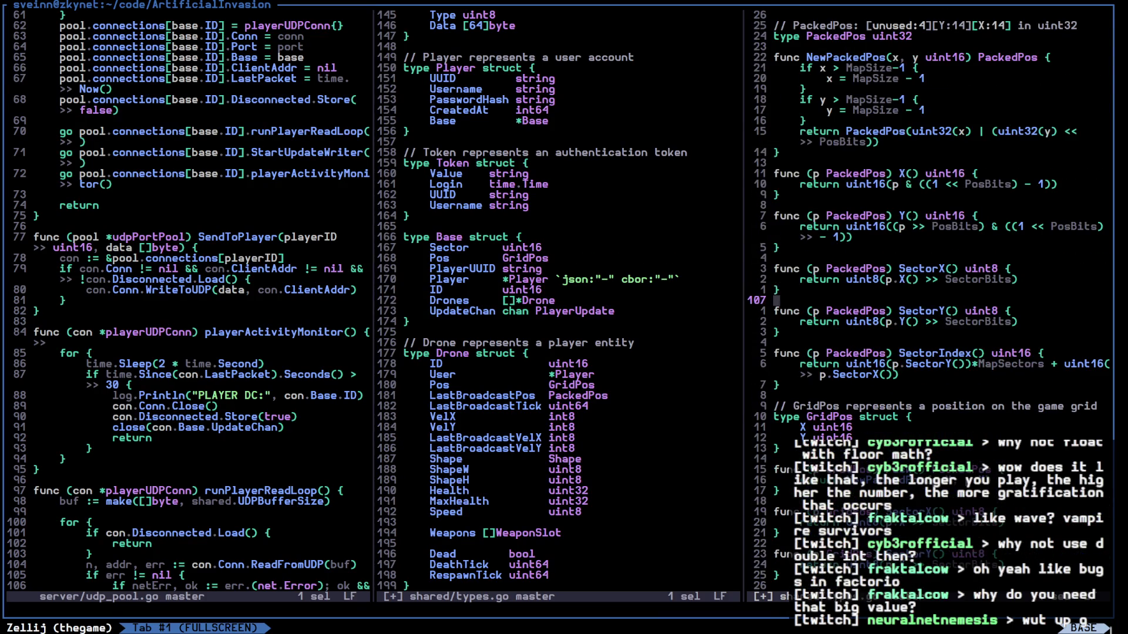
key("e")
key("e")
key("e")
key("j")
key("j")
key("j")
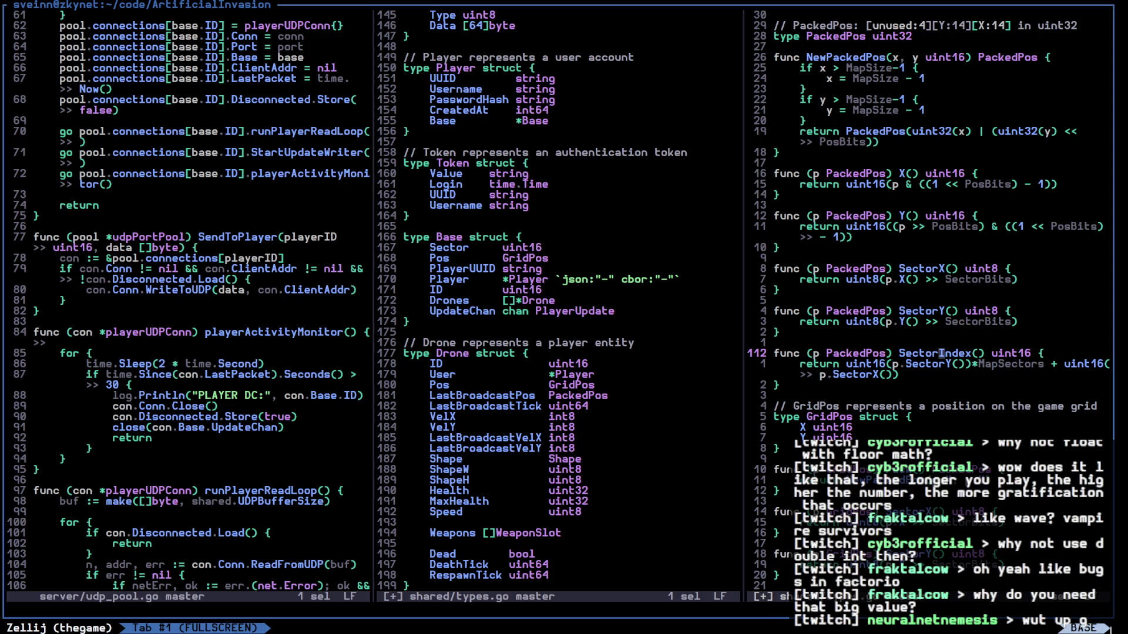
key("k")
key("k")
key("k")
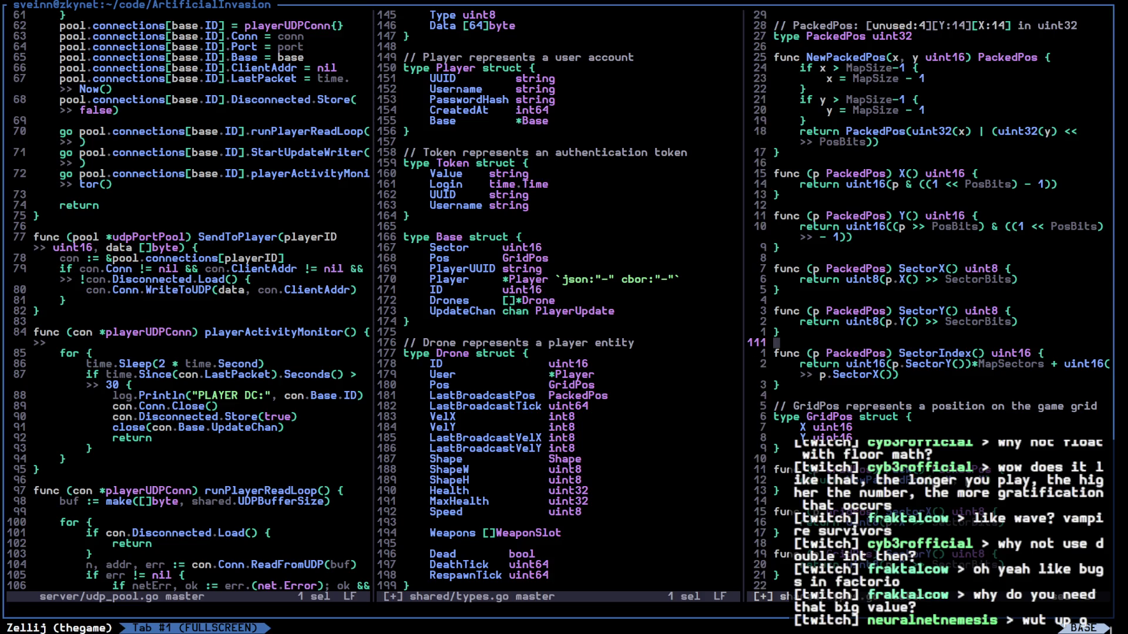
View SectorBits and TotalSectors in constants.go in a vertical split, then open the file picker
key("ctrl+w")
key("v")
key("g")
key("d")
key("l")
key("l")
key("l")
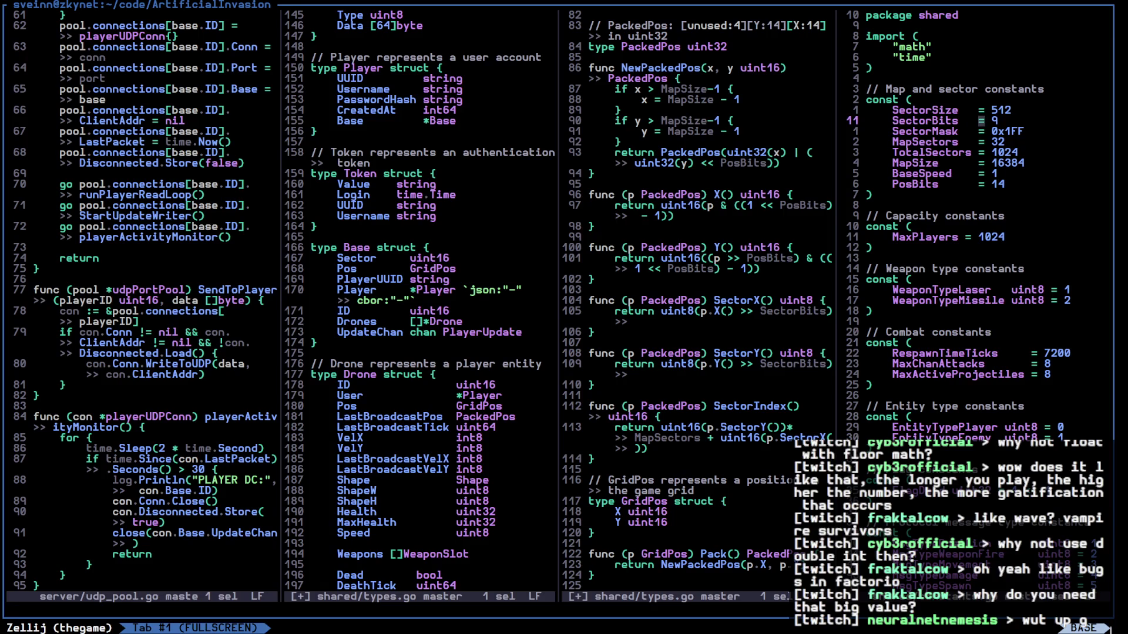
key("j")
key("j")
key("j")
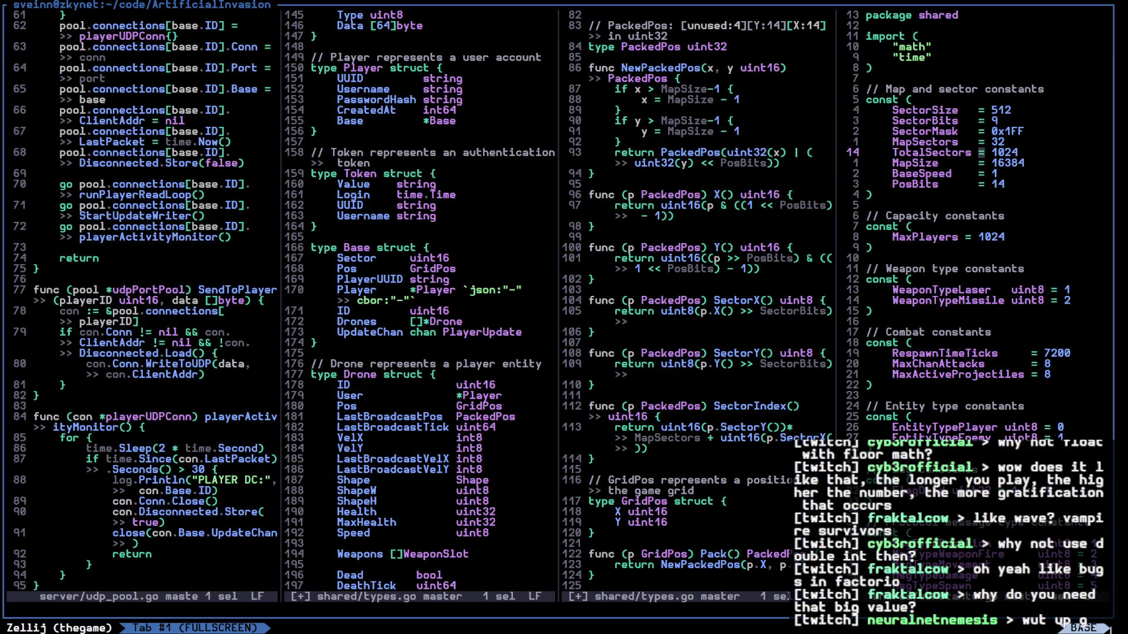
key("space")
Open random/MAP.md, save all files with :wa, and close the extra split
type("fMAP")
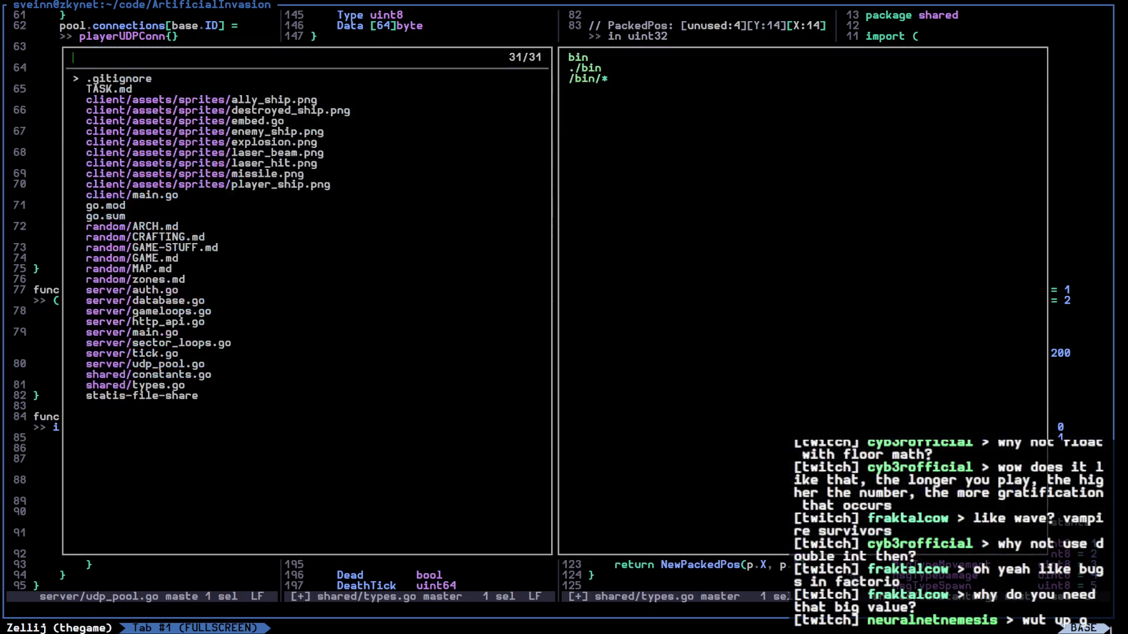
key("Return")
key("ctrl+w")
type("h")
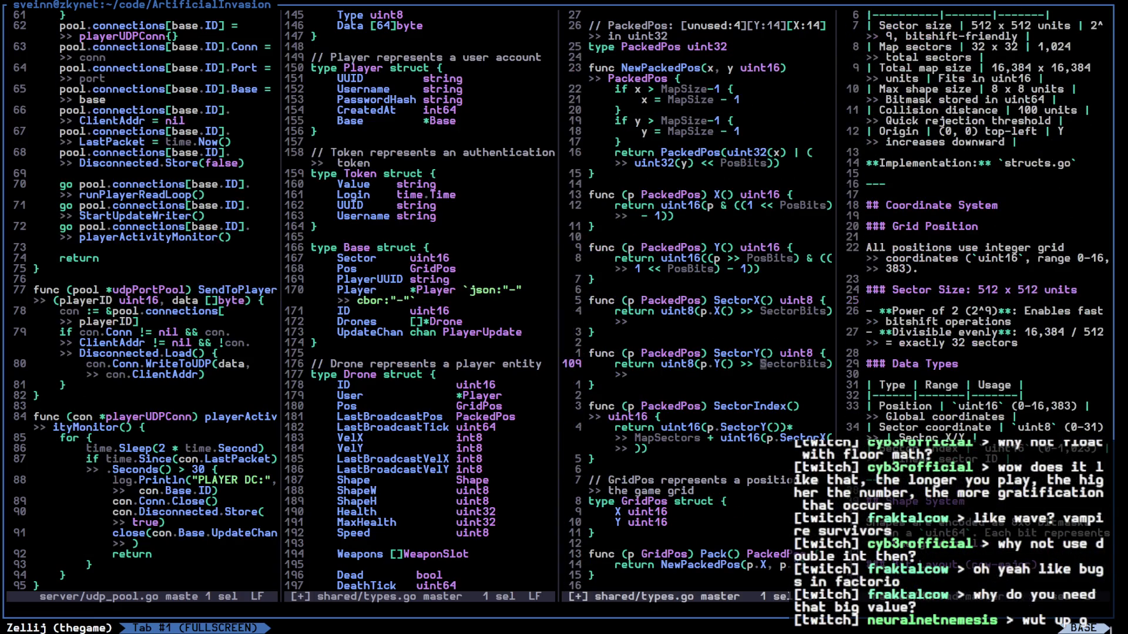
type(":wa")
key("Return")
key("ctrl+w")
key("q")
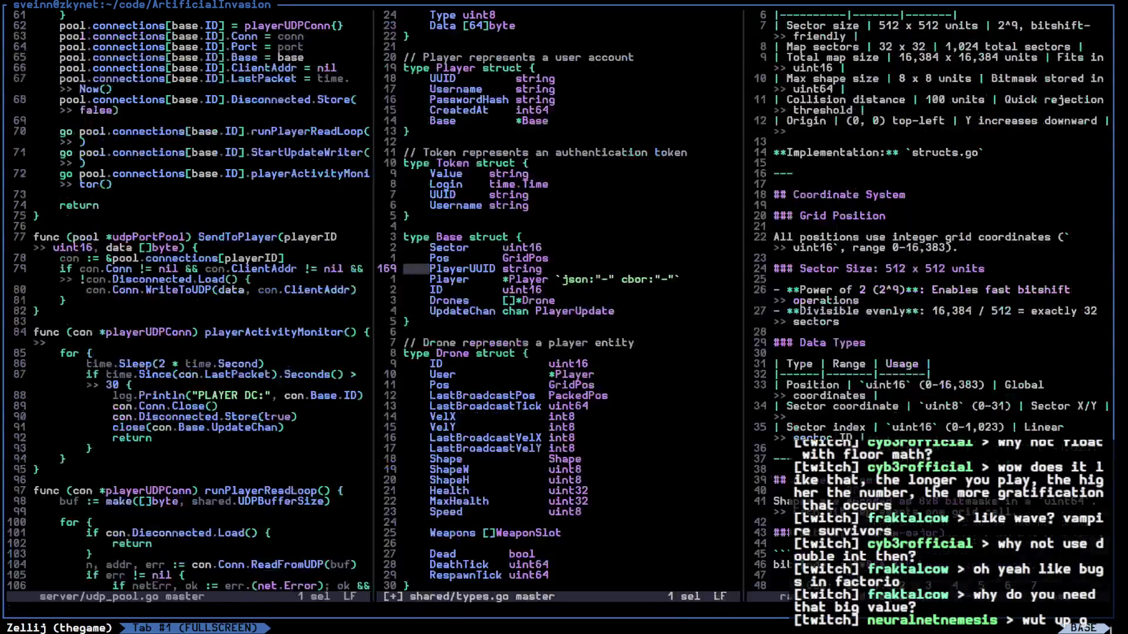
Read MAP.md's Shape System section, Predefined Shapes table and Entity Types notes
key("j")
key("j")
key("j")
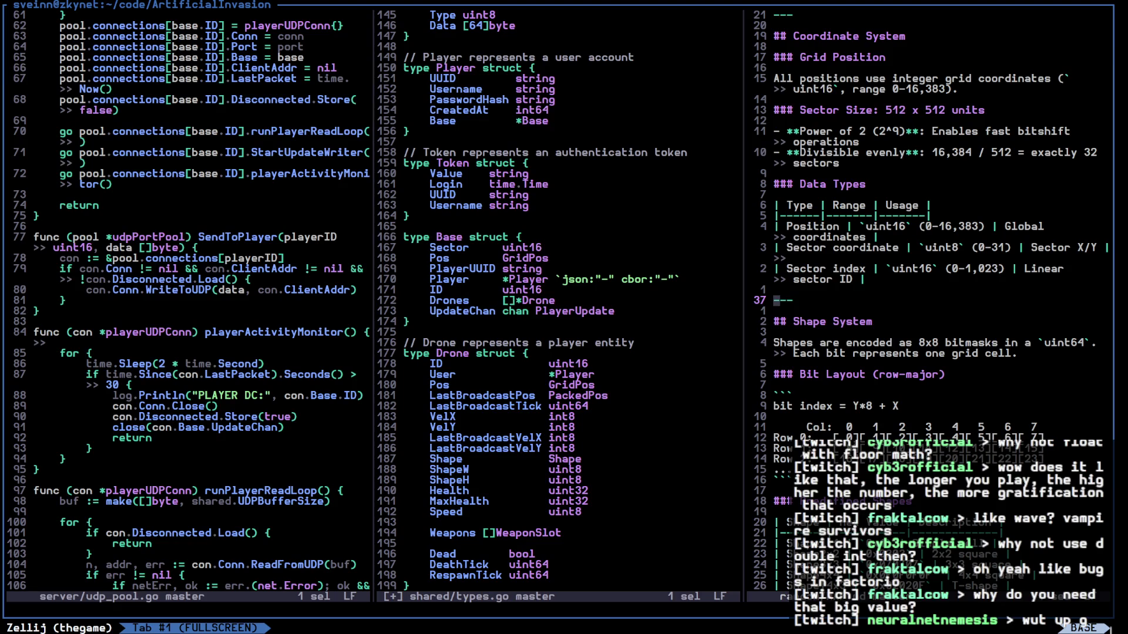
key("k")
key("k")
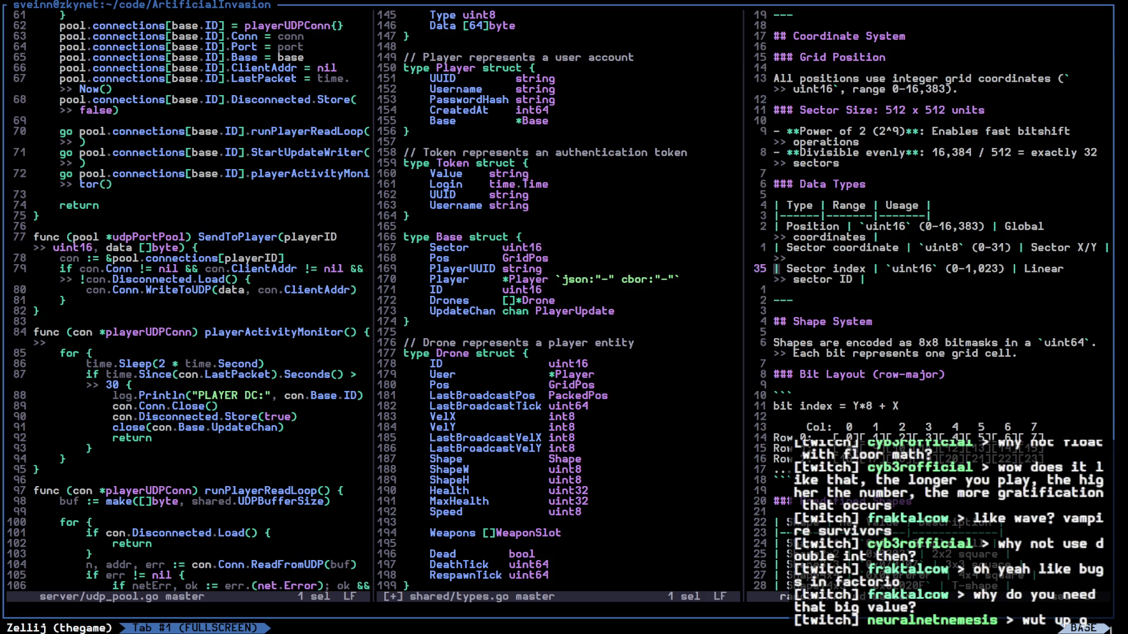
key("j")
key("j")
key("j")
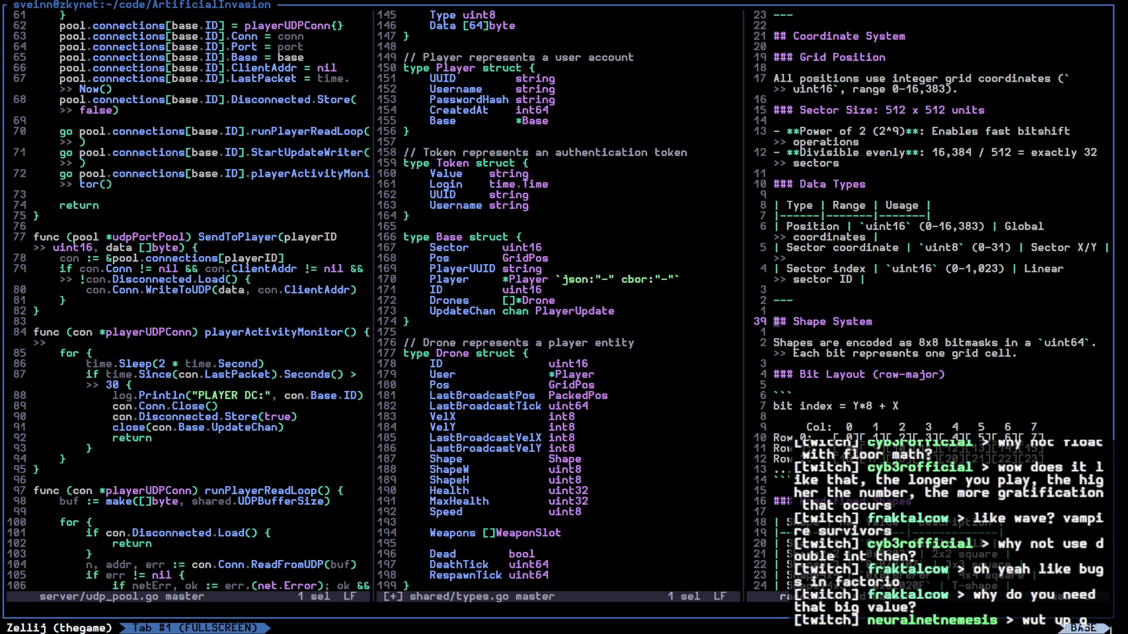
key("j")
key("j")
key("j")
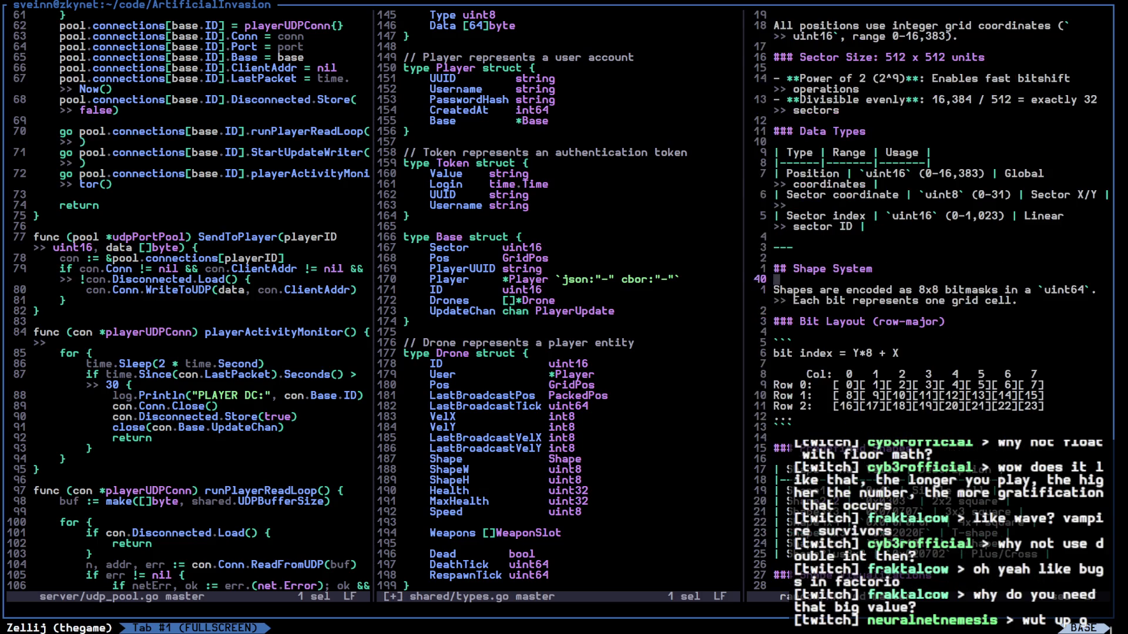
key("j")
key("j")
key("j")
key("j")
key("j")
key("j")
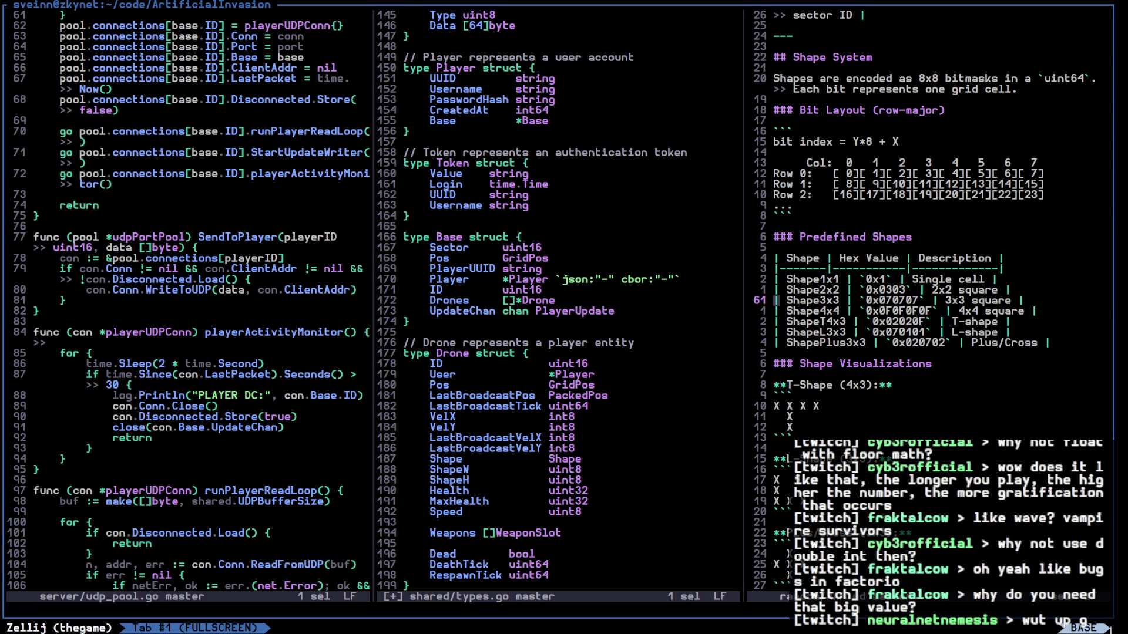
key("j")
key("j")
key("j")
key("k")
key("k")
key("k")
key("j")
key("j")
key("j")
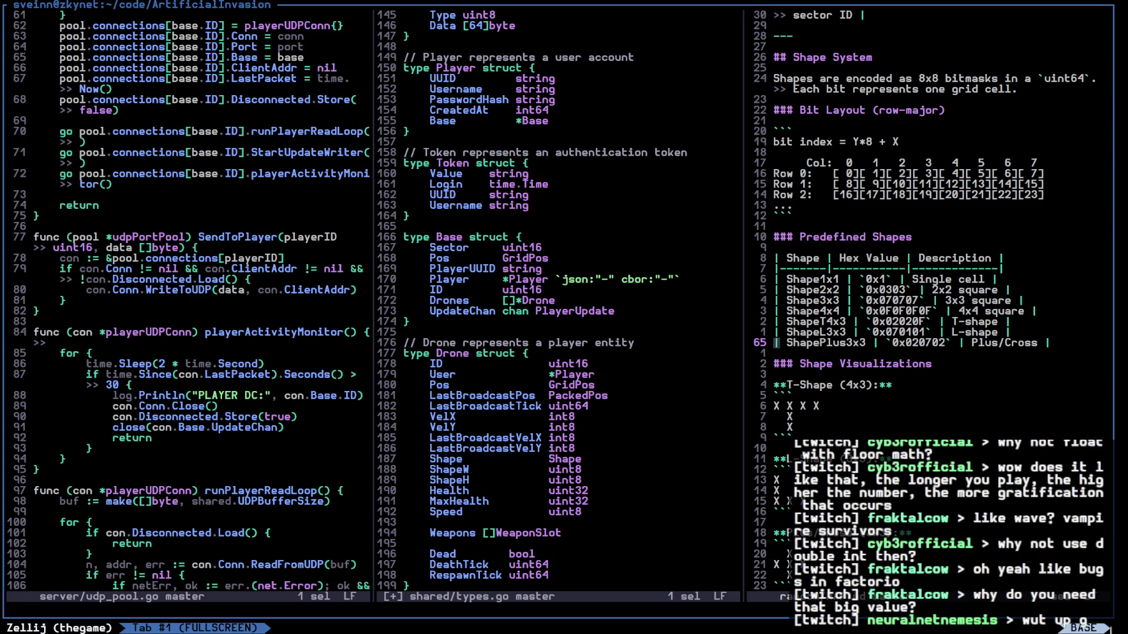
key("j")
key("j")
key("j")
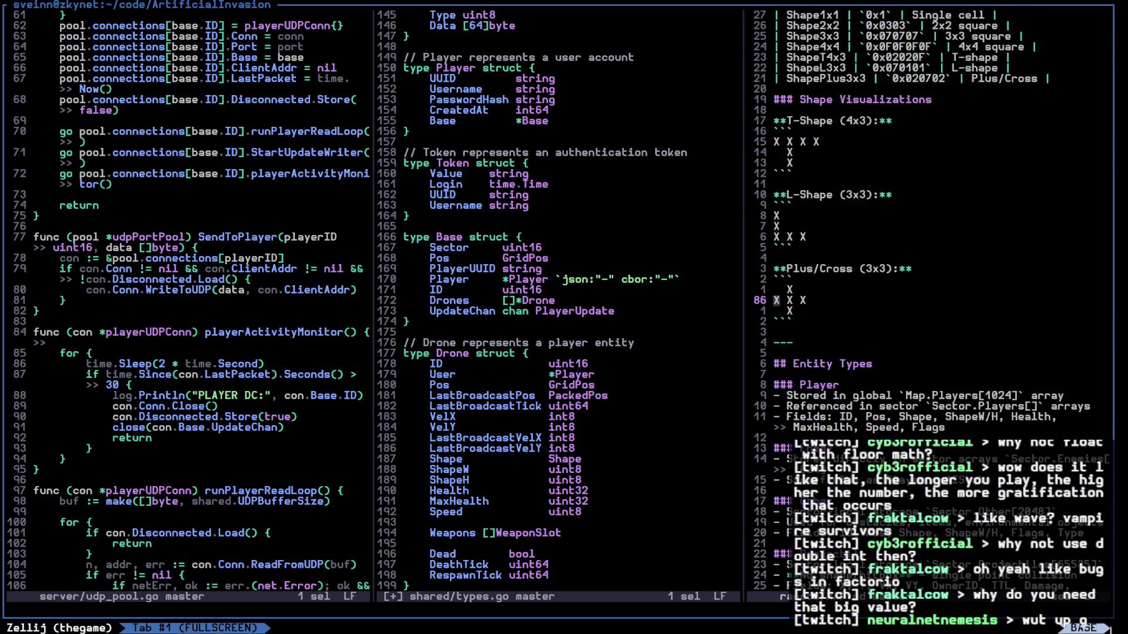
key("j")
key("j")
key("j")
key("k")
key("k")
key("k")
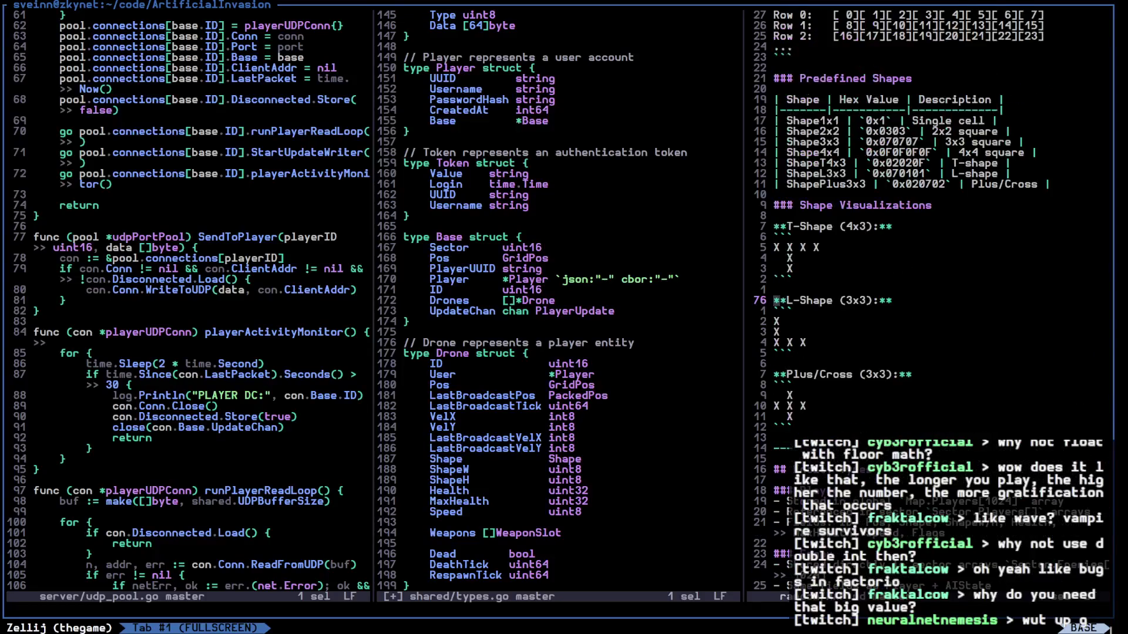
key("k")
key("k")
key("k")
Inspect the bit layout rows and the Shape1x1 and Shape2x2 hex values
key("l")
key("w")
key("w")
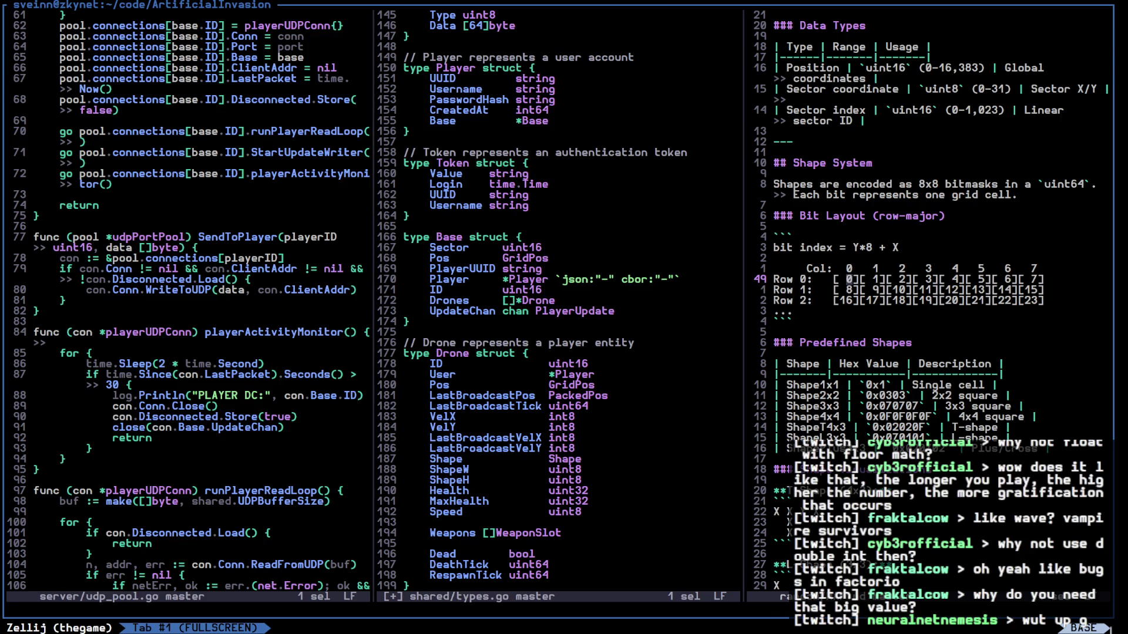
key("k")
key("k")
key("k")
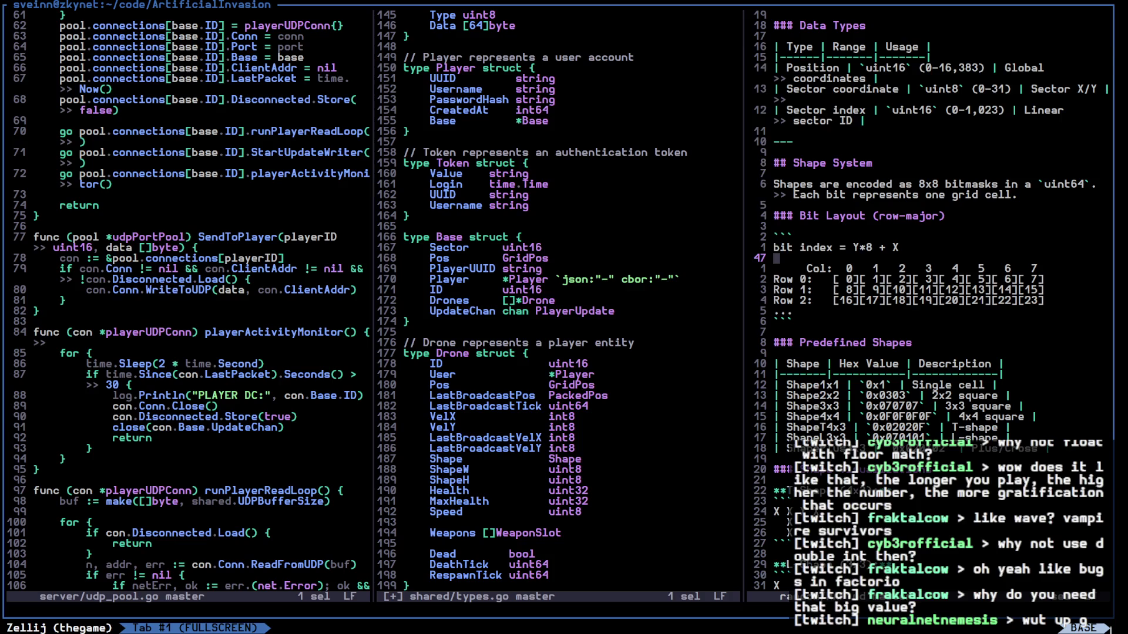
key("l")
key("j")
key("j")
key("j")
key("l")
key("w")
key("w")
key("j")
key("j")
key("j")
key("j")
key("l")
key("l")
key("l")
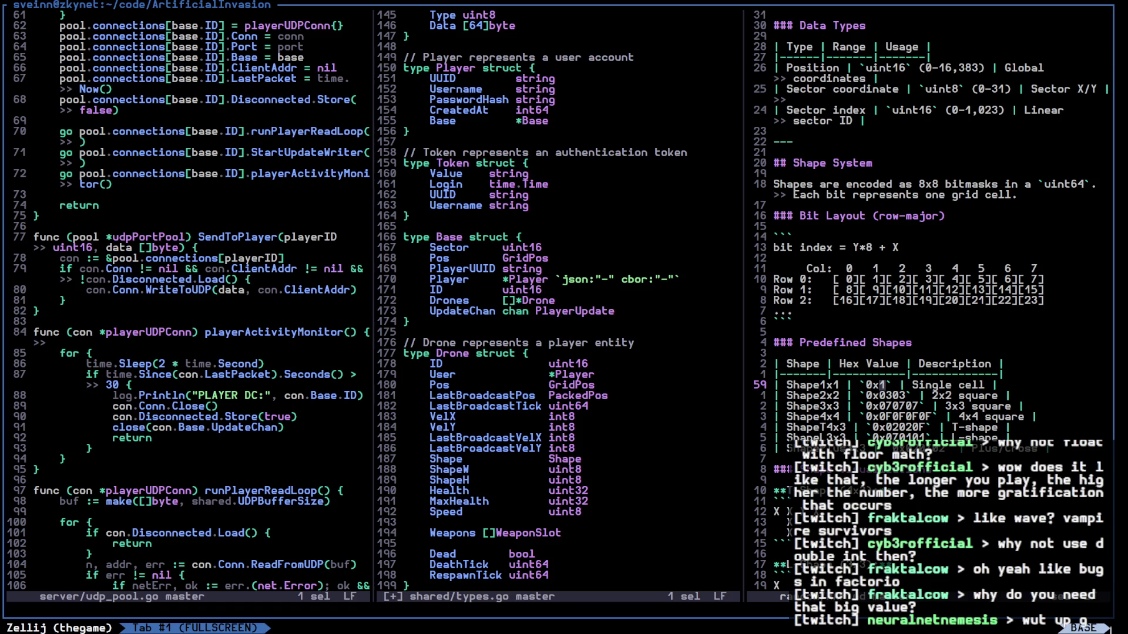
key("j")
Jump to line 197's Conversion Formulas section and move focus to the middle types.go pane
key("1")
key("9")
key("7")
key("G")
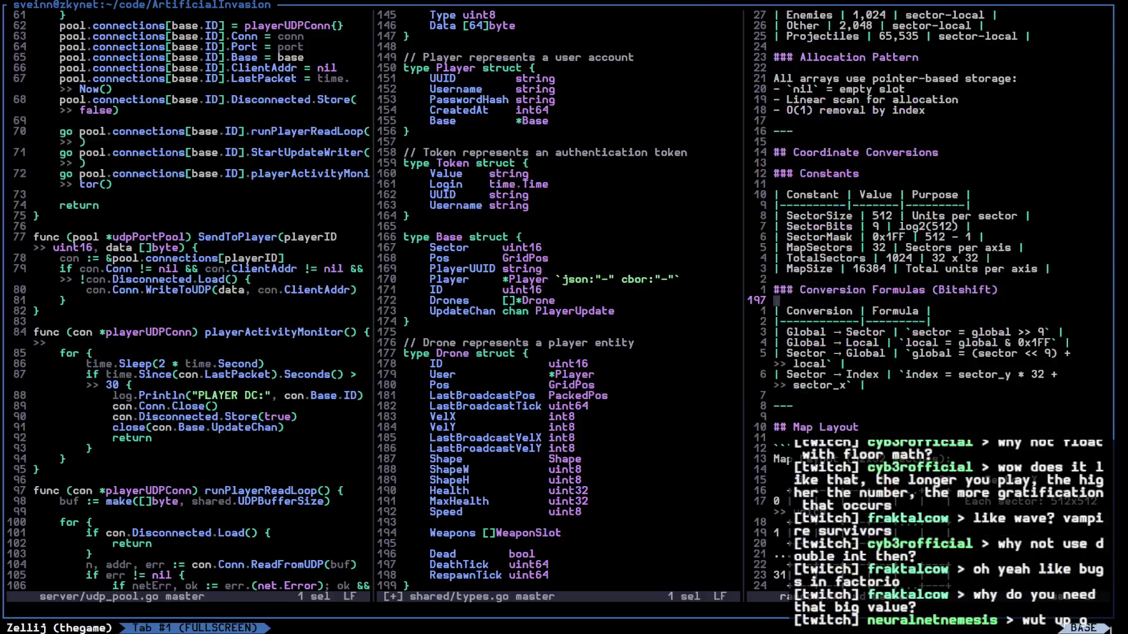
key("j")
key("j")
key("j")
key("ctrl+w")
key("h")
key("ctrl+w")
Close the types.go pane and review the Global-to-Sector (global >> 9), Global-to-Local and Sector-to-Global formulas
key("q")
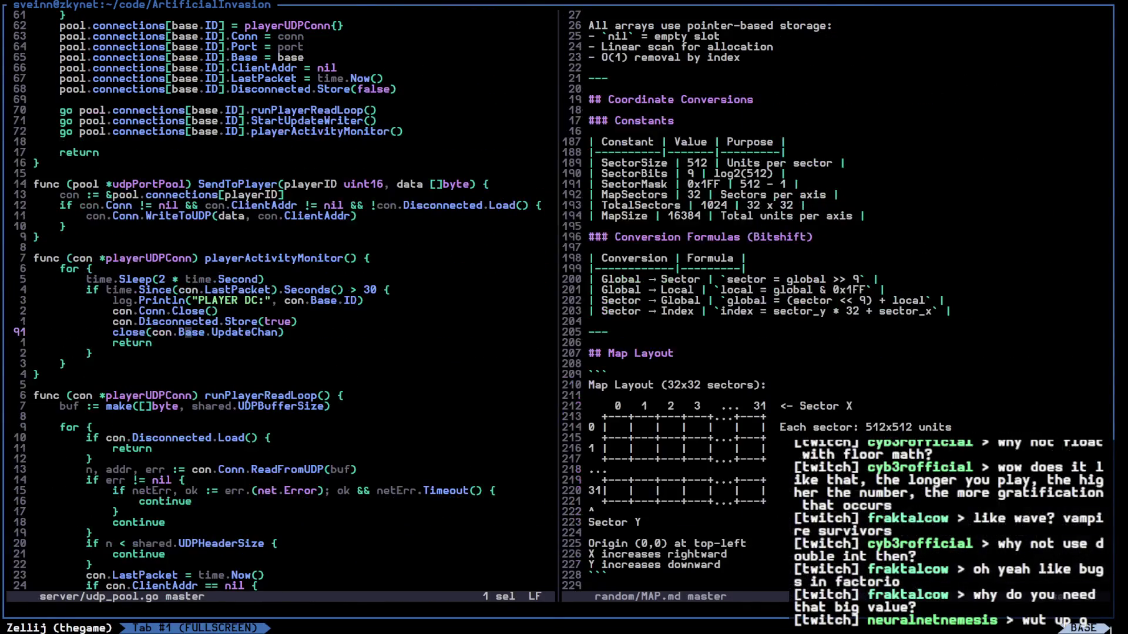
key("k")
key("w")
key("w")
key("w")
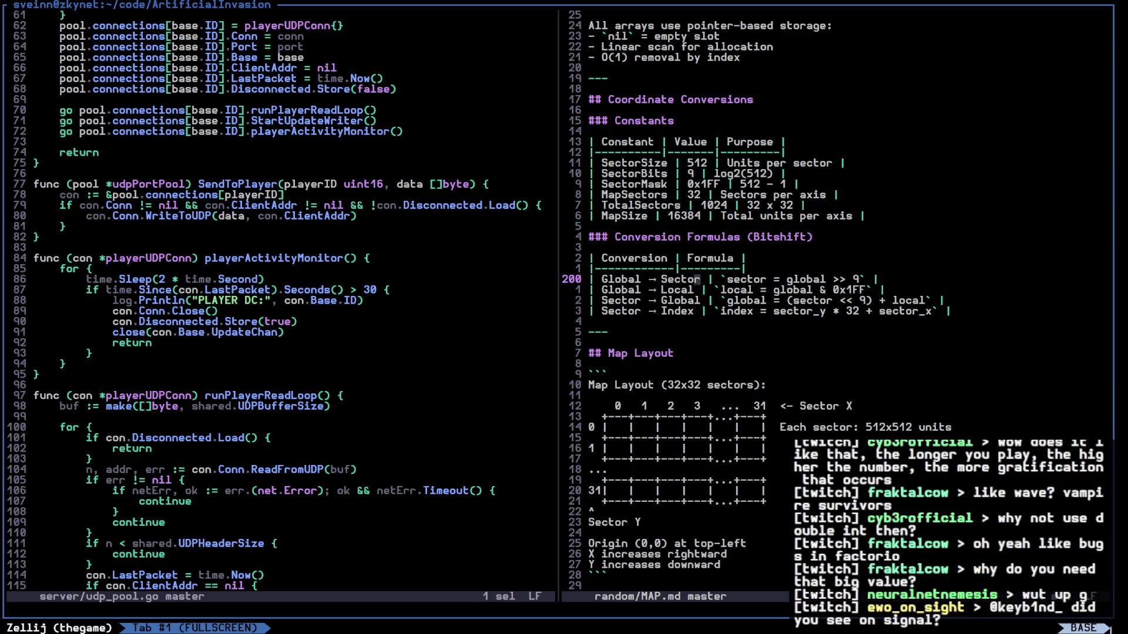
key("b")
key("b")
key("b")
key("w")
key("w")
key("w")
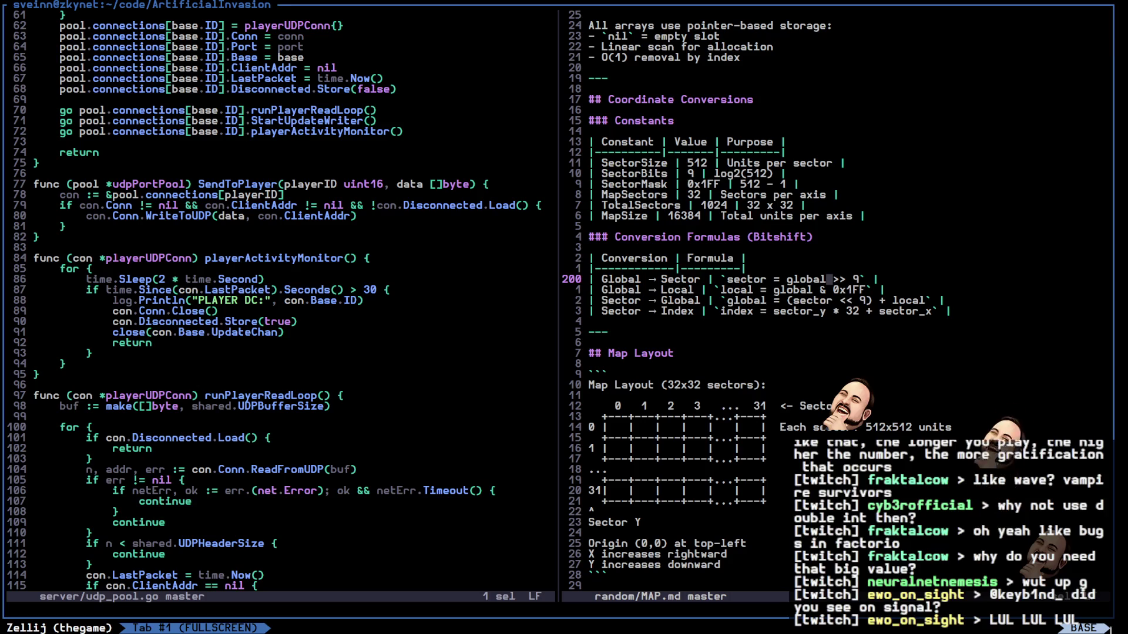
key("j")
key("b")
key("b")
key("b")
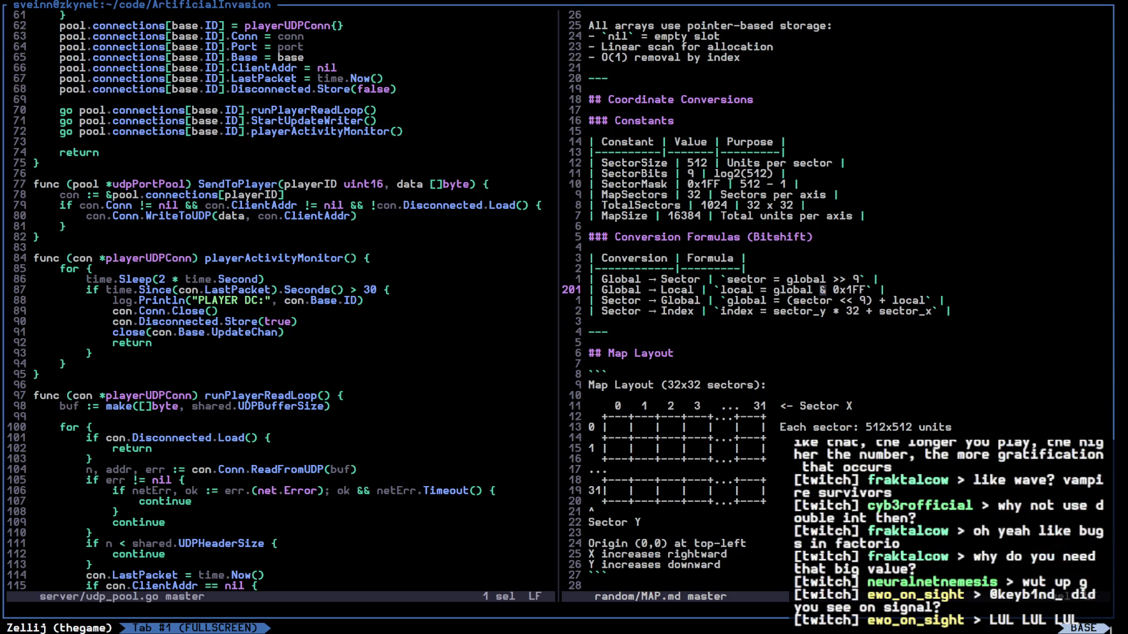
key("l")
key("w")
key("w")
key("w")
key("j")
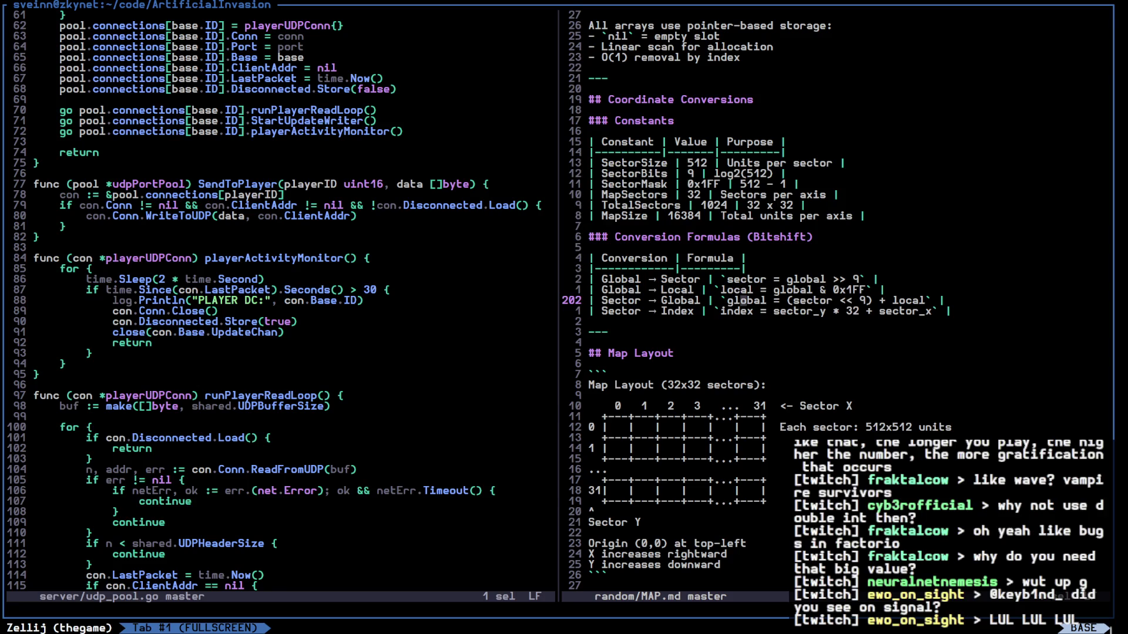
Review MAP.md's Map Layout, Map Zones, Allocation Pattern and Storage Limits sections
key("j")
key("j")
key("j")
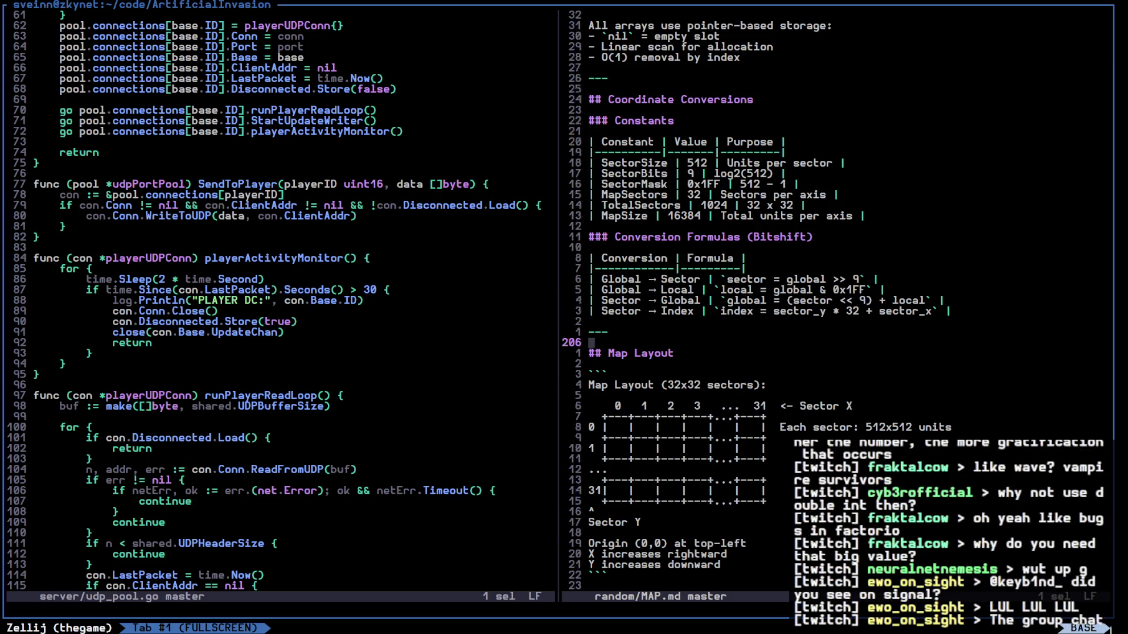
key("k")
key("k")
key("k")
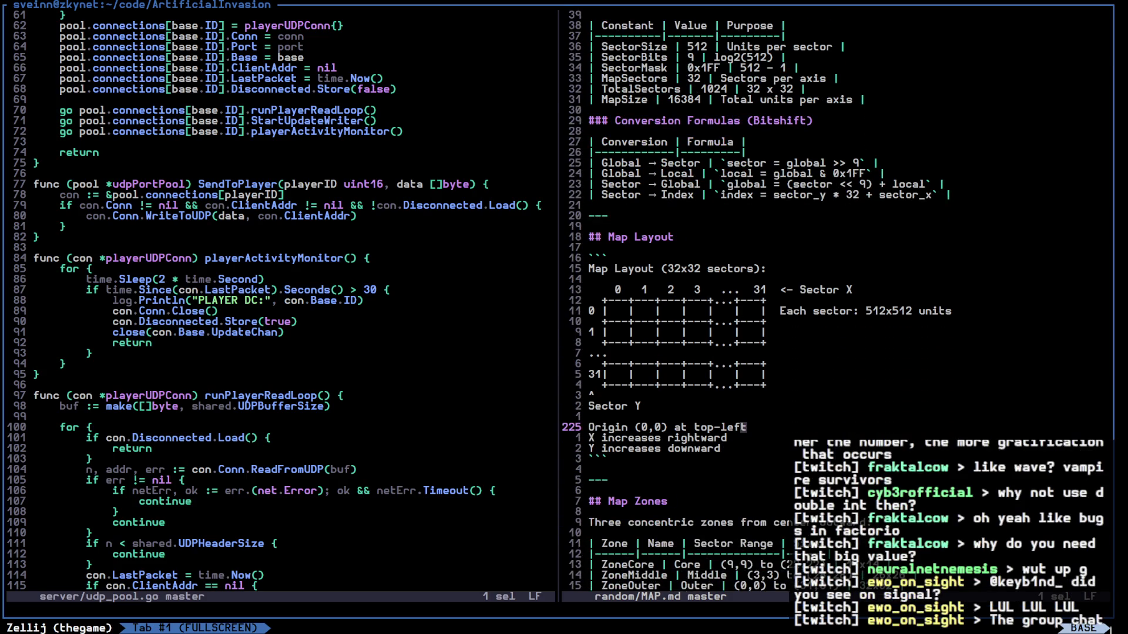
key("j")
key("j")
key("j")
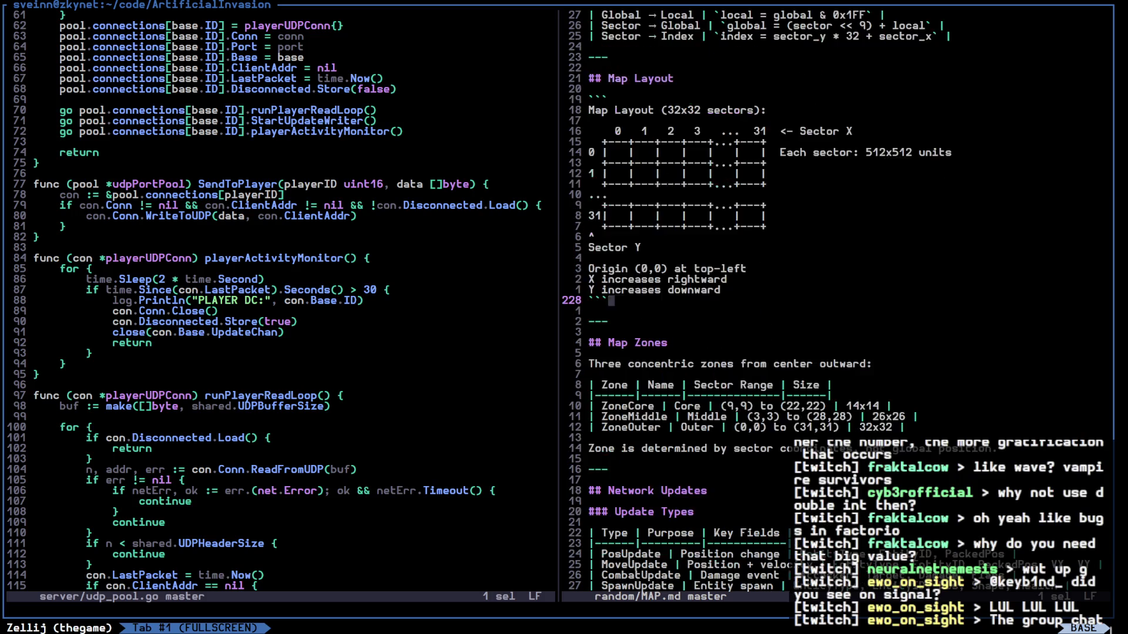
key("j")
key("j")
key("j")
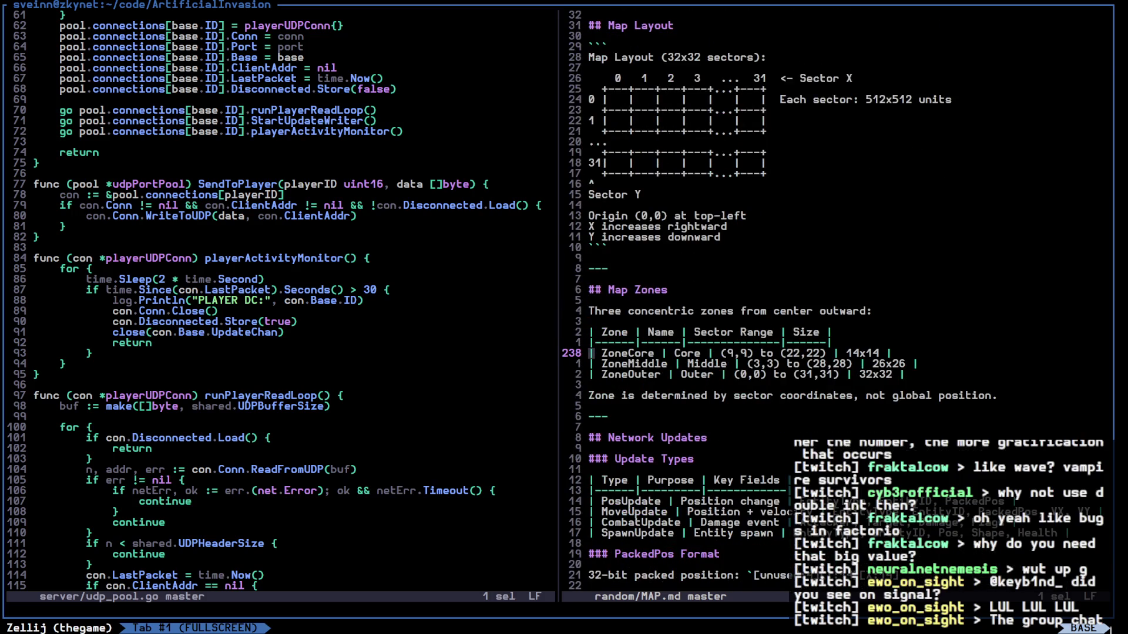
key("k")
key("k")
key("k")
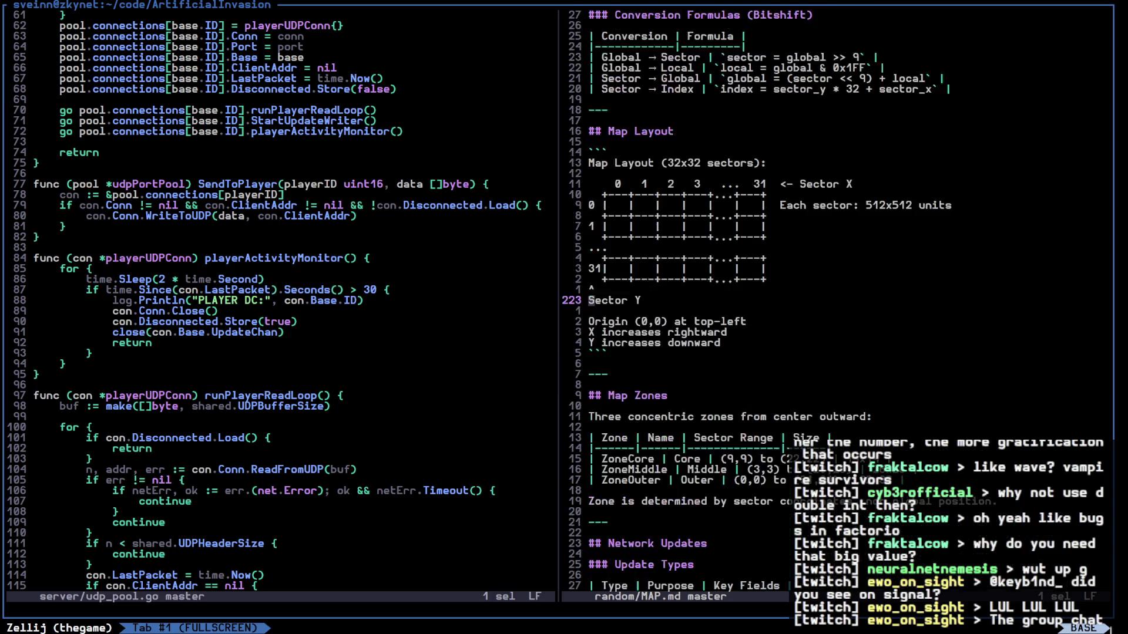
key("k")
key("k")
key("k")
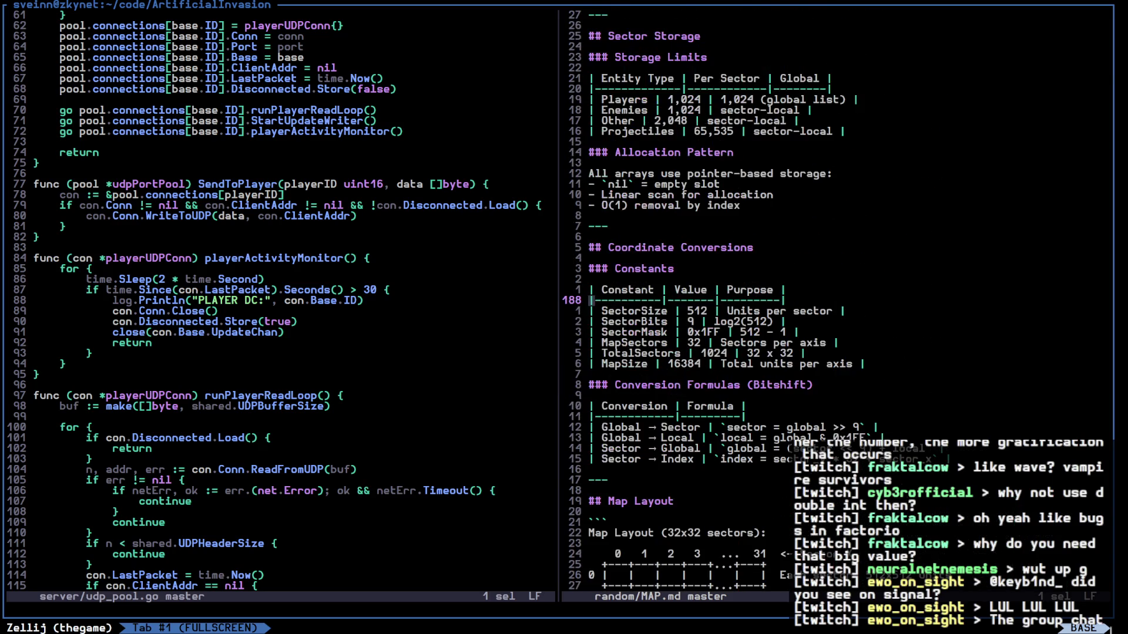
key("k")
key("k")
key("k")
Open shared/constants.go, then switch to shared/types.go and select the SectorIndex function
key("g")
key("a")
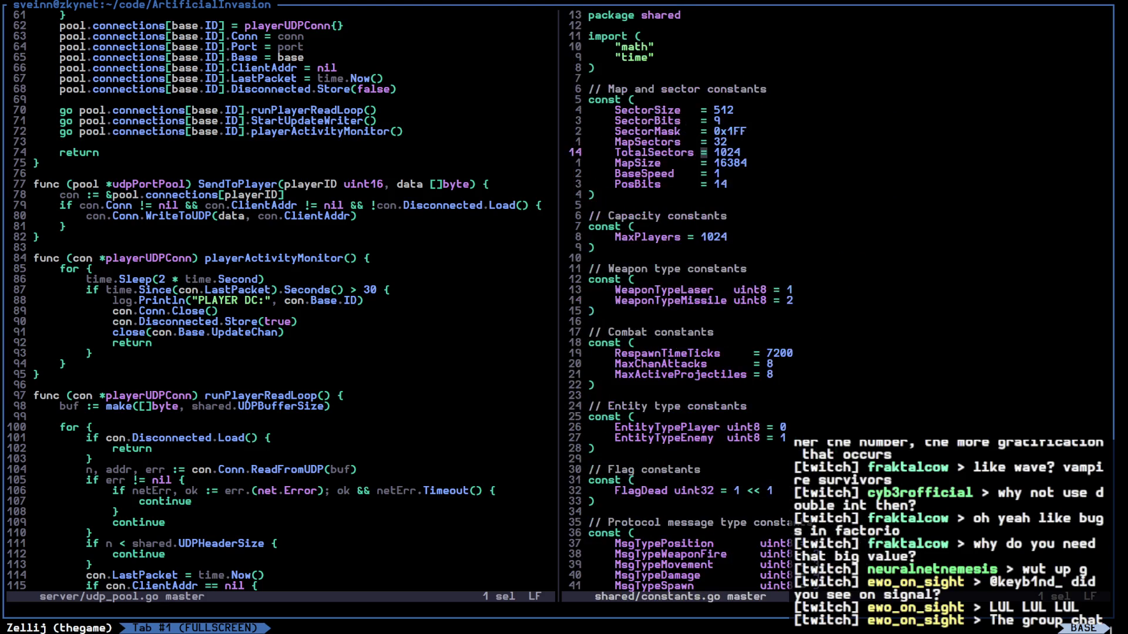
key("j")
key("j")
key("j")
key("j")
key("j")
key("j")
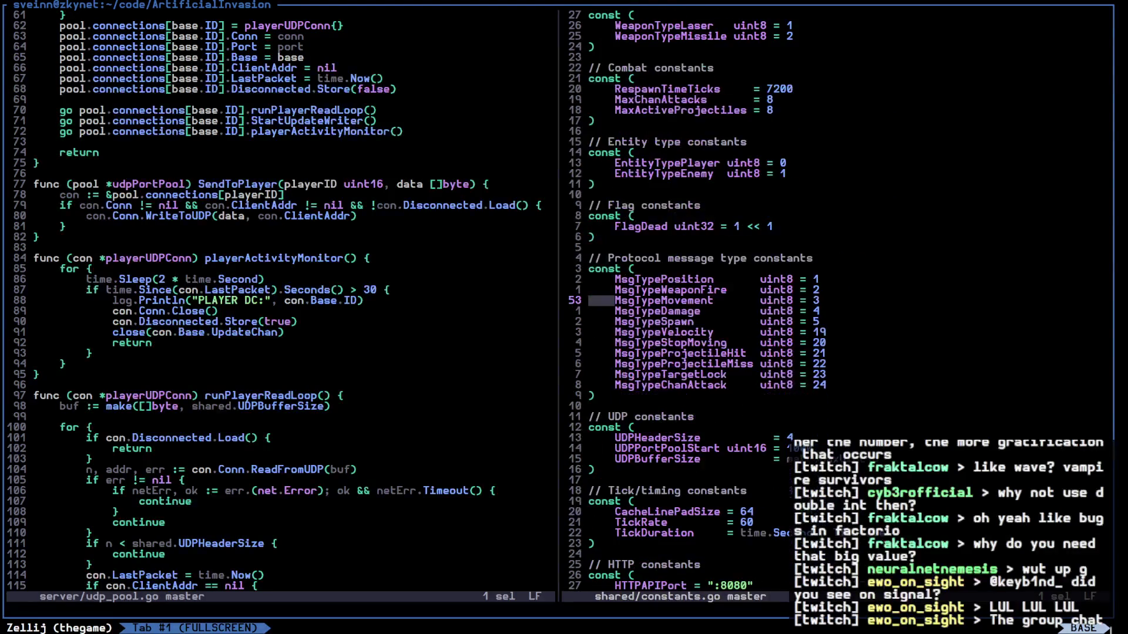
key("g")
key("a")
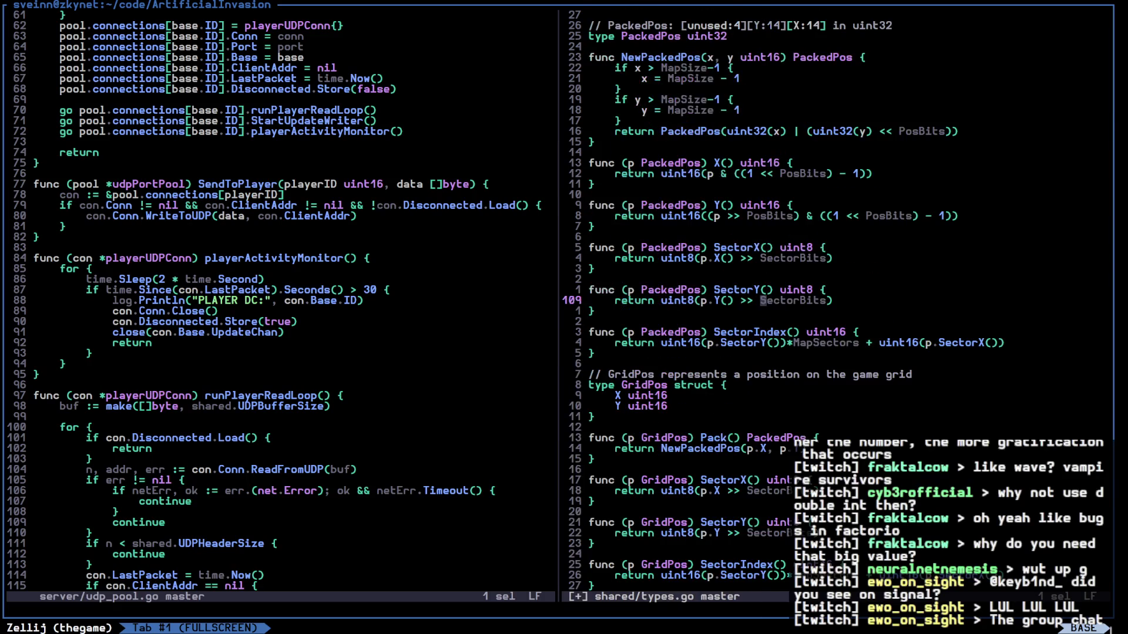
key("j")
key("j")
key("j")
key("k")
key("k")
key("x")
key("x")
key("x")
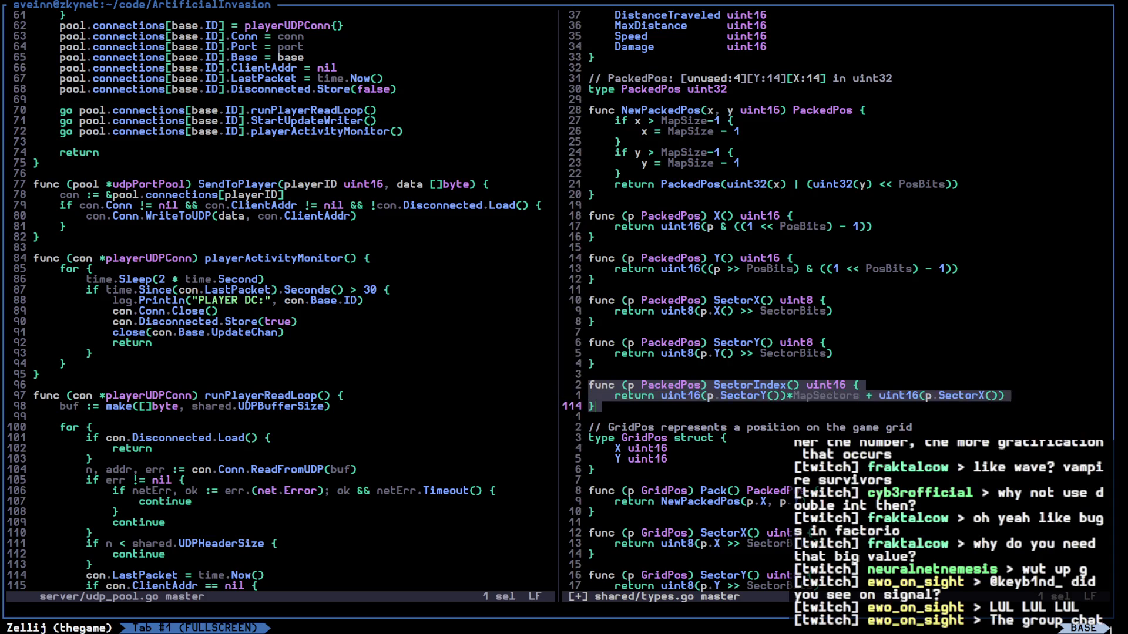
key("k")
key("k")
key("h")
key("b")
key("b")
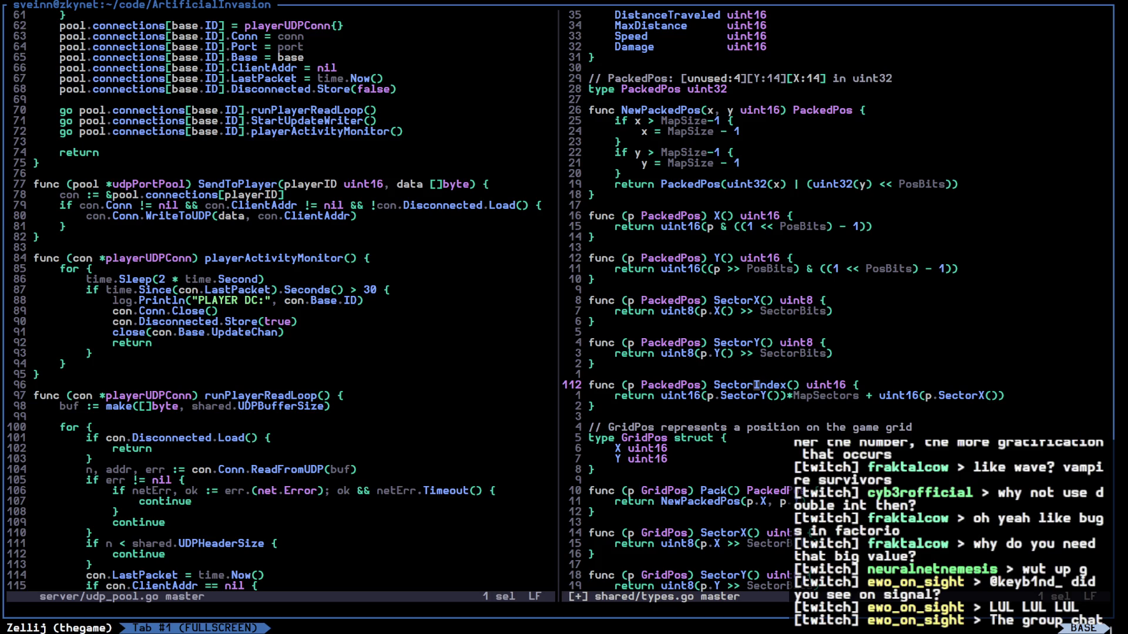
From the SectorX method, open SectorBits' definition in a vertical split, then return to types.go
key("k")
key("k")
key("k")
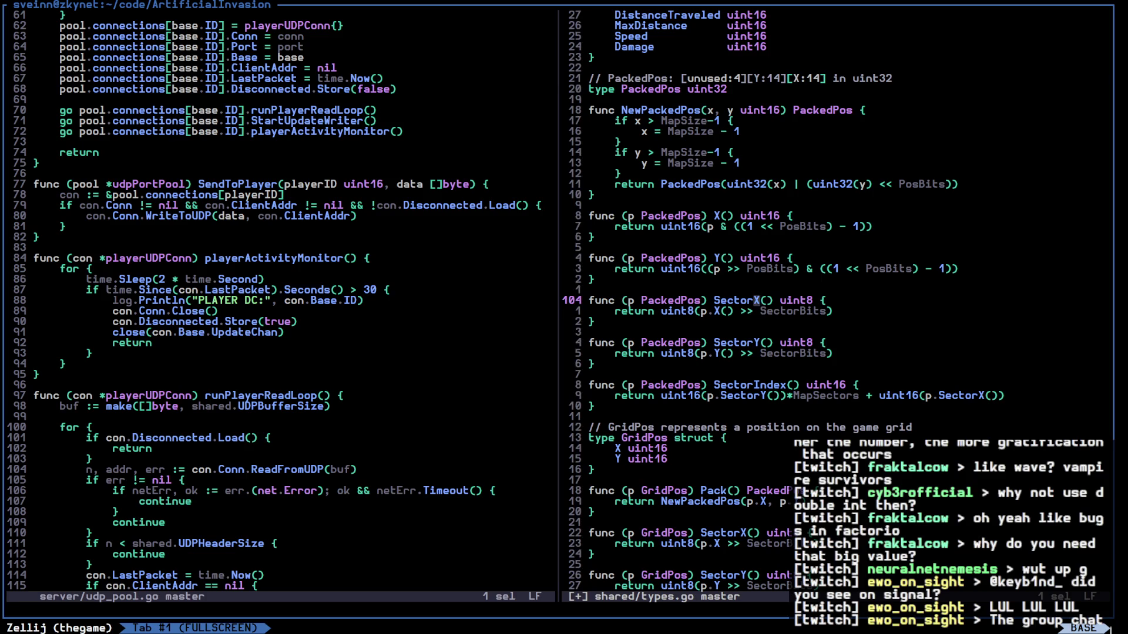
key("l")
key("l")
key("l")
key("j")
key("ctrl+w")
key("v")
key("g")
key("d")
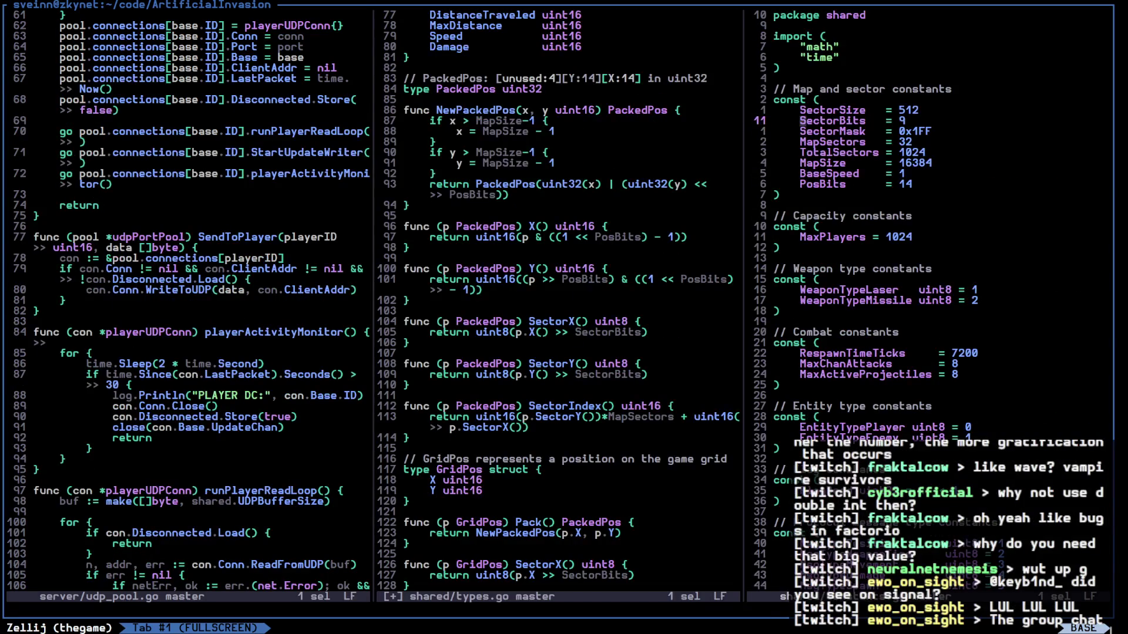
key("ctrl+w")
key("h")
key("j")
key("j")
key("j")
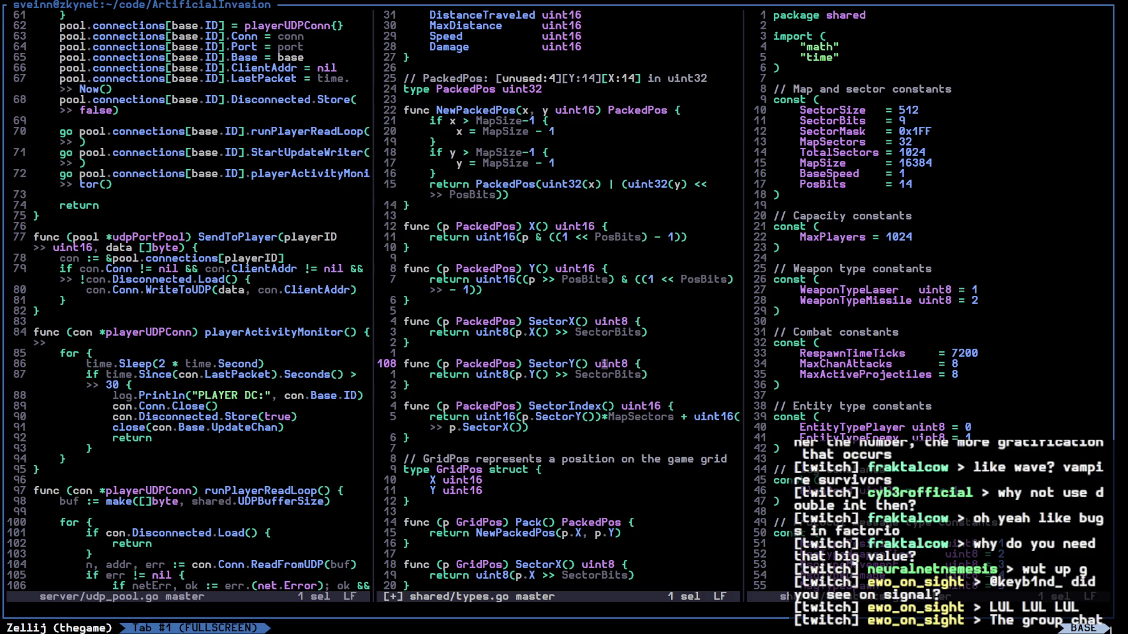
Browse constants.go from SectorMask 0x1FF down through the protocol and UDP constants
left_click(803, 131)
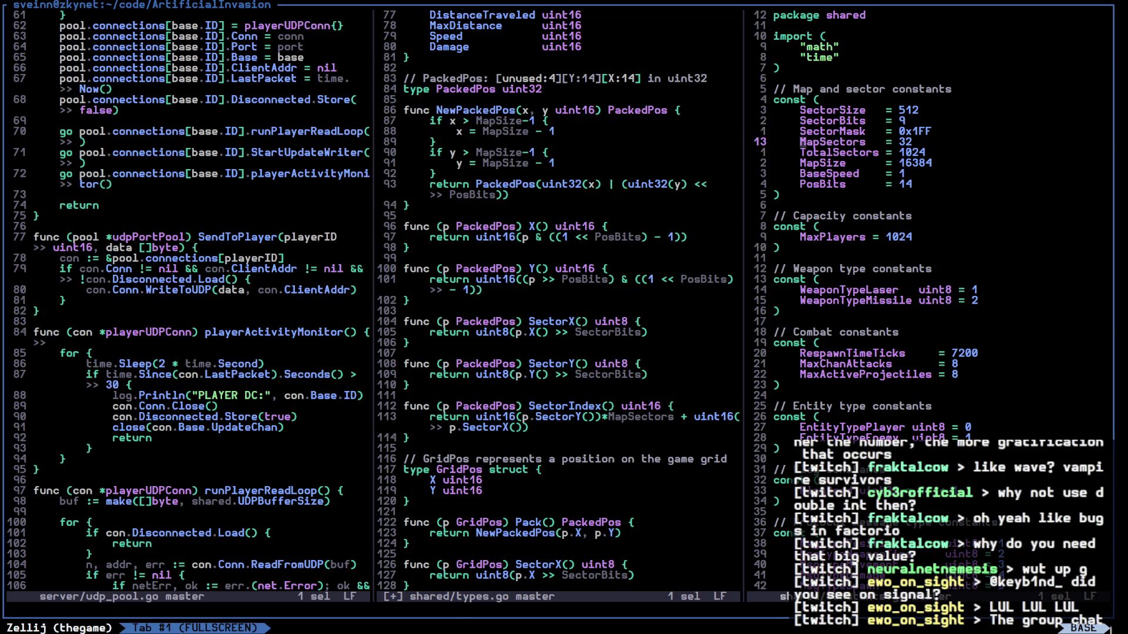
left_click(902, 131)
key("j")
key("j")
key("j")
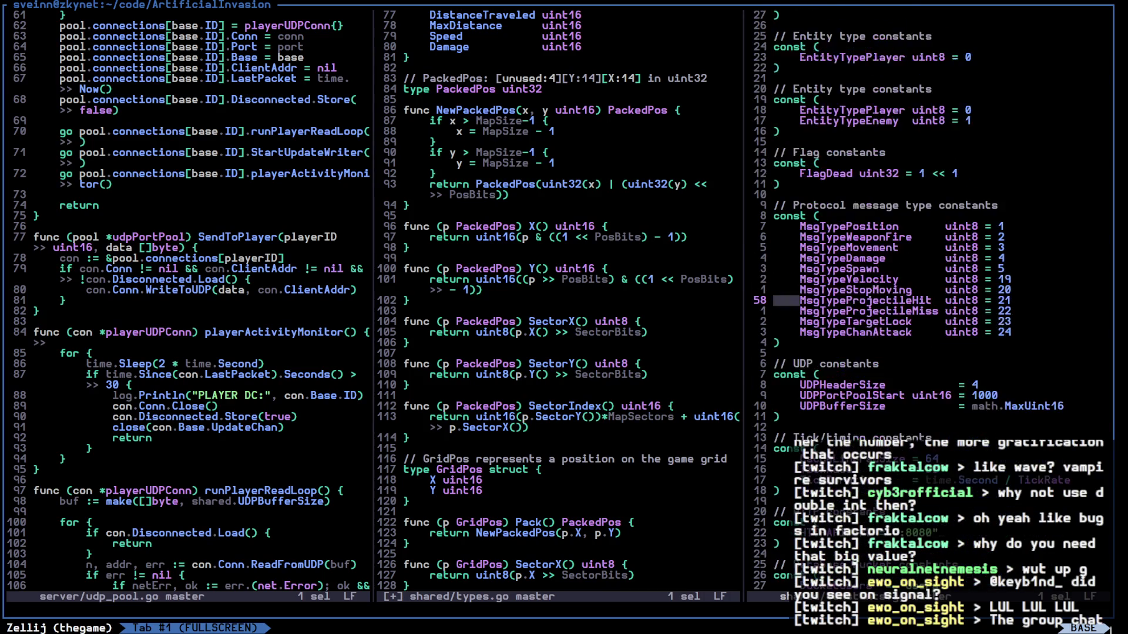
key("j")
key("j")
key("j")
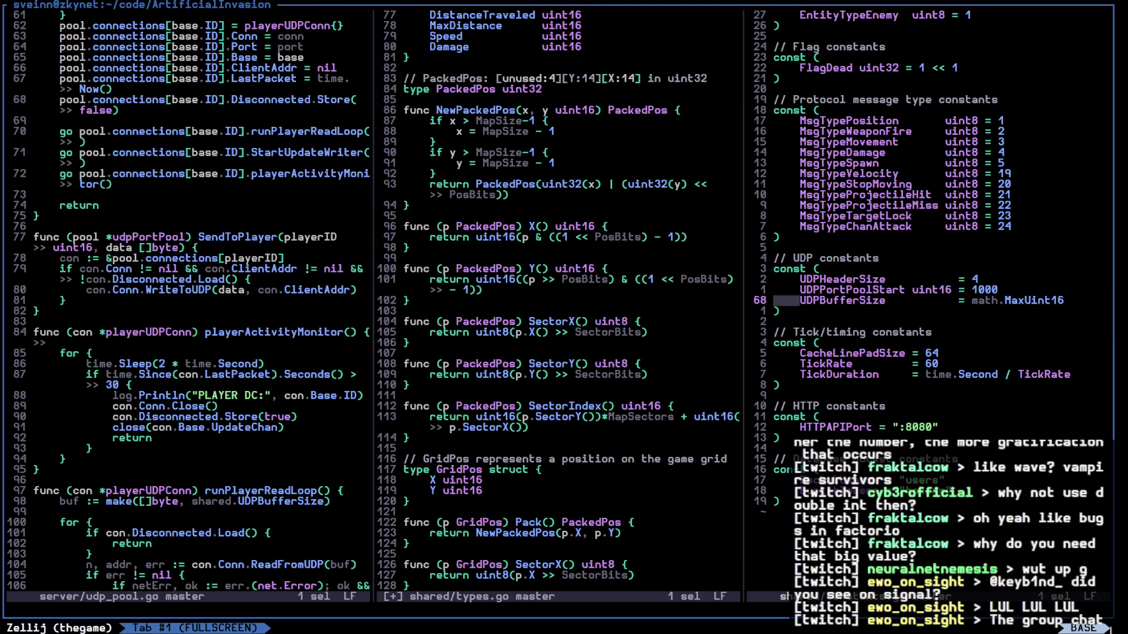
key("k")
key("k")
key("k")
key("k")
key("k")
key("k")
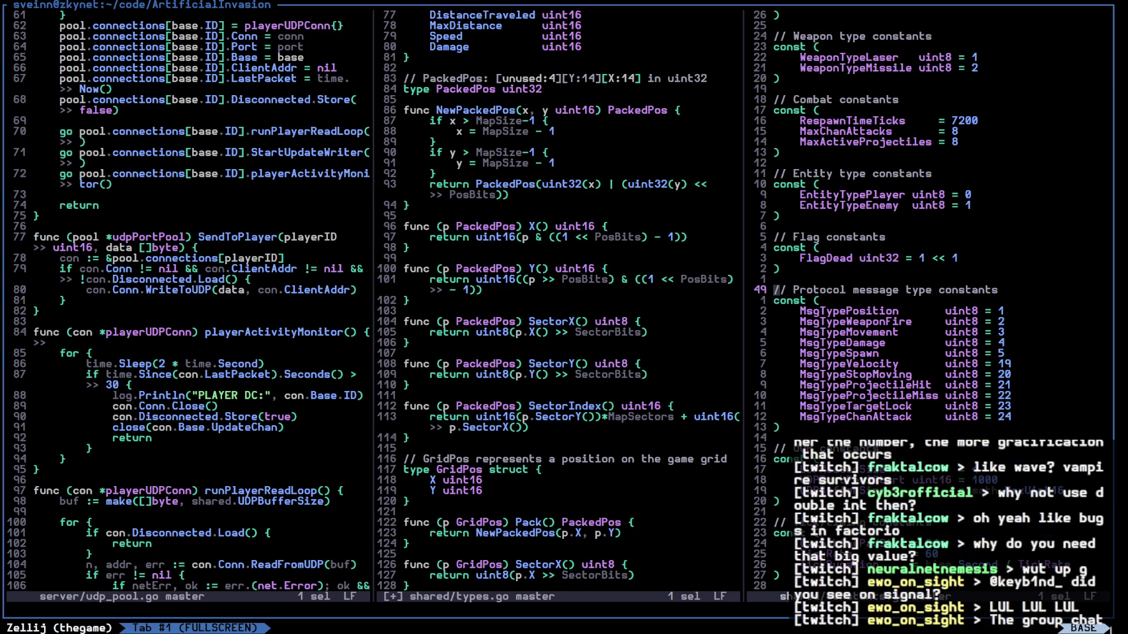
Select and delete the SectorBits and SectorMask constant lines in constants.go
key("z")
key("z")
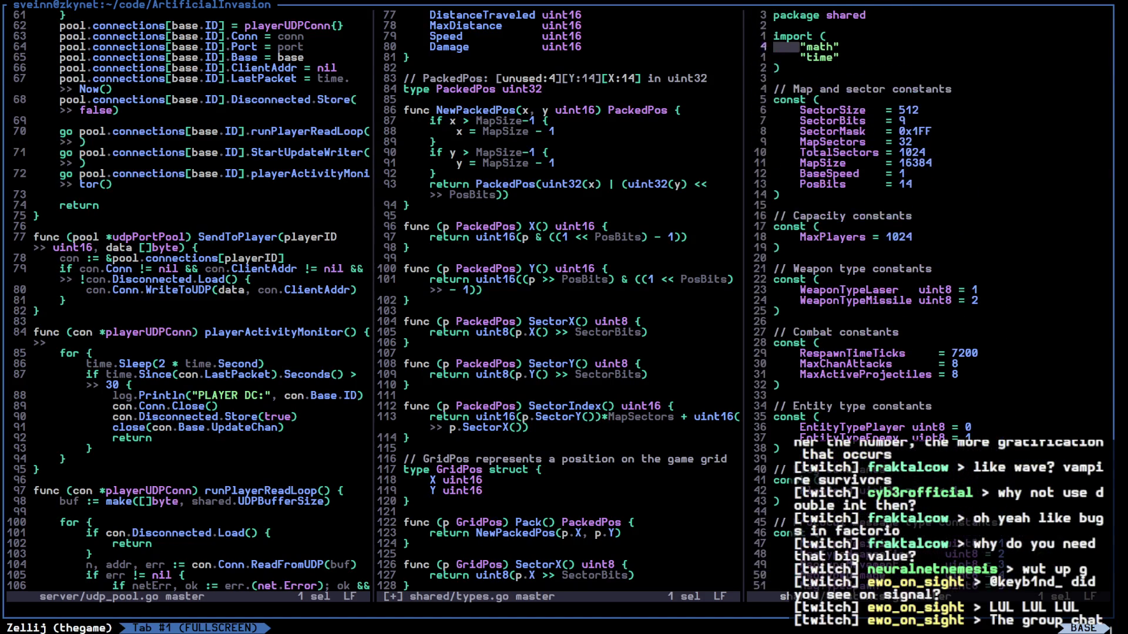
key("8")
key("k")
key("x")
key("x")
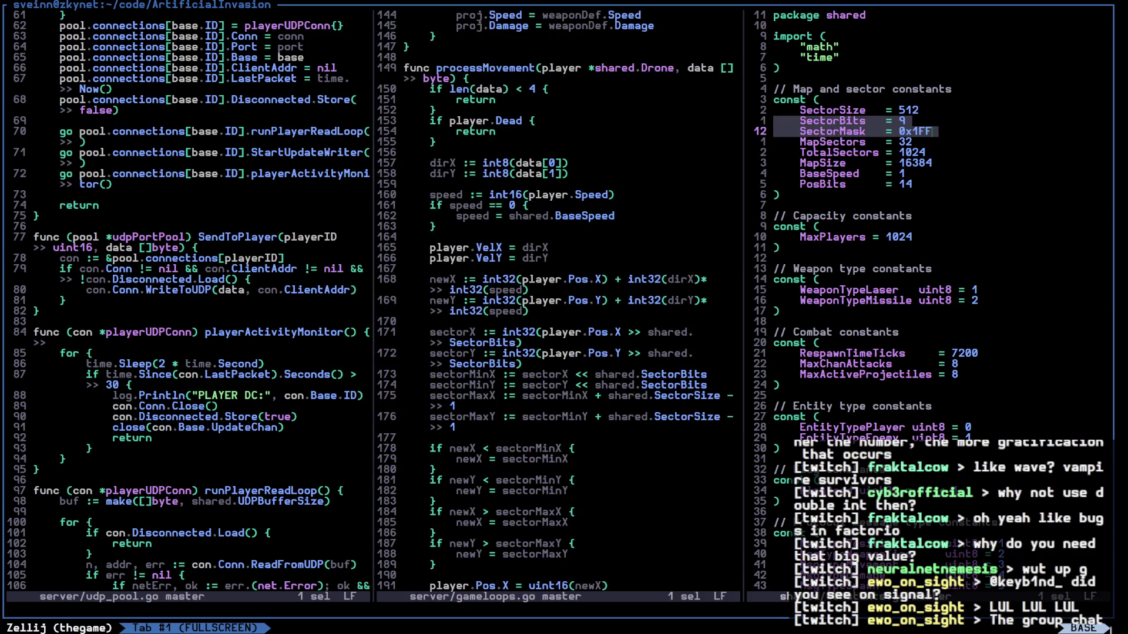
key("d")
key("j")
key("j")
key("j")
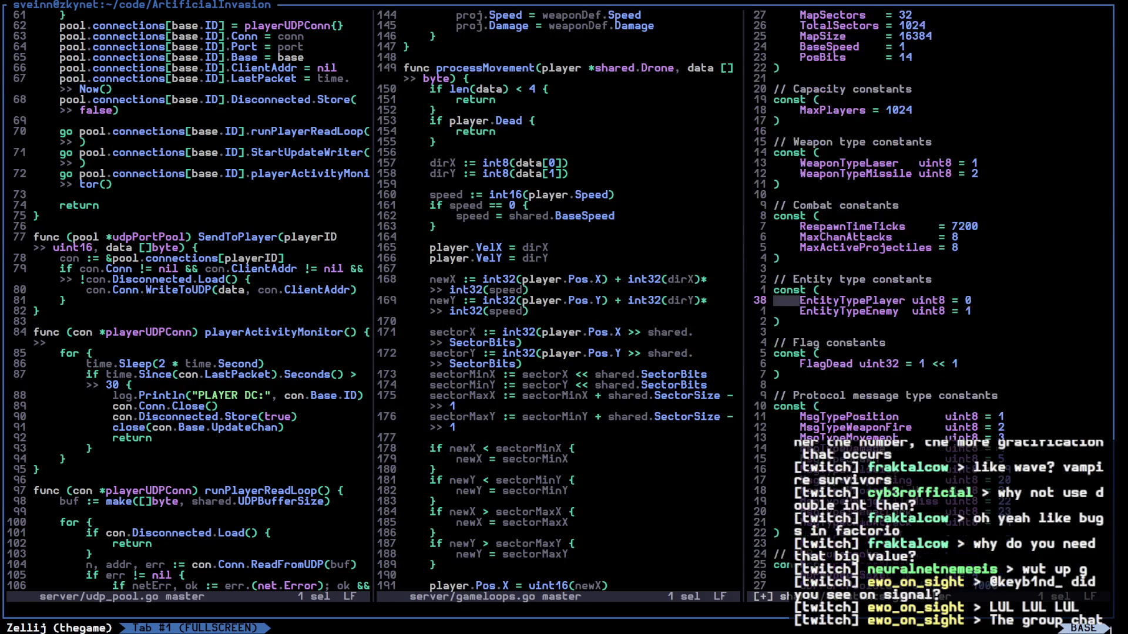
Save all modified files with :wa
key("j")
key("j")
key("j")
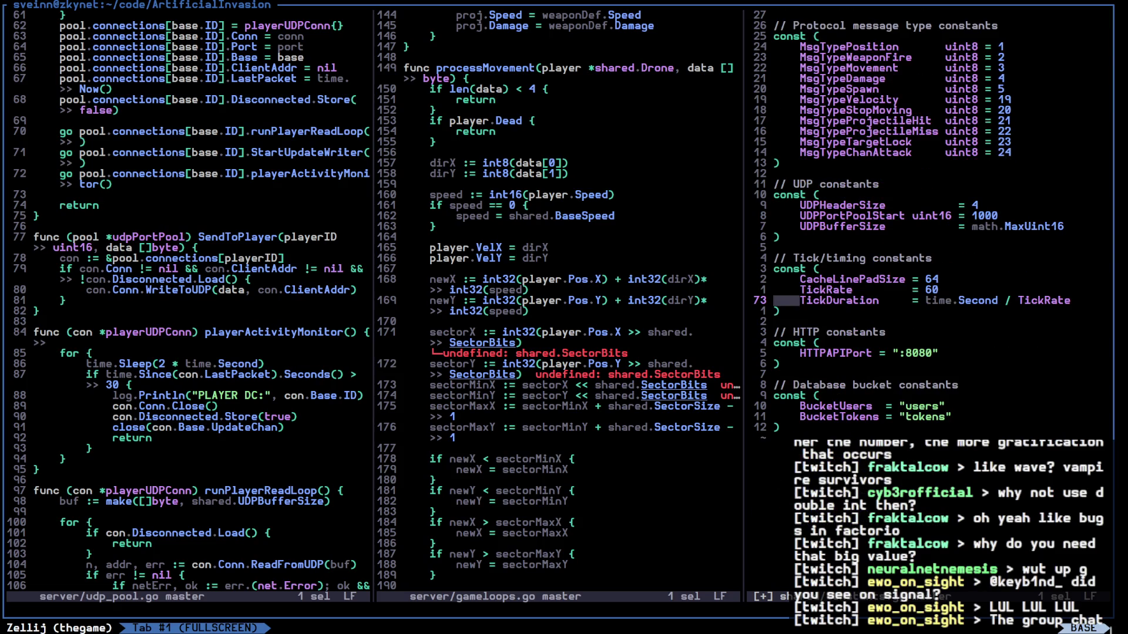
key("k")
key("k")
key("k")
key("colon")
type("wa")
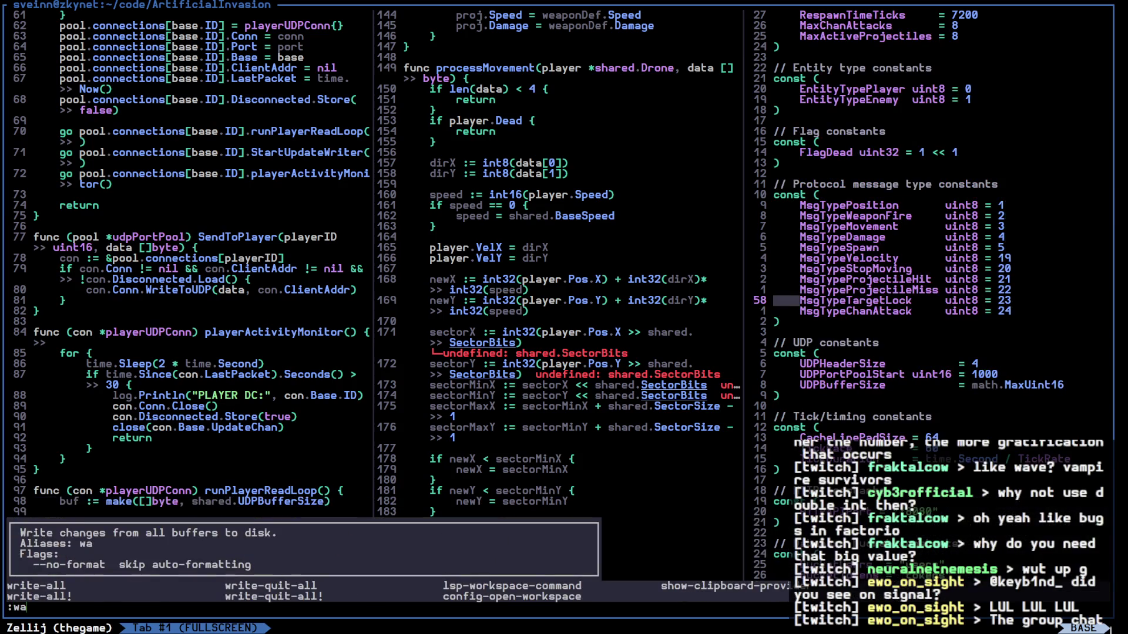
key("Return")
Undo the constants deletion and bring up the PackedPos functions in types.go
key("u")
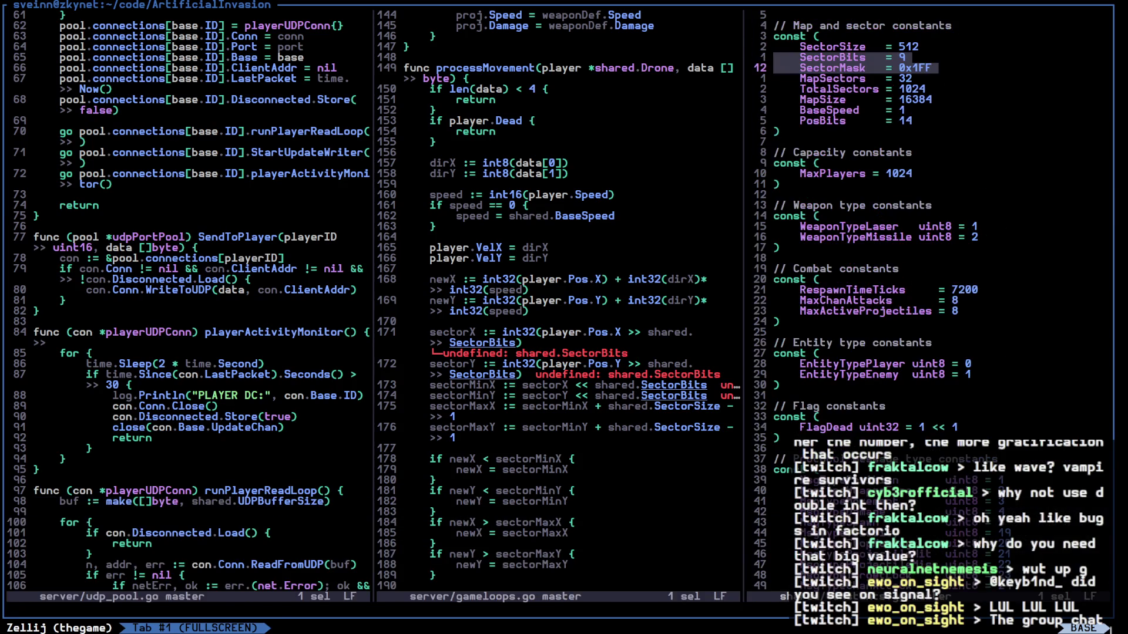
key("j")
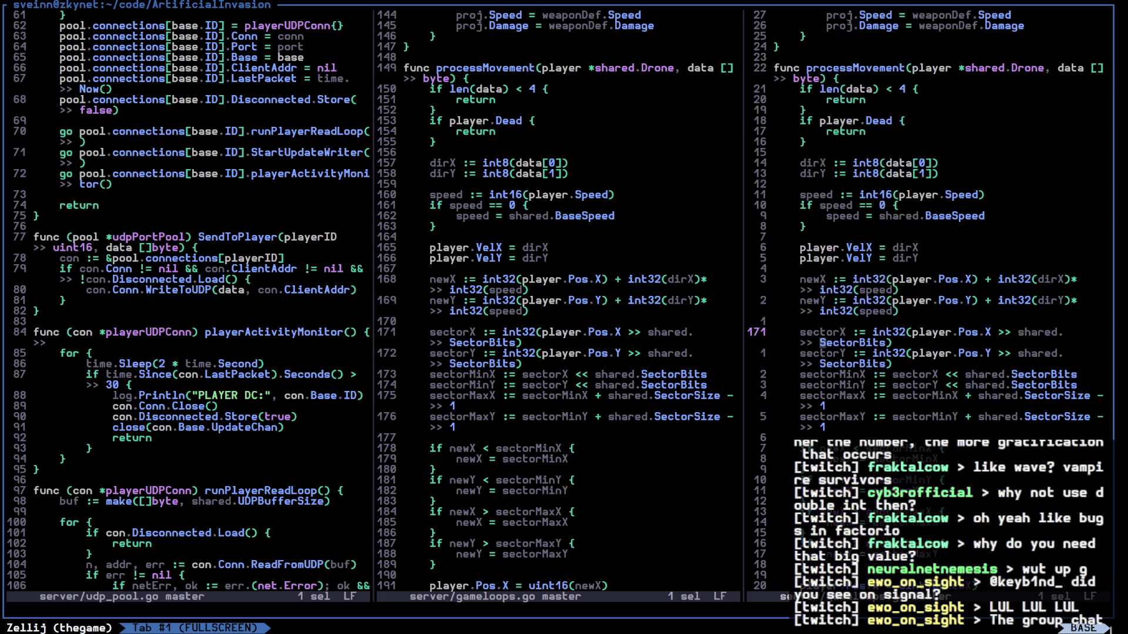
key("u")
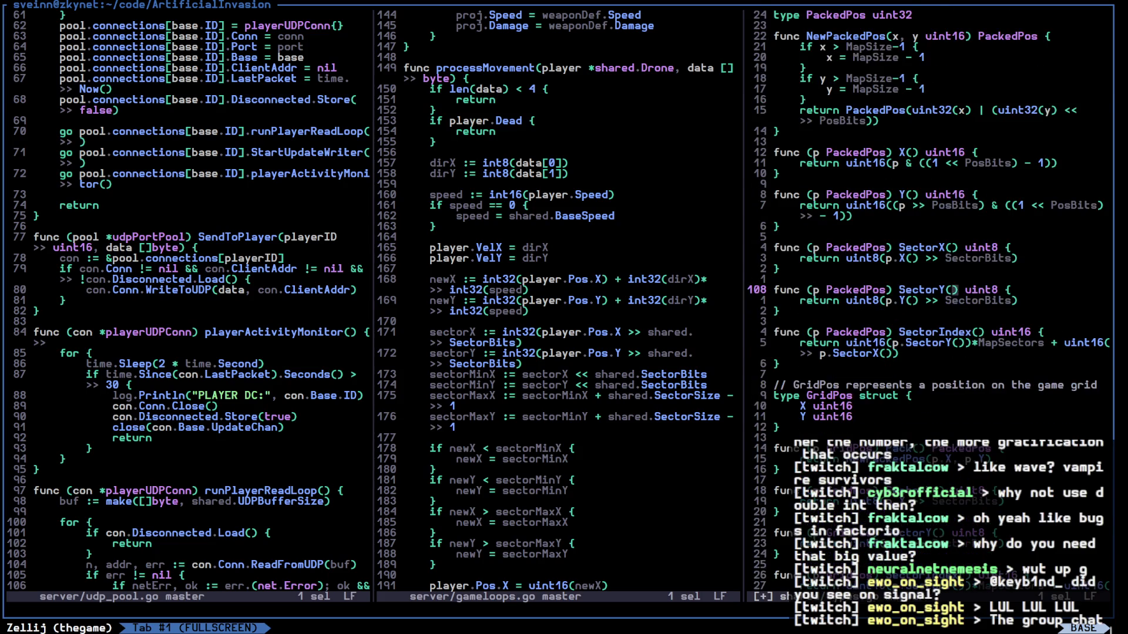
scroll(928, 294, "up", 7)
Delete the PackedPos and GridPos definitions plus the leftover blank line, then save all with :wa
key("k")
key("k")
key("k")
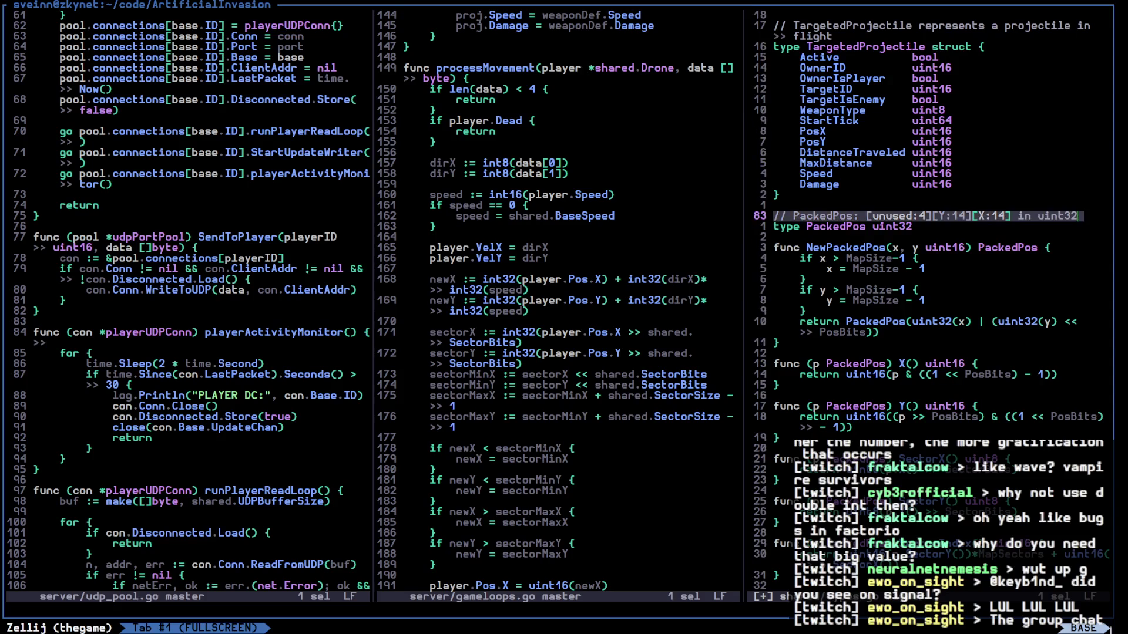
key("x")
key("x")
key("x")
key("x")
key("x")
key("x")
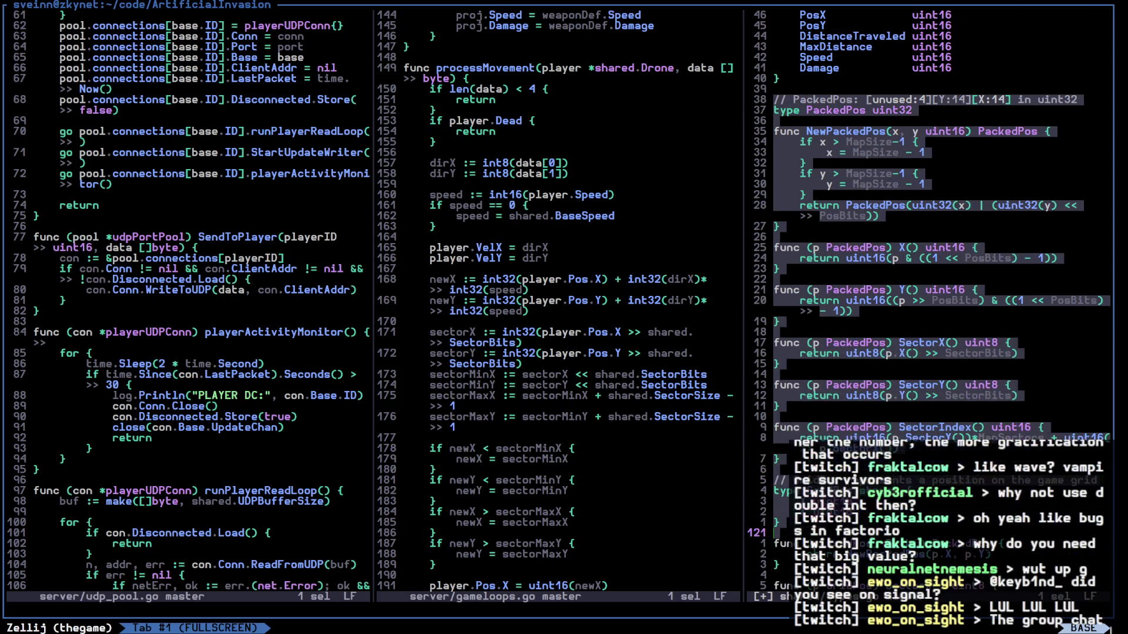
key("x")
key("x")
key("x")
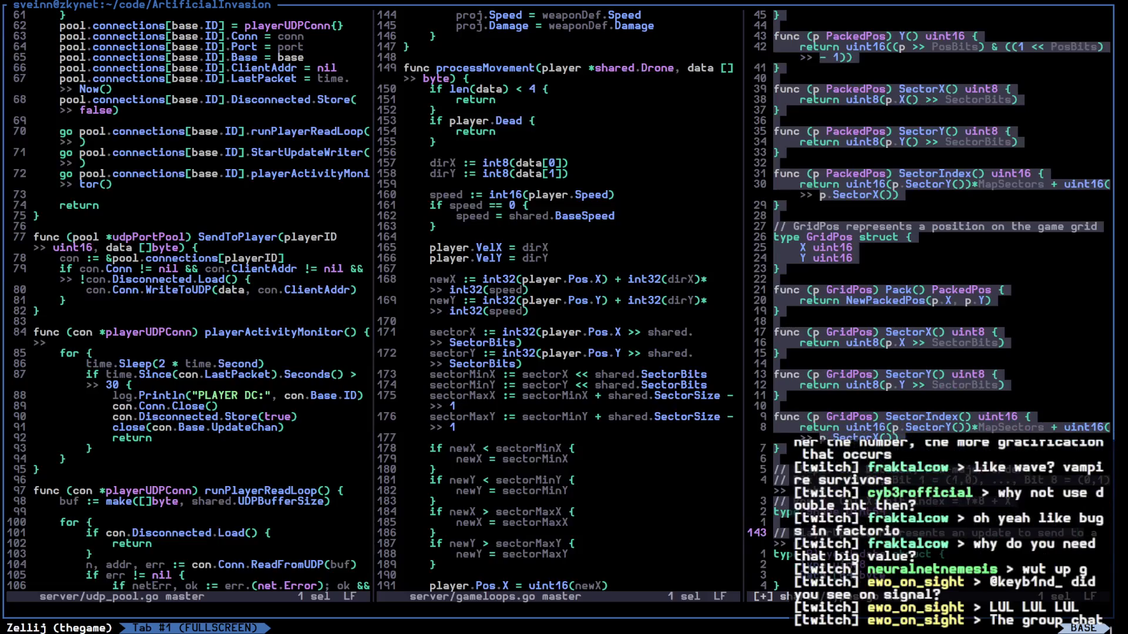
key("k")
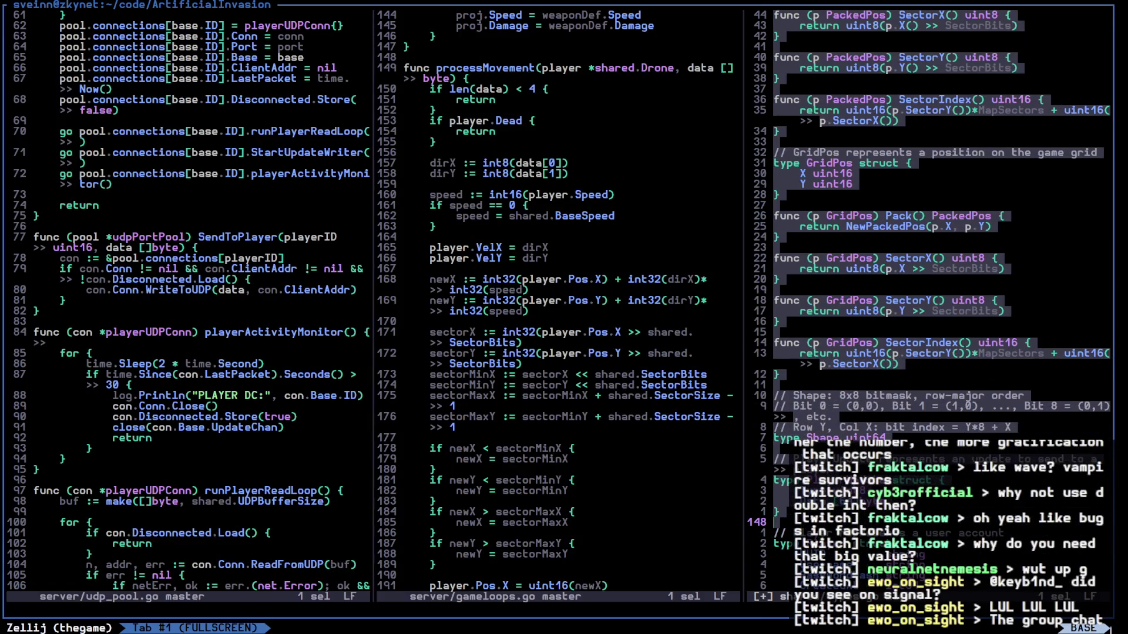
key("k")
key("k")
key("k")
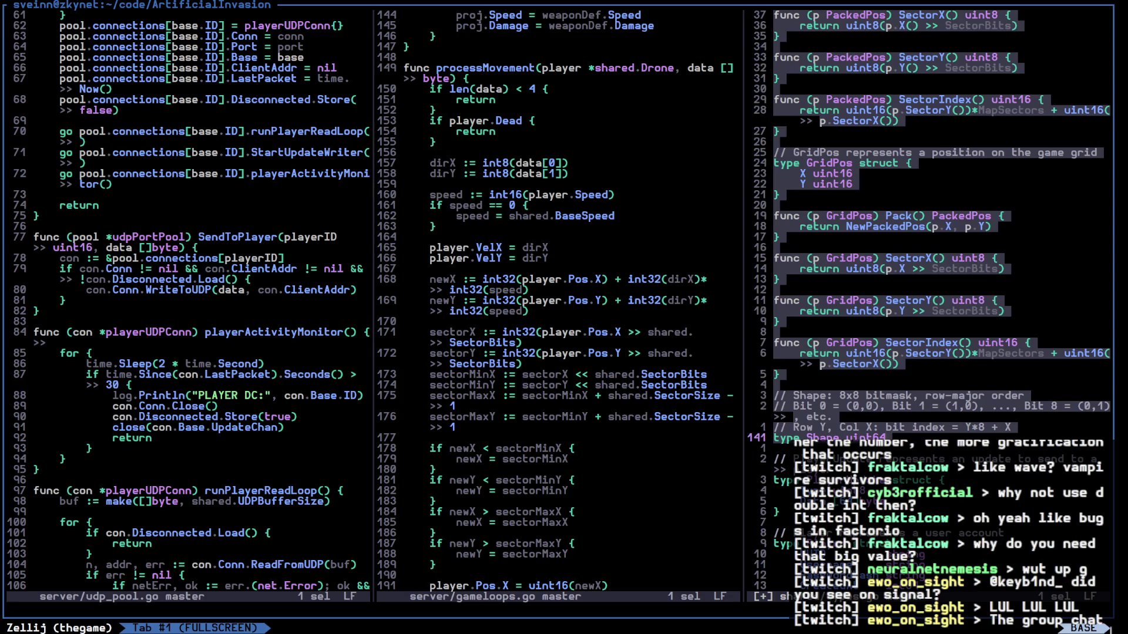
key("k")
key("k")
key("k")
key("d")
key("j")
key("j")
key("j")
key("d")
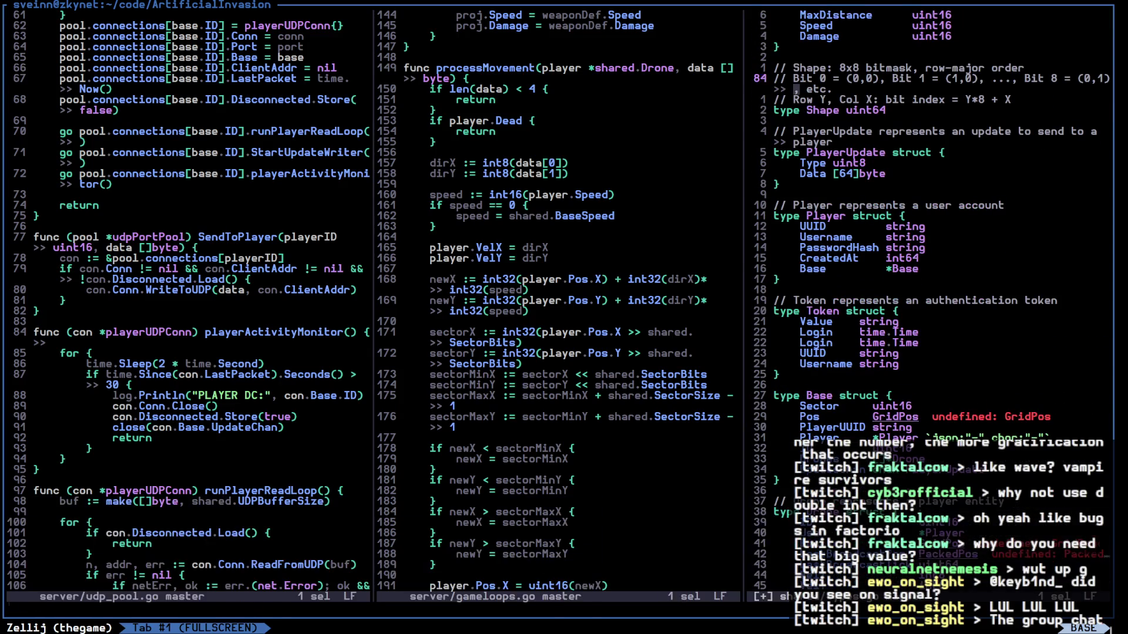
key("j")
key("j")
key("j")
key("j")
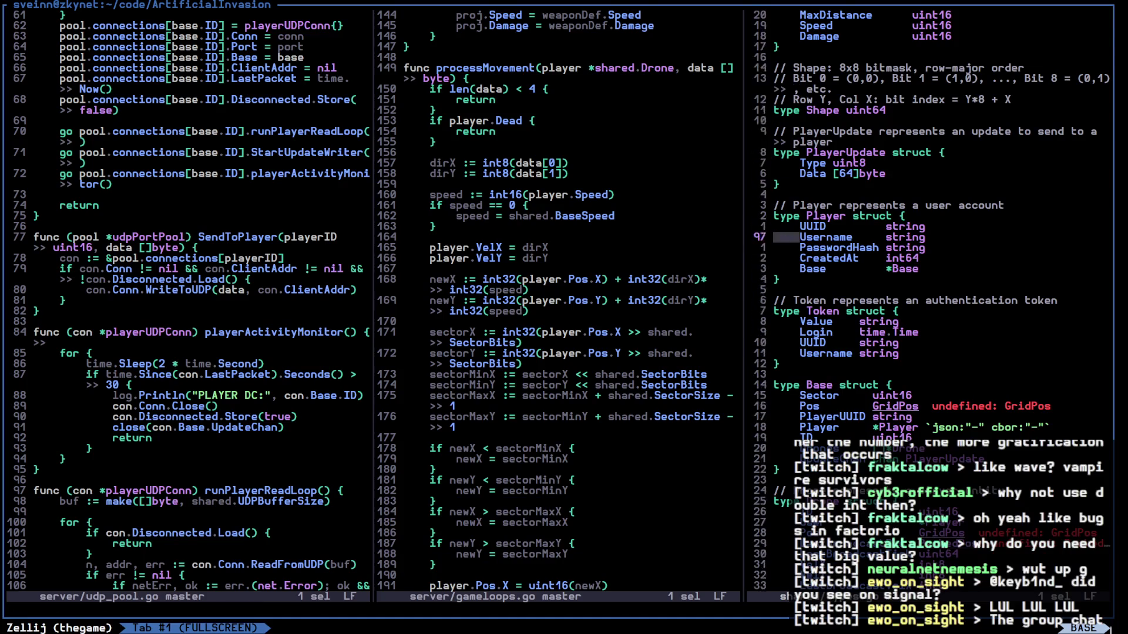
type(":wa")
key("Return")
List SectorBits references and open the usage in types.go
key("j")
key("j")
key("g")
key("r")
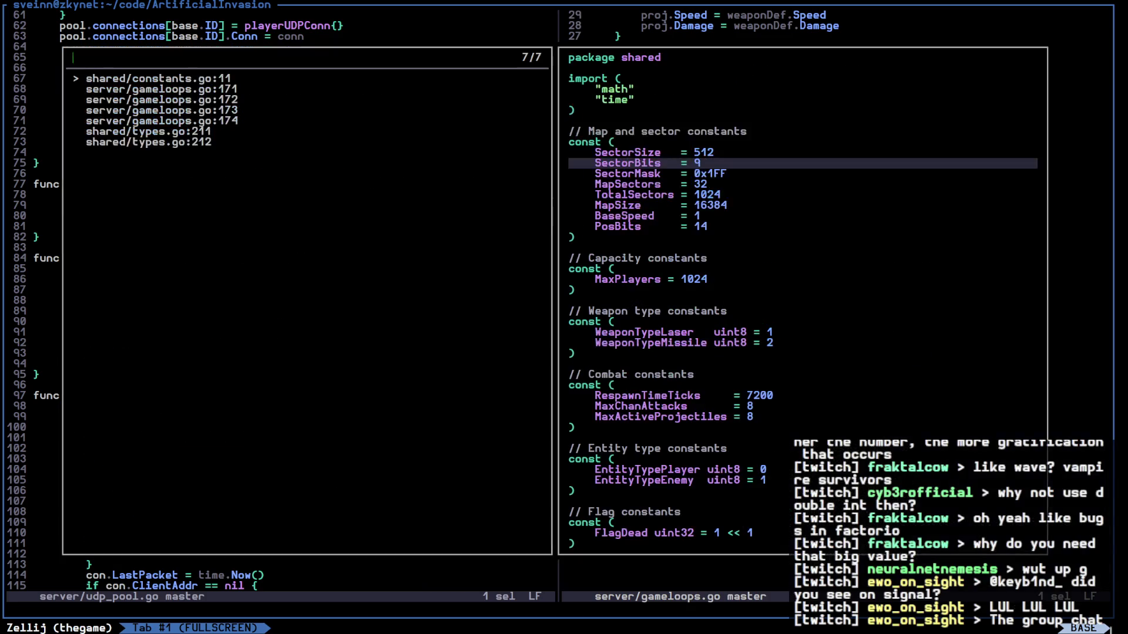
key("Up")
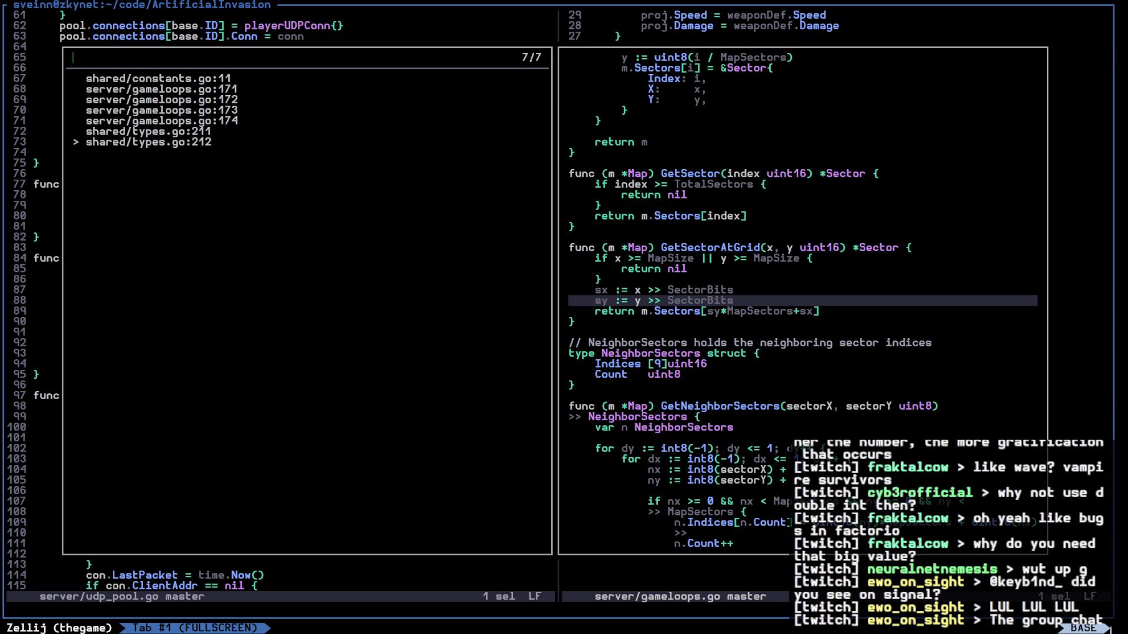
key("Return")
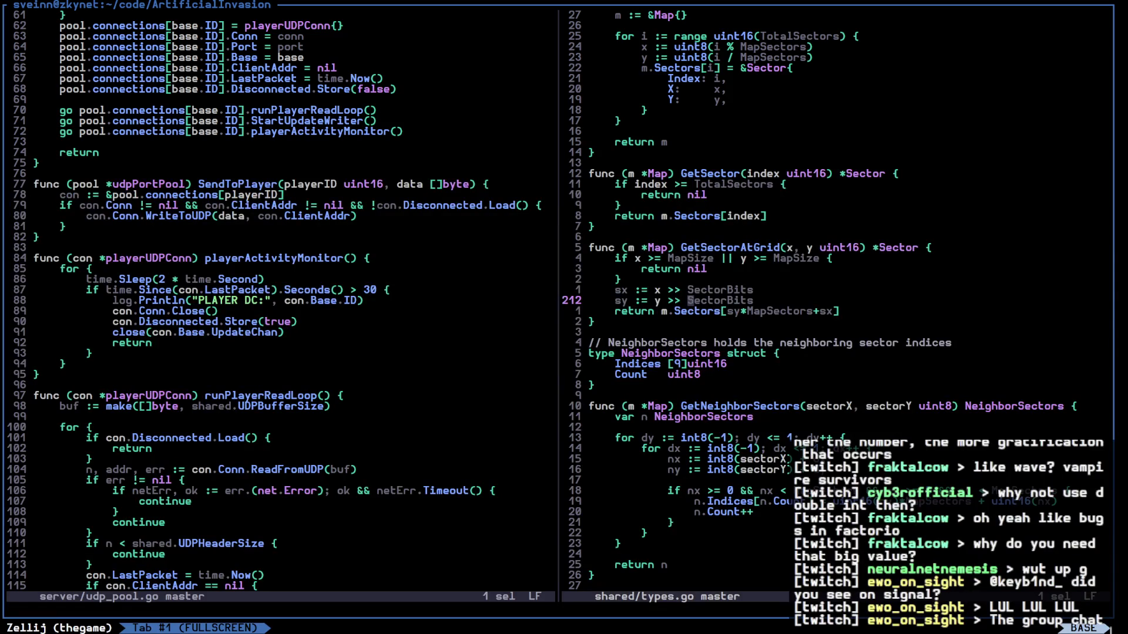
Find GetSector above GetSectorAtGrid and check its references, including sector_loops.go, without jumping
key("k")
key("k")
key("k")
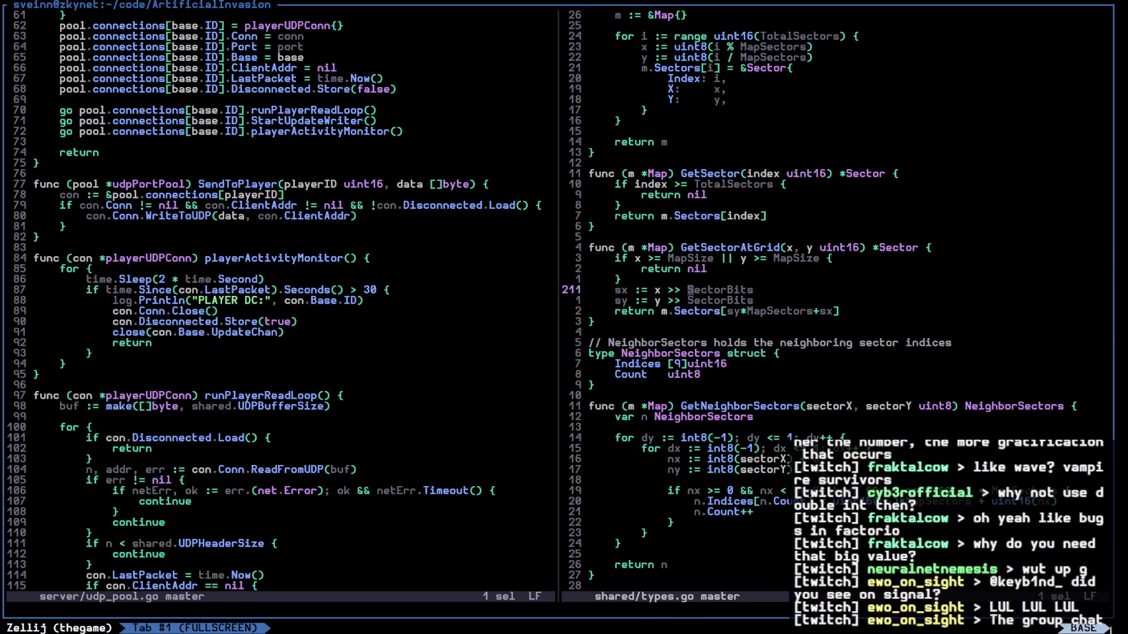
key("space")
key("h")
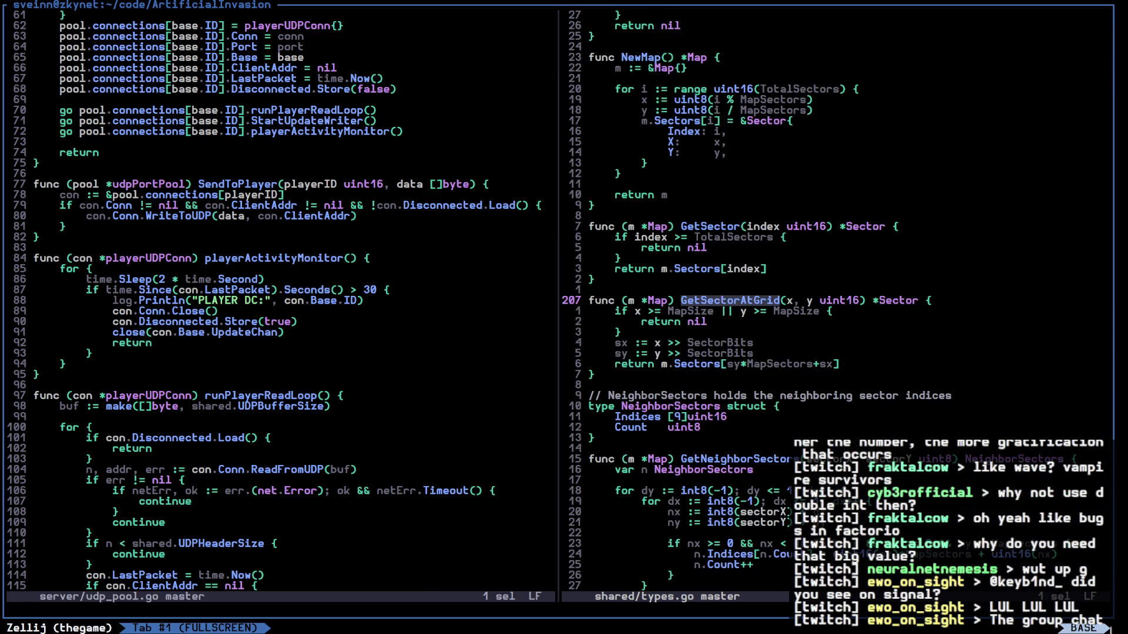
key("k")
key("k")
key("k")
key("l")
key("g")
key("r")
key("Down")
key("Down")
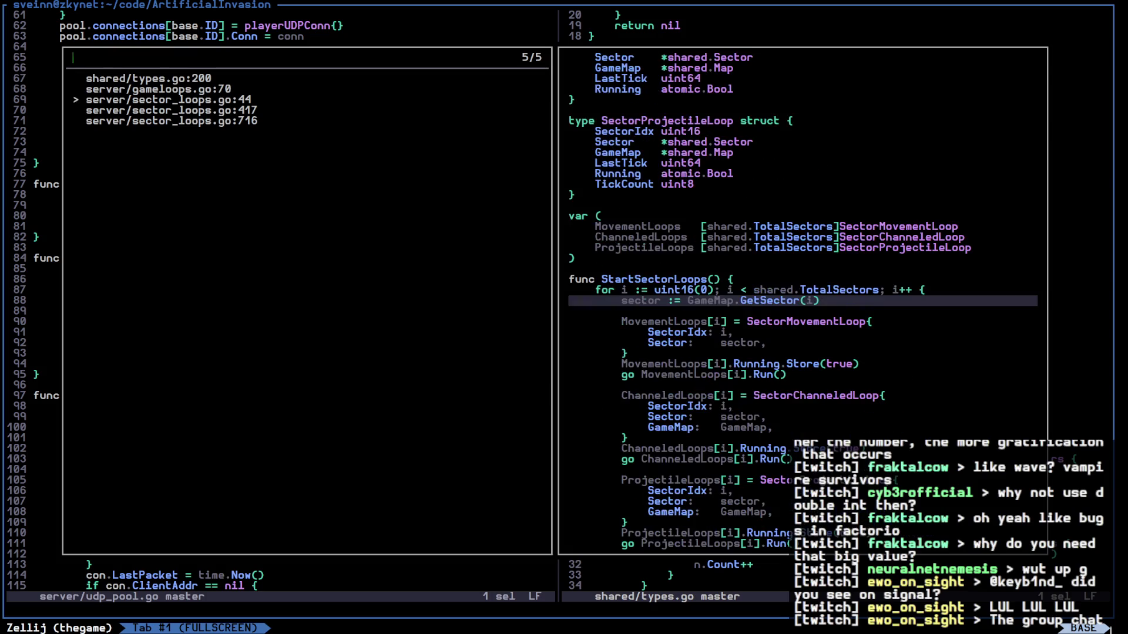
key("Escape")
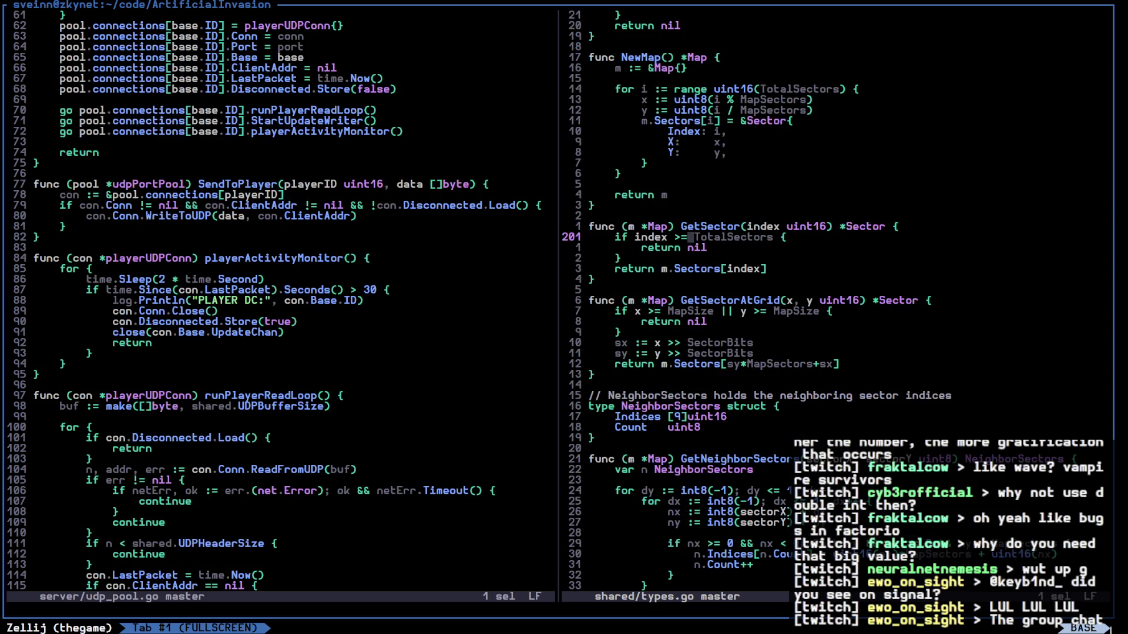
key("j")
key("j")
key("j")
key("k")
key("k")
key("k")
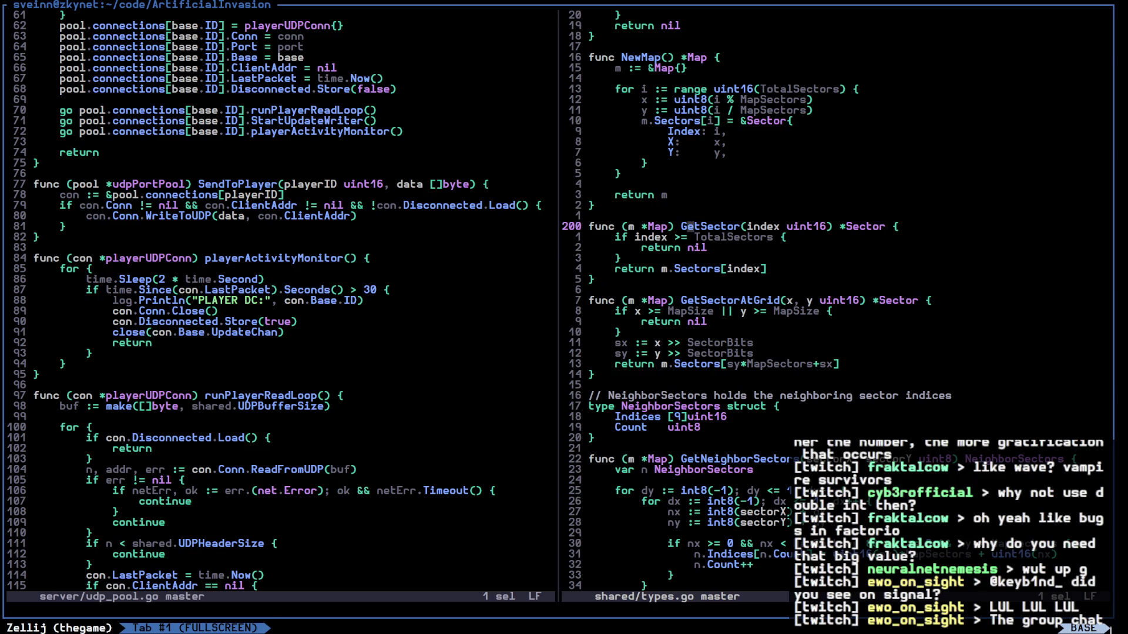
Delete the GetSector and GetSectorAtGrid functions and save types.go
key("x")
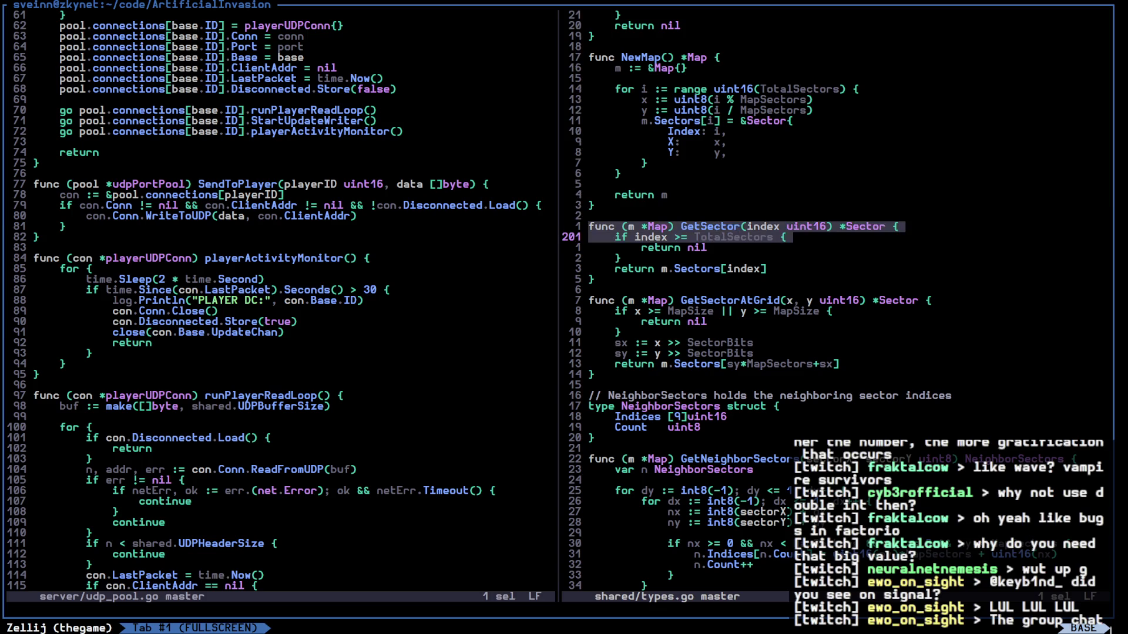
key("x")
key("x")
key("x")
type("d:wa")
key("Return")
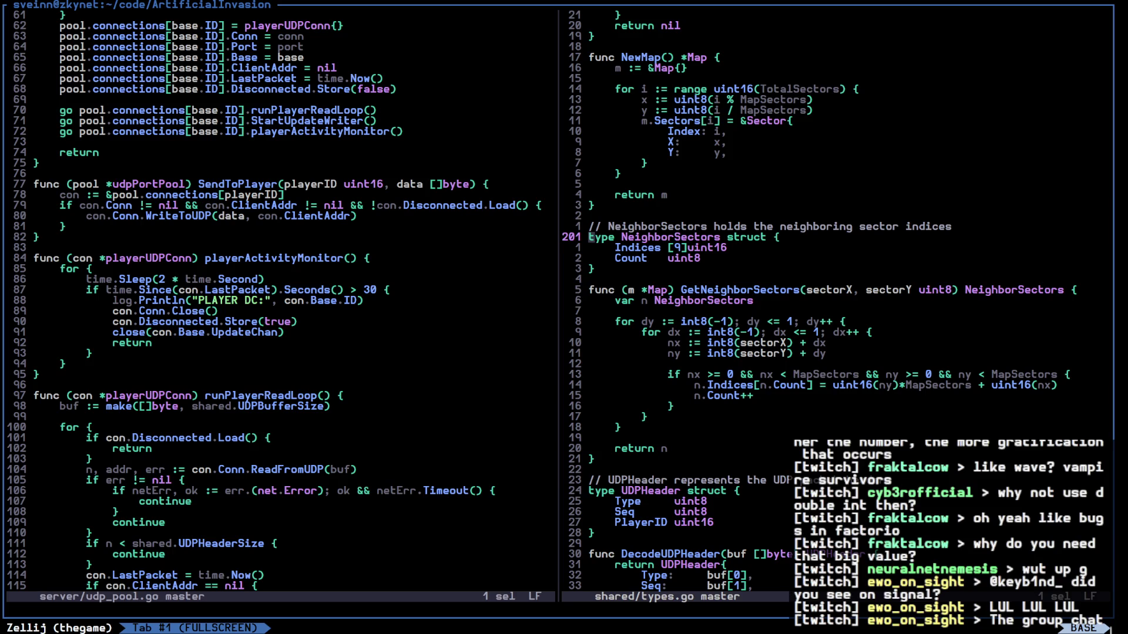
Delete the NeighborSectors struct and its method, then save
key("k")
key("x")
key("x")
key("x")
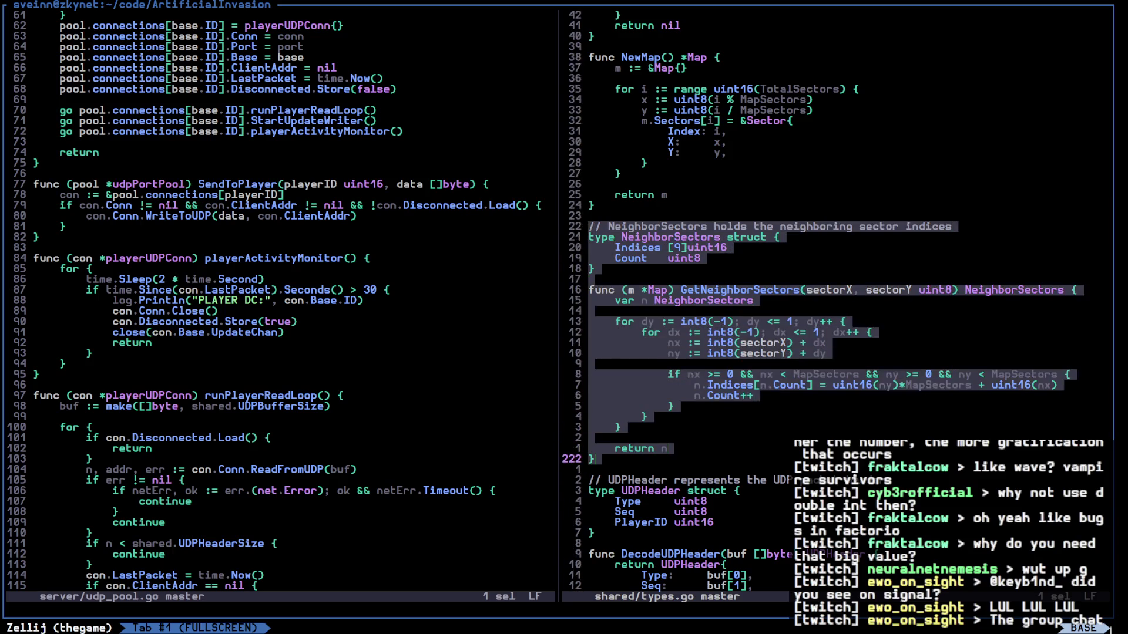
type("d:wa")
key("Return")
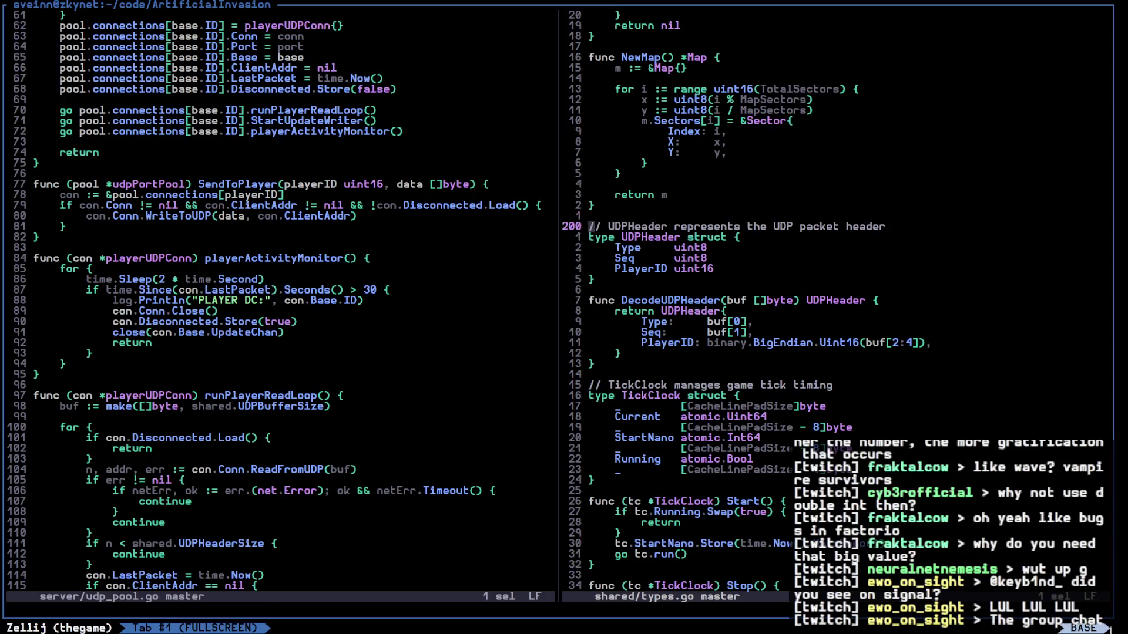
Comment out the Pos field of the Other struct and save
key("k")
key("k")
key("k")
key("k")
key("k")
key("k")
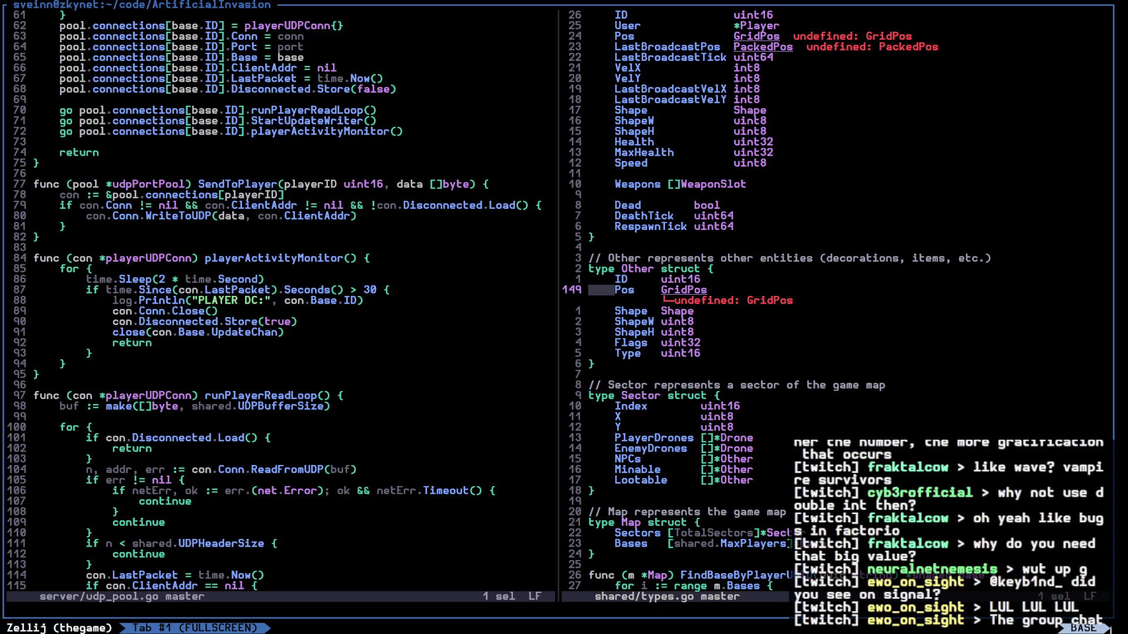
key("l")
key("ctrl+c")
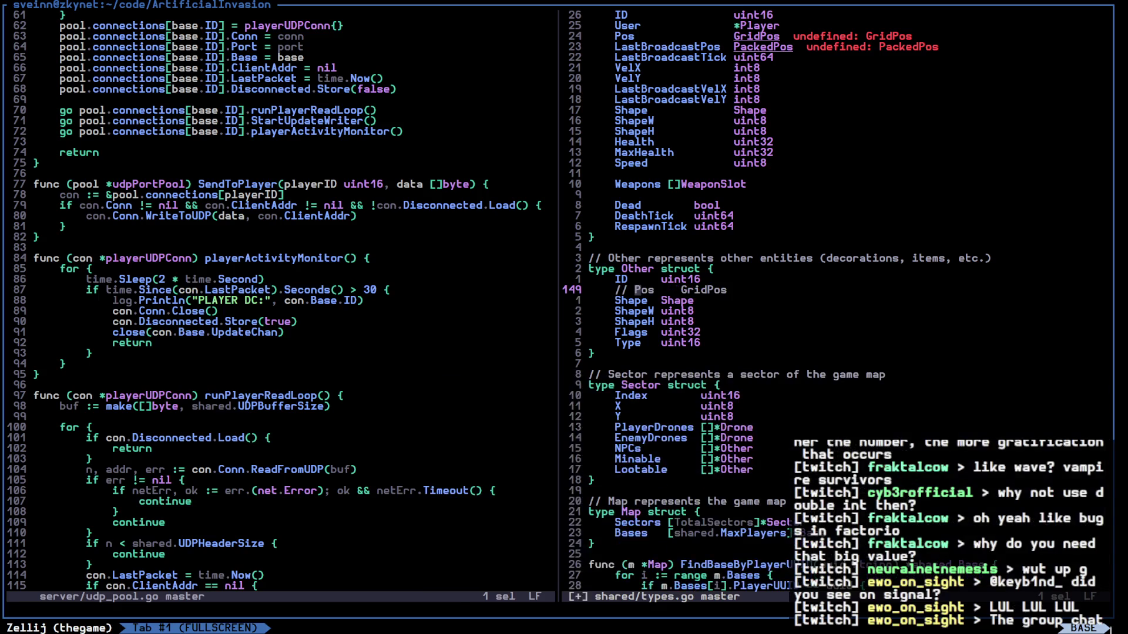
type(":w")
key("Return")
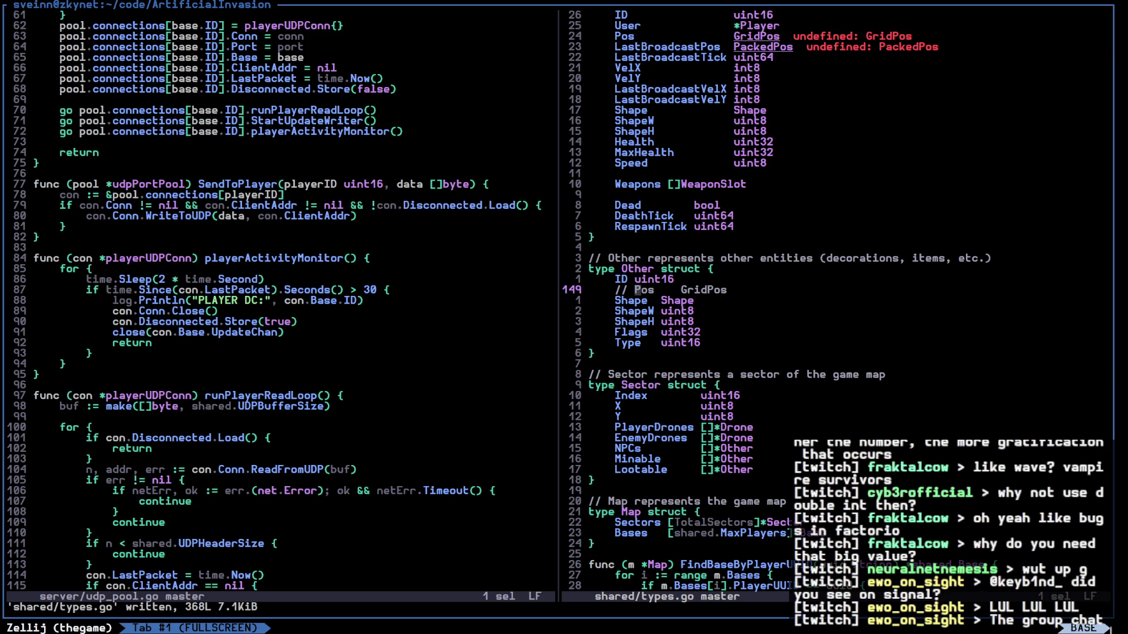
Add SectorX, SectorY and SectorID uint16 fields to Other and save all files
type("OSectorX uint16")
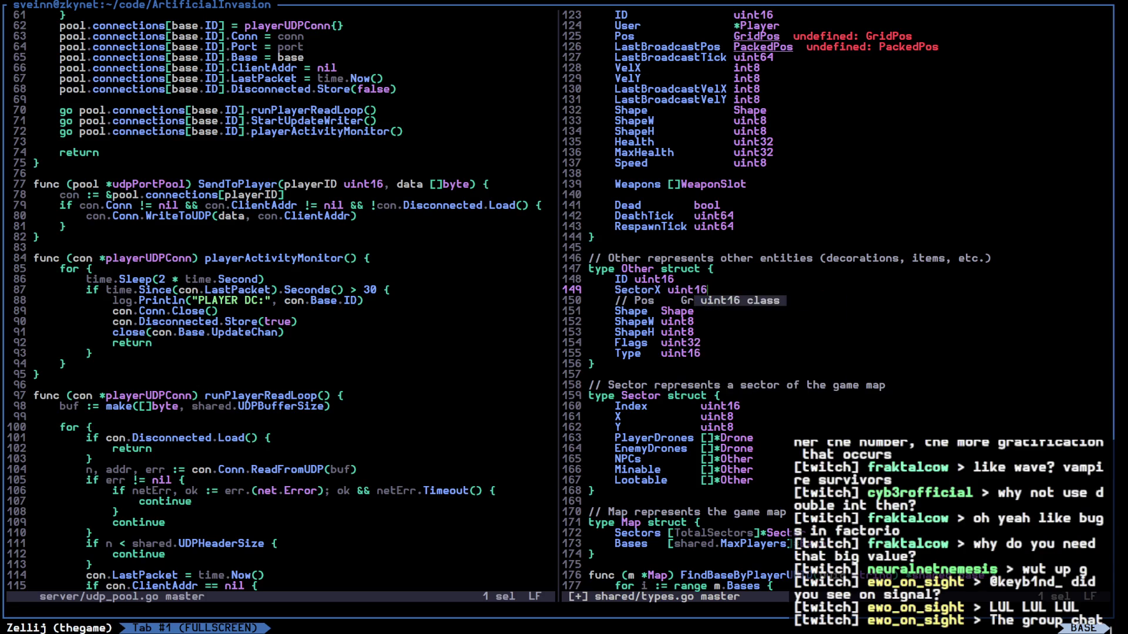
key("Escape")
key("x")
key("y")
key("p")
key("h")
key("h")
key("h")
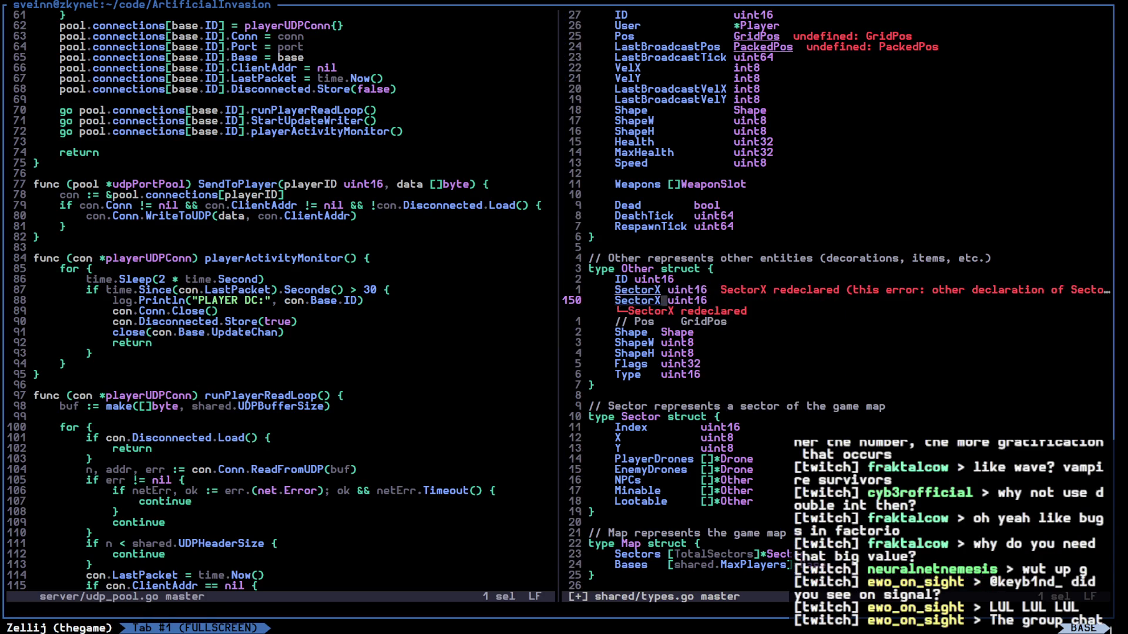
key("r")
key("Y")
key("x")
key("y")
key("p")
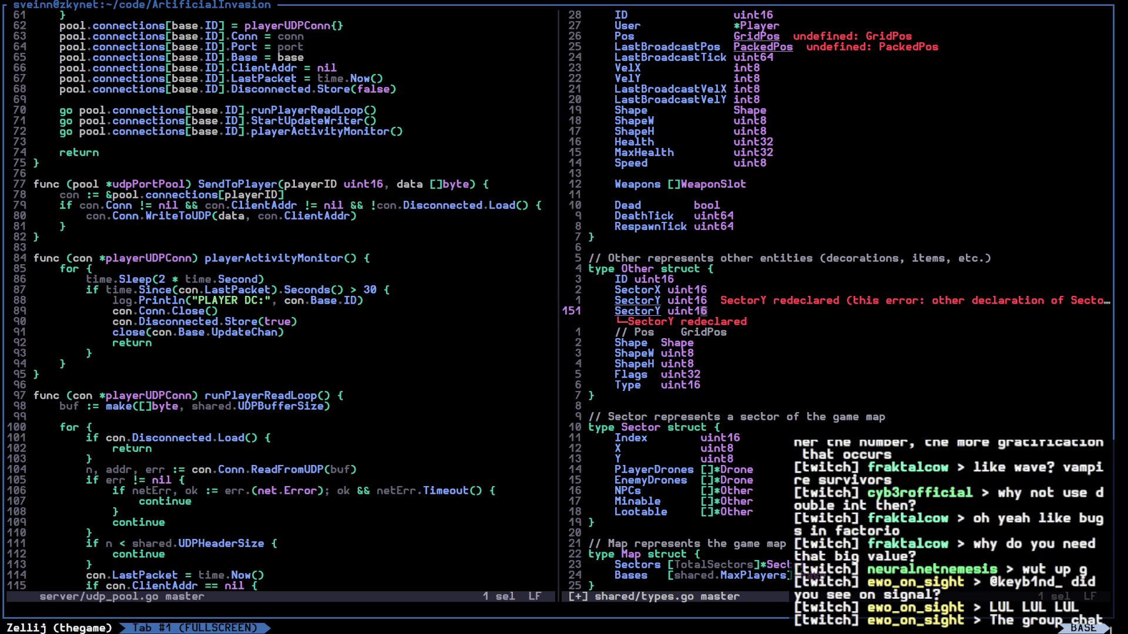
key("u")
type("UlcID")
key("Escape")
type(":wa")
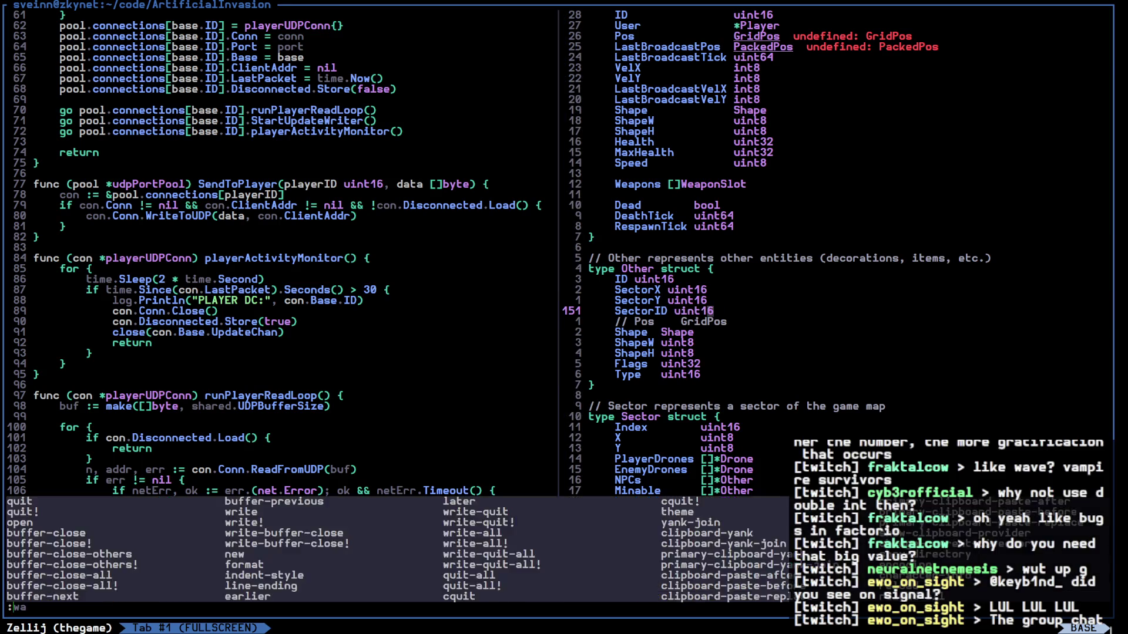
key("Return")
type("jxdk:wa")
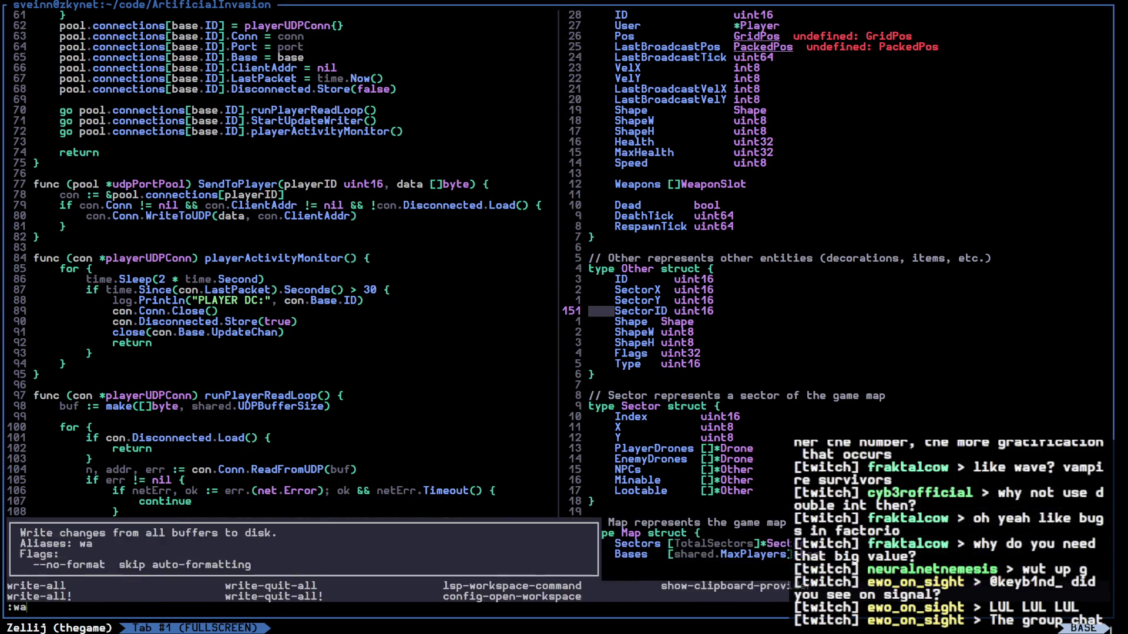
key("Return")
Change the Sector struct's X and Y fields from uint8 to uint16
key("k")
key("k")
key("x")
key("x")
key("x")
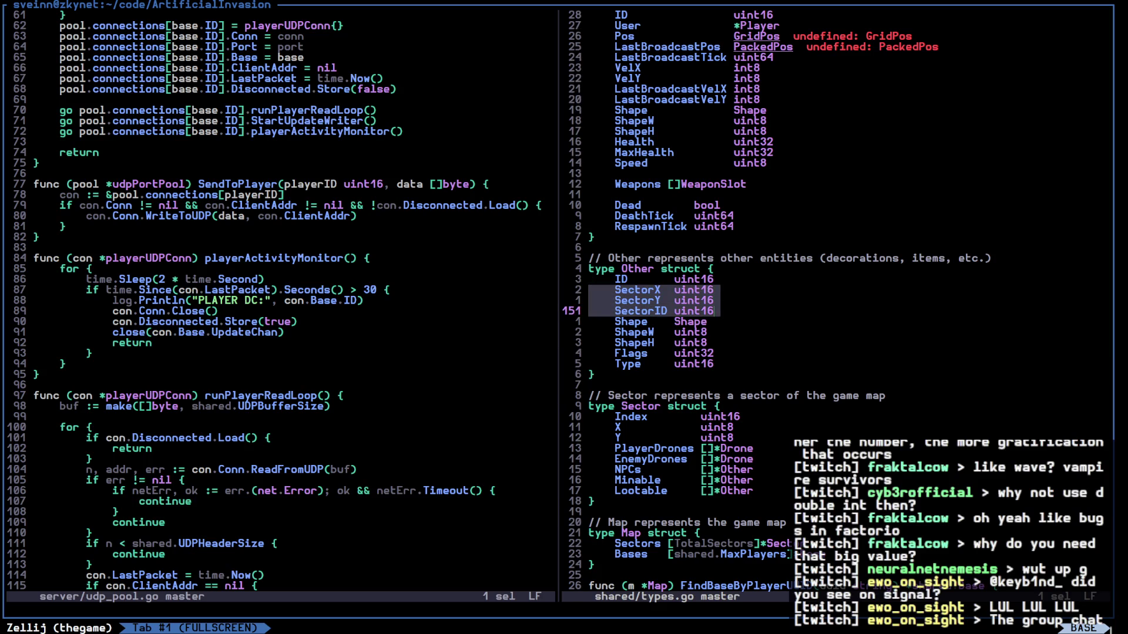
key("j")
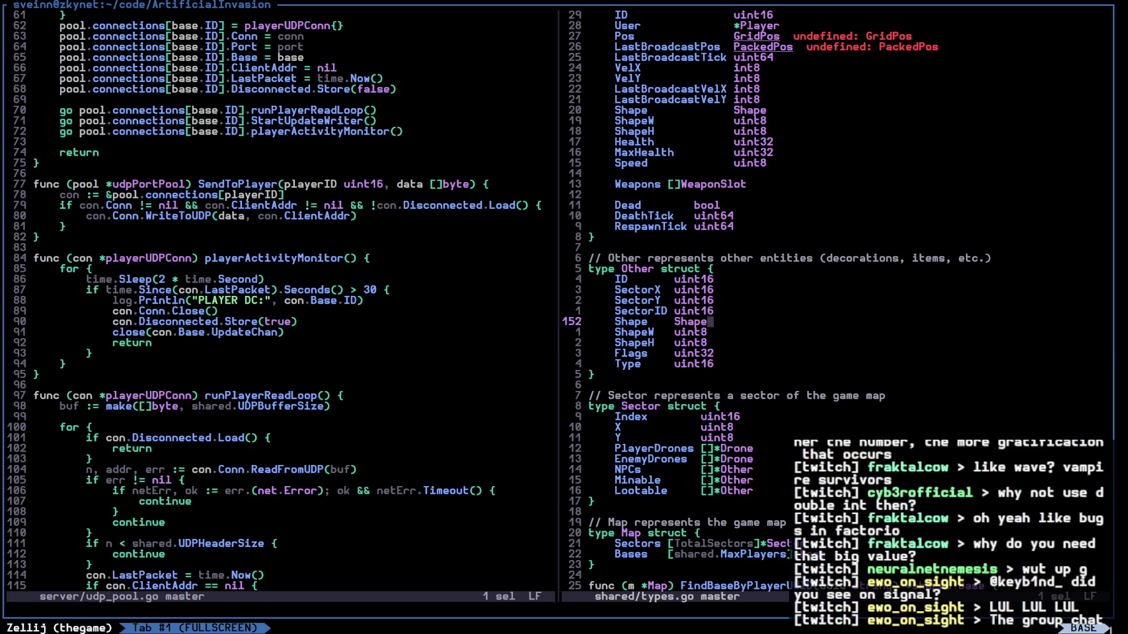
key("j")
key("j")
key("j")
key("l")
key("l")
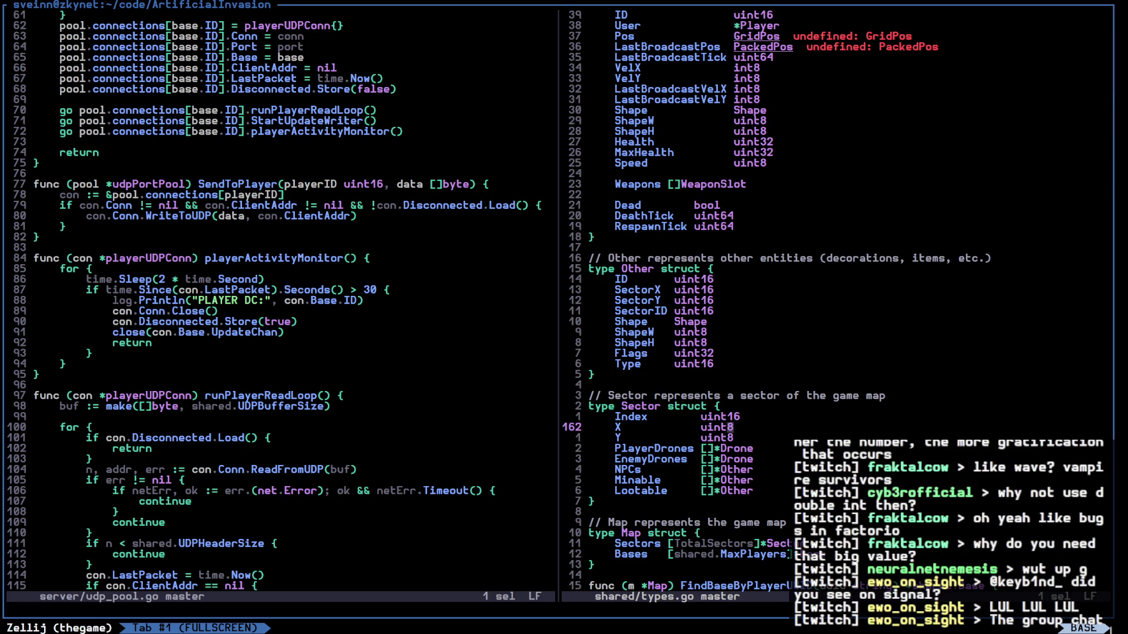
type("Cc16")
key("Escape")
Select Other's SectorX, SectorY and SectorID field lines
key("x")
key("x")
key("k")
key("k")
key("k")
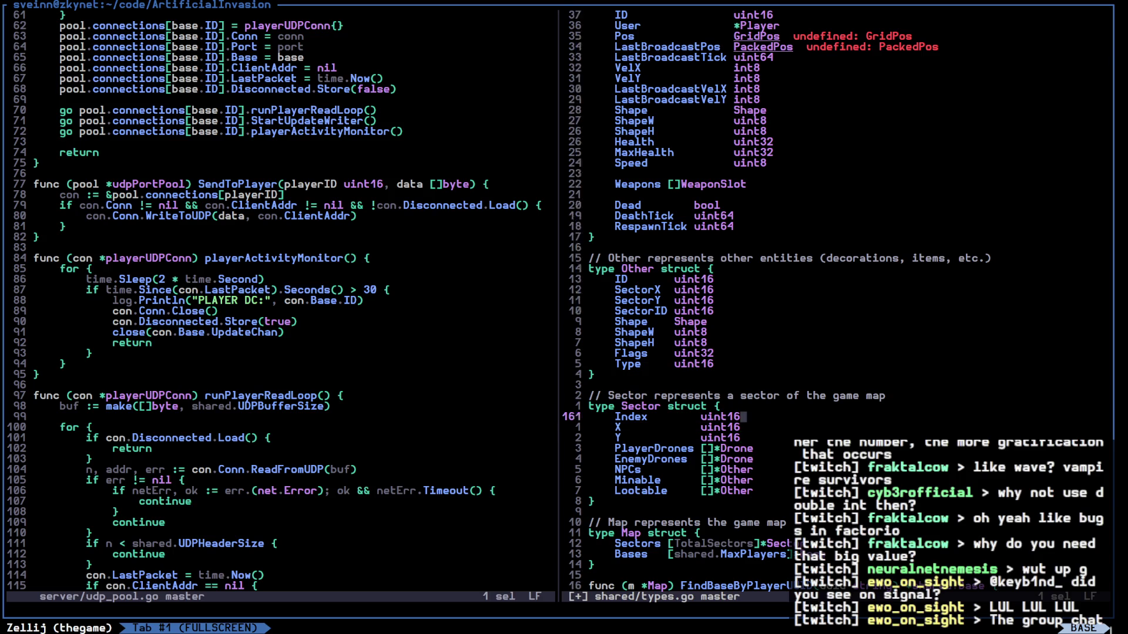
key("x")
key("Escape")
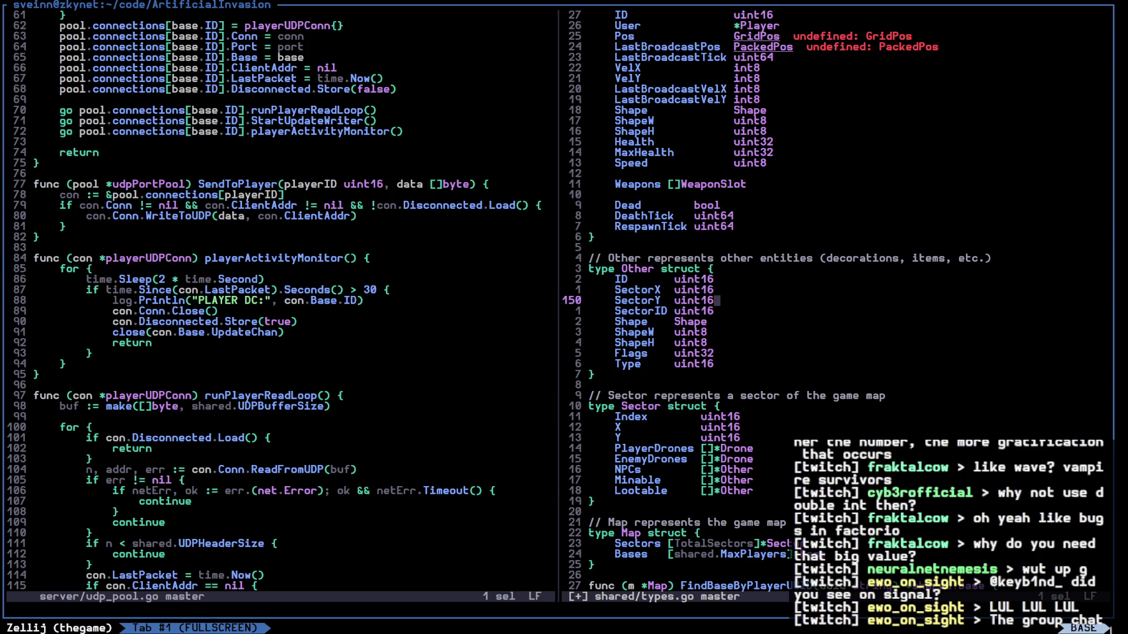
Paste the three sector field lines into Drone above its Pos field
key("1")
key("5")
key("k")
key("k")
key("k")
key("k")
key("P")
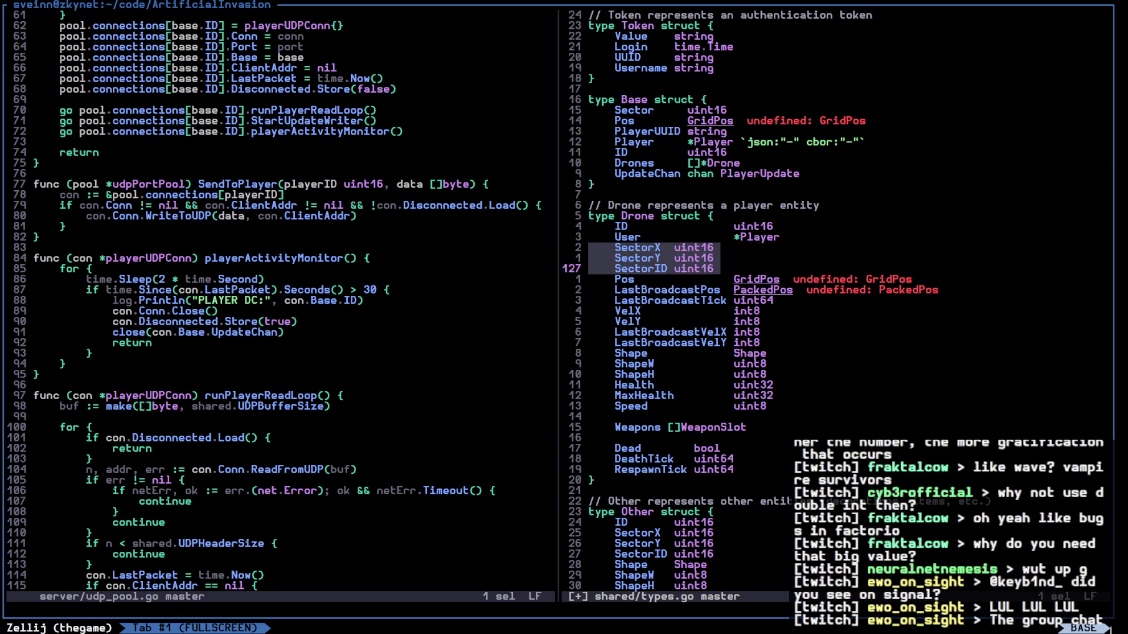
key("Escape")
Delete Drone's Pos GridPos and LastBroadcastPos lines
key("x")
key("d")
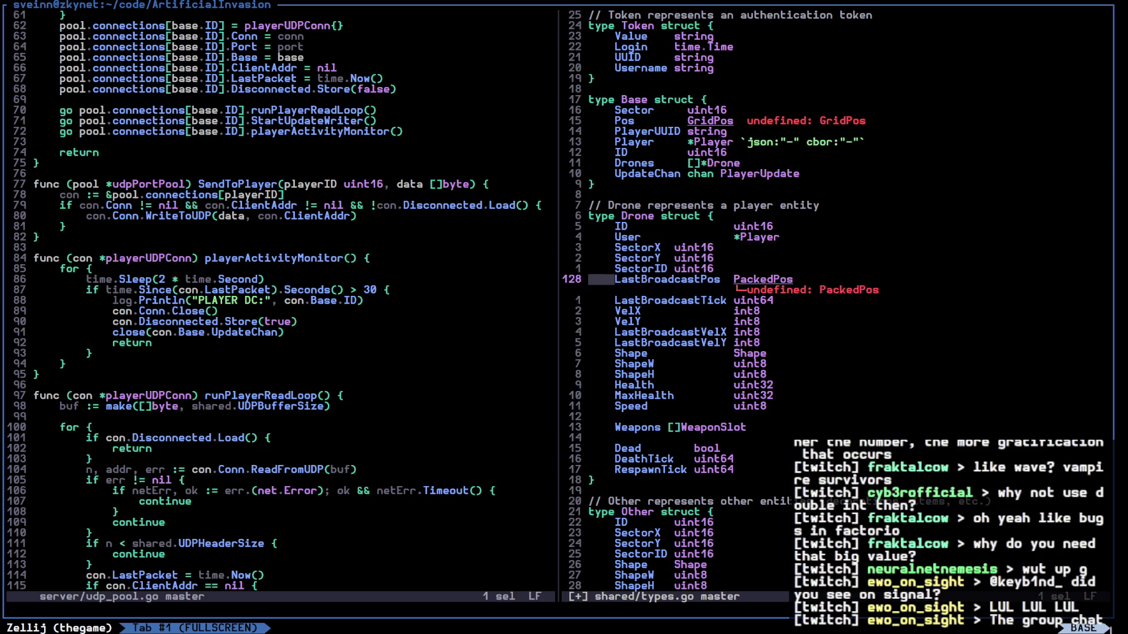
key("x")
key("d")
key("l")
key("l")
key("l")
key("j")
key("j")
key("j")
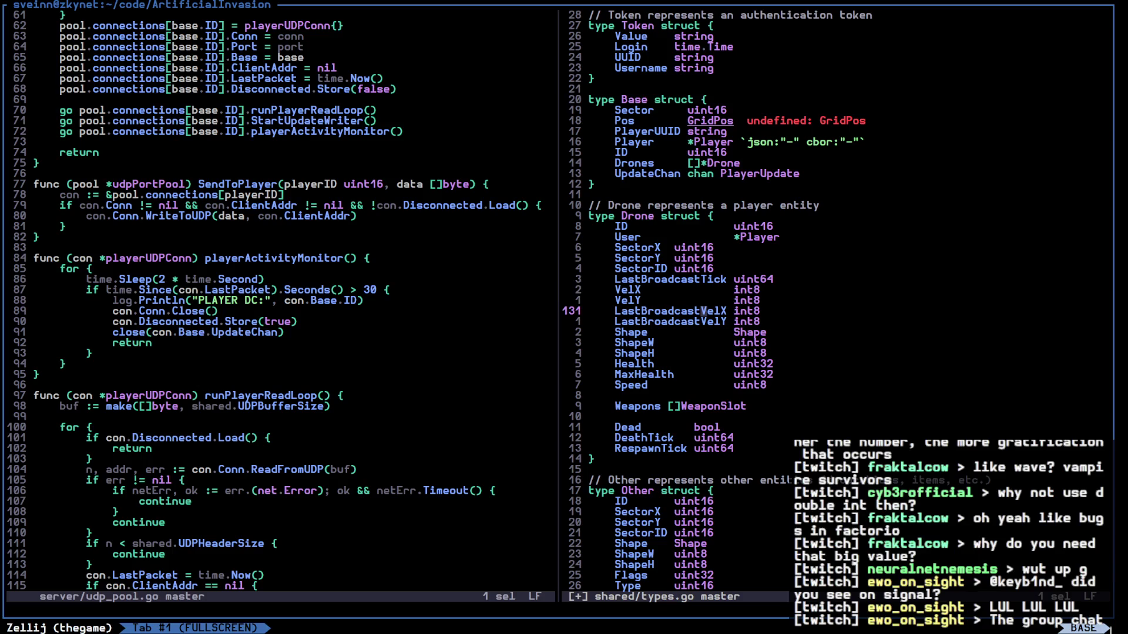
key("k")
key("k")
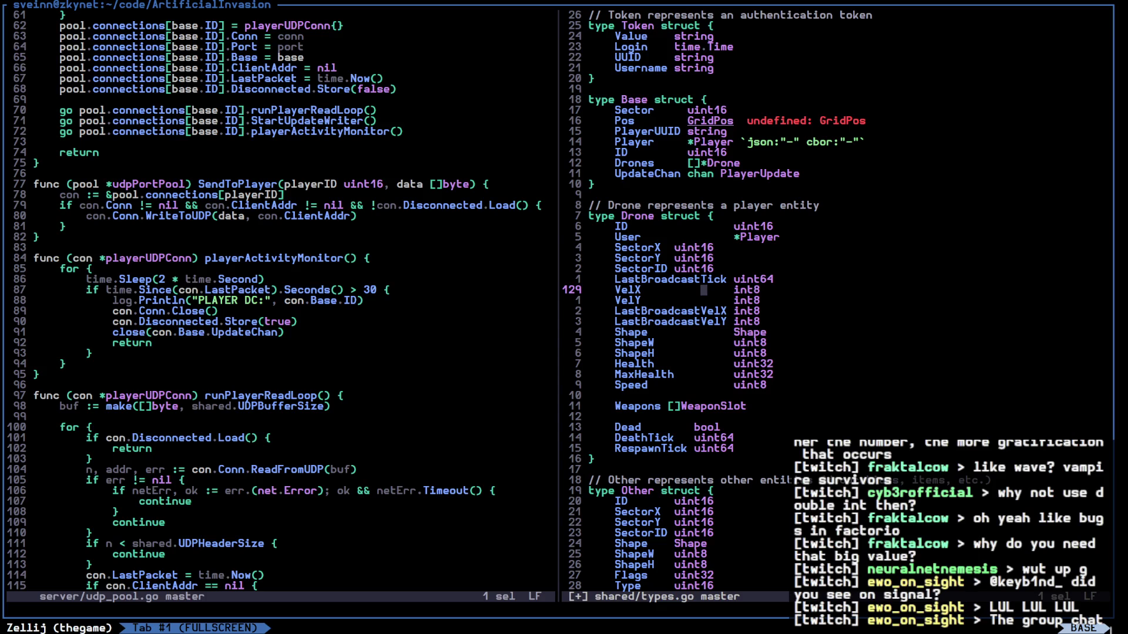
key("k")
key("k")
key("k")
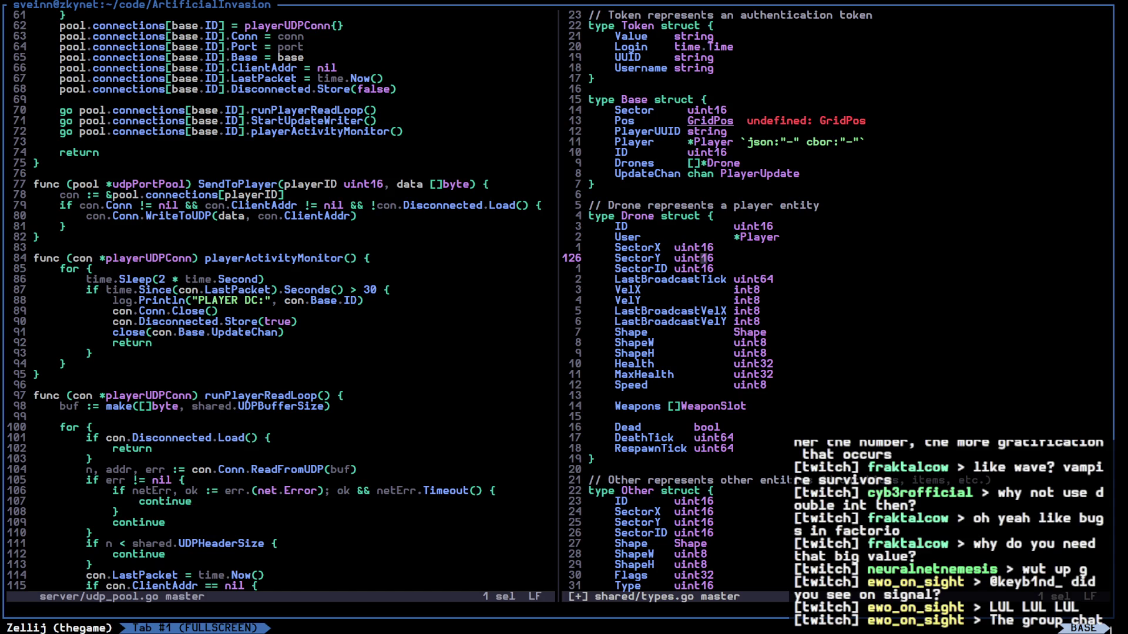
key("j")
key("j")
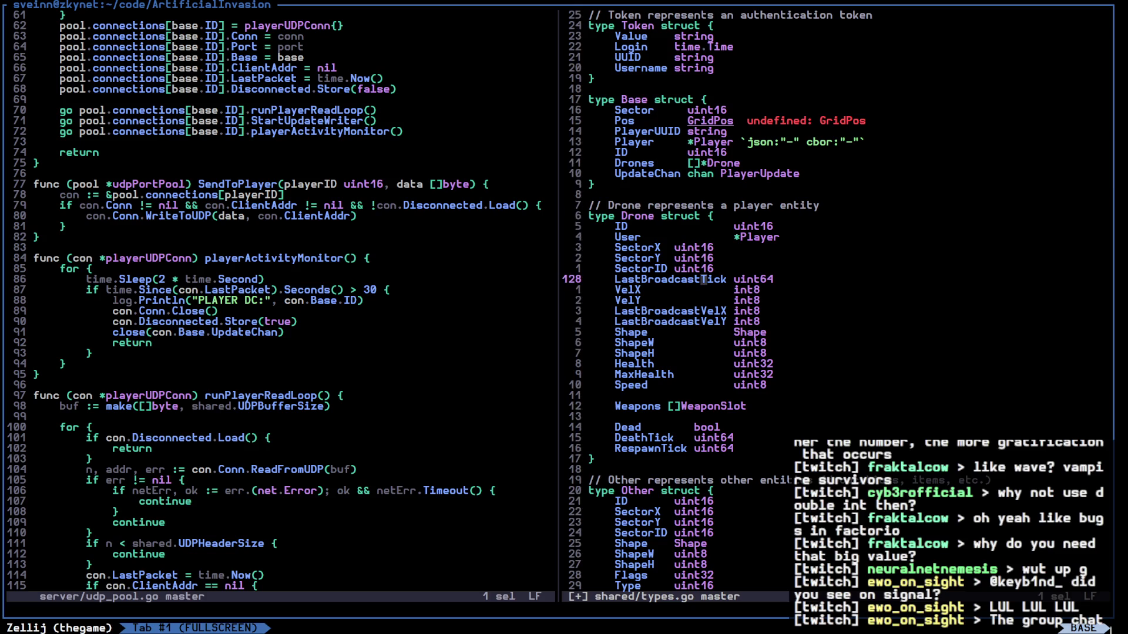
Duplicate Drone's sector fields as PrevSectorX, PrevSectorY and PrevSectorID
key("j")
key("j")
key("j")
key("k")
key("k")
key("k")
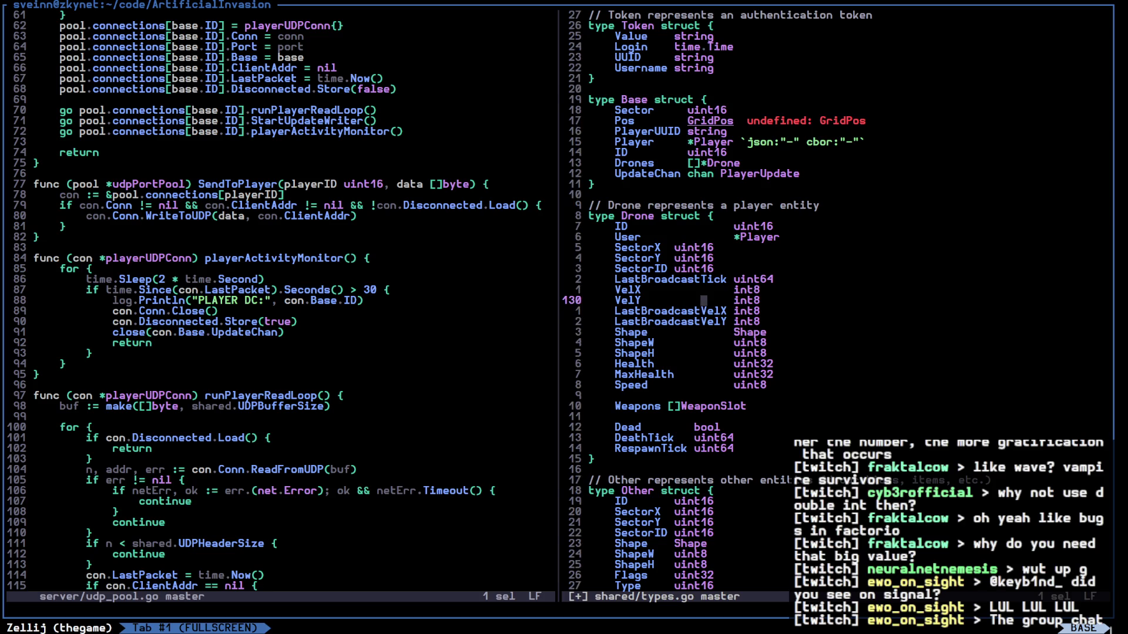
key("x")
key("x")
key("x")
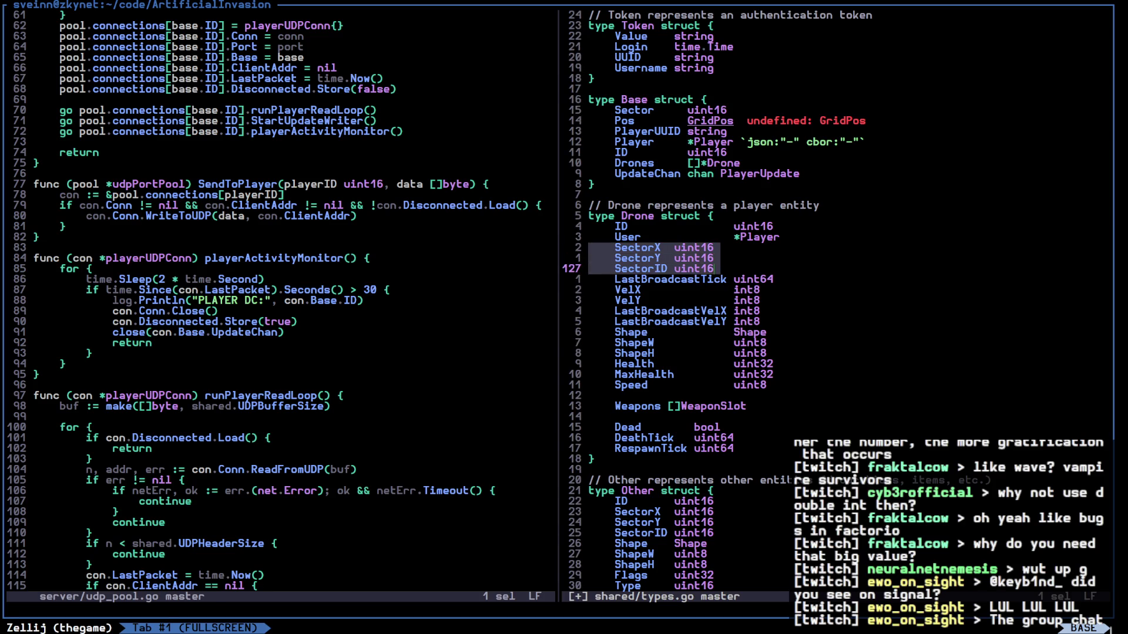
key("y")
key("p")
key("k")
key("k")
key("h")
key("h")
key("h")
key("h")
key("h")
type("int16")
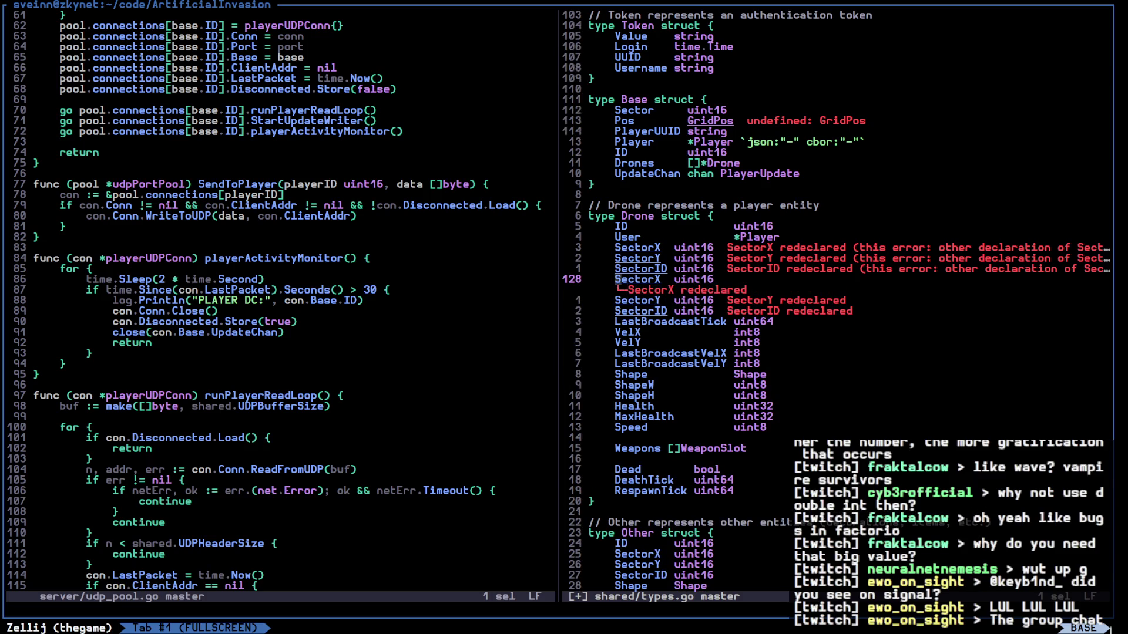
type("Prev")
key("Escape")
key("h")
key("h")
type("jhiPrev")
key("Escape")
key("j")
key("h")
key("h")
key("h")
type("i")
type("Prev")
key("Escape")
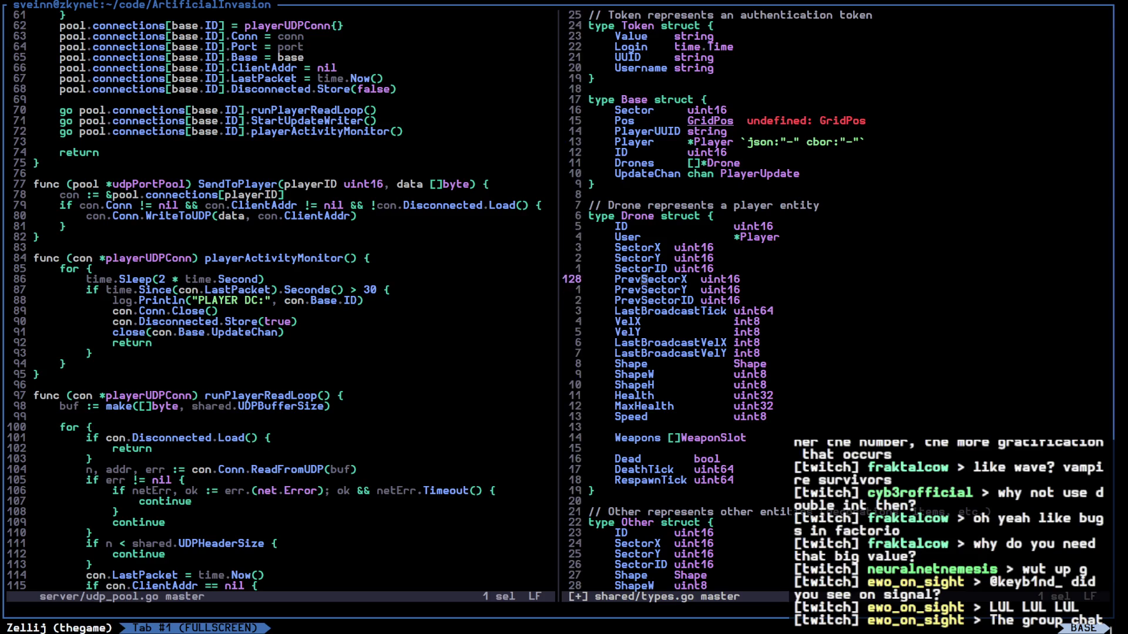
Declare a new empty SectorPos struct below Base
key("k")
key("k")
key("k")
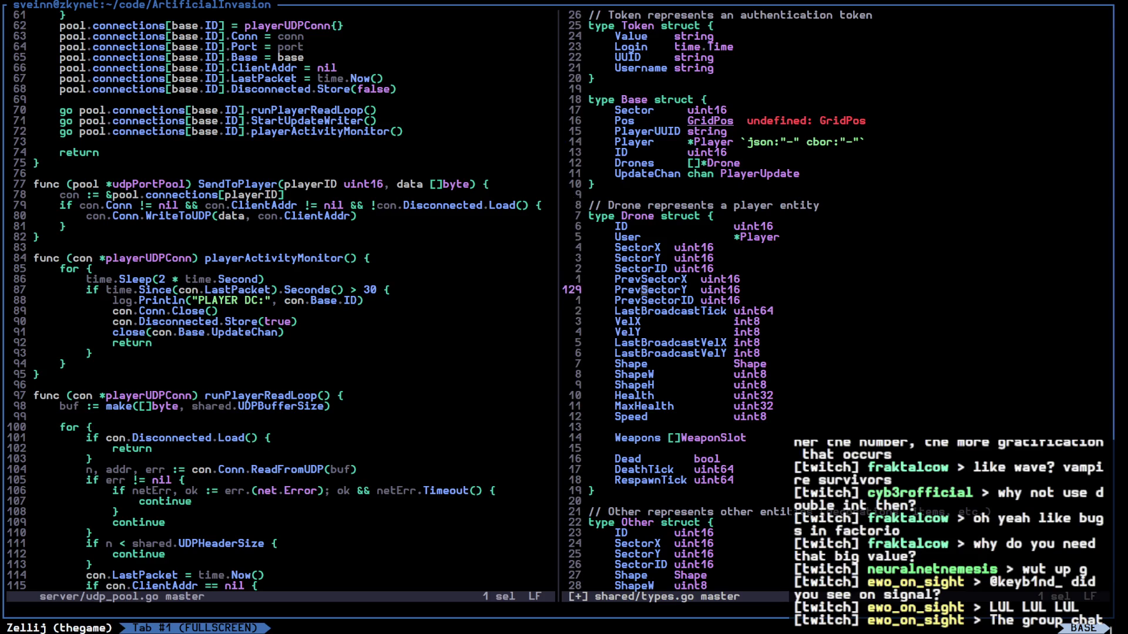
key("i")
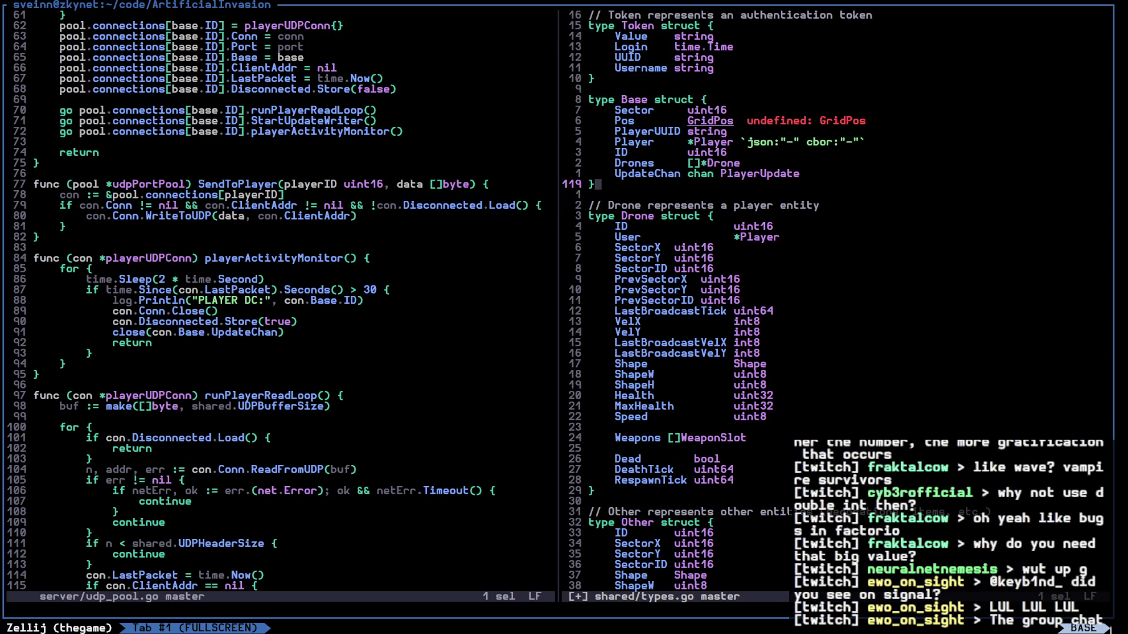
key("Return")
key("Return")
key("Up")
type("type SectorPos str")
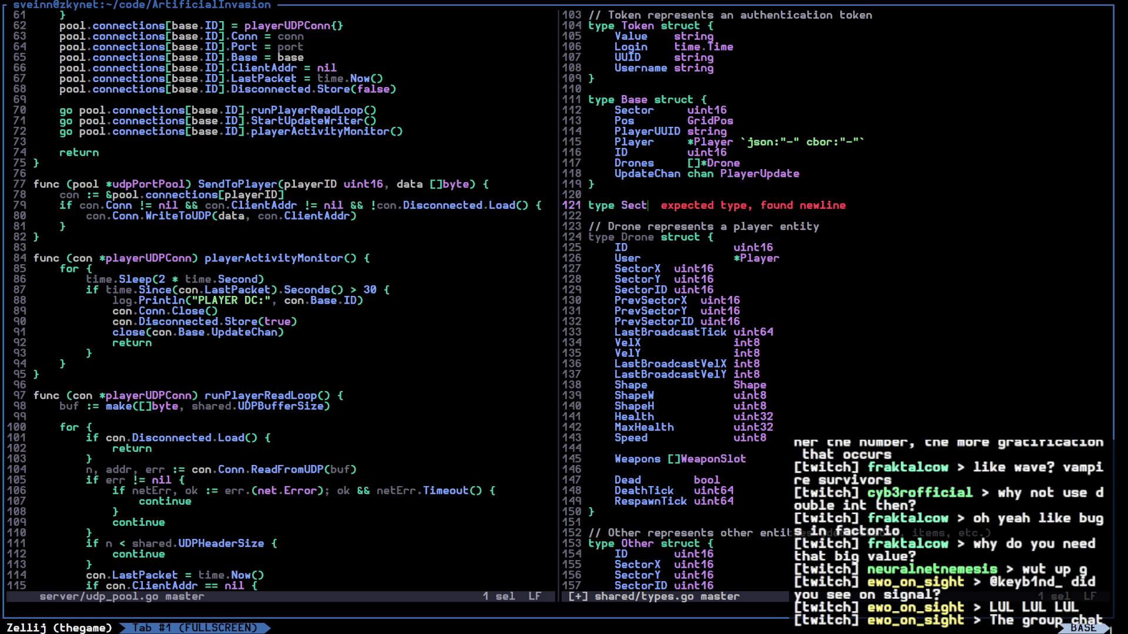
type("uct {")
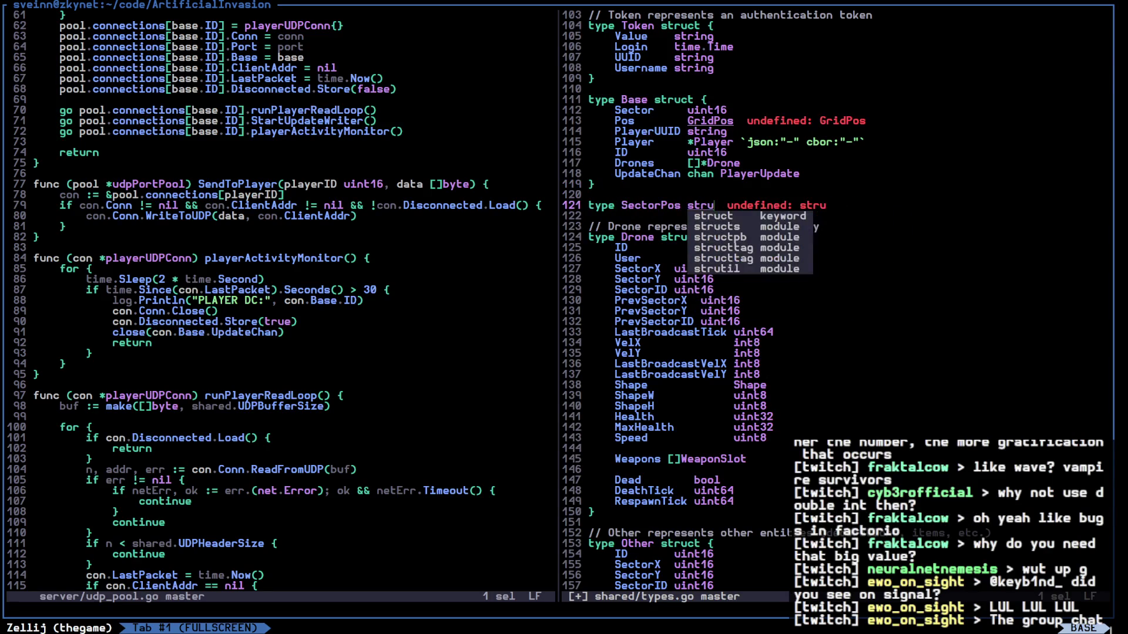
key("Return")
key("Escape")
key("j")
key("j")
Put SectorX, SectorY and SectorID fields into SectorPos and save
key("5")
key("j")
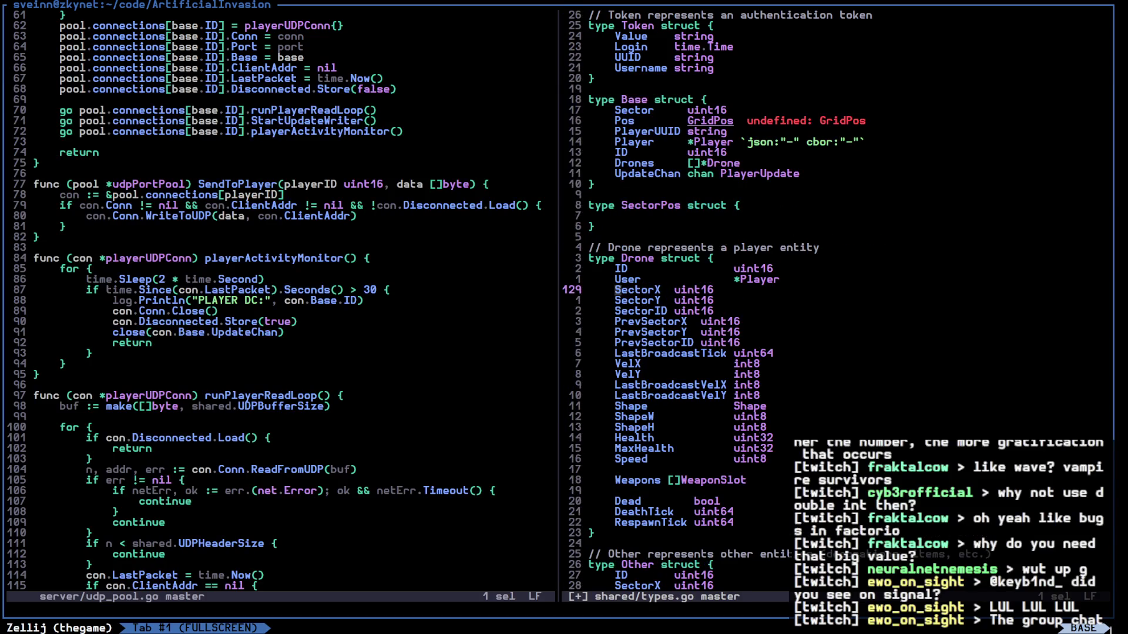
key("x")
key("x")
key("x")
key("Escape")
left_click(717, 248)
key("k")
key("k")
key("k")
type("p:w")
key("Return")
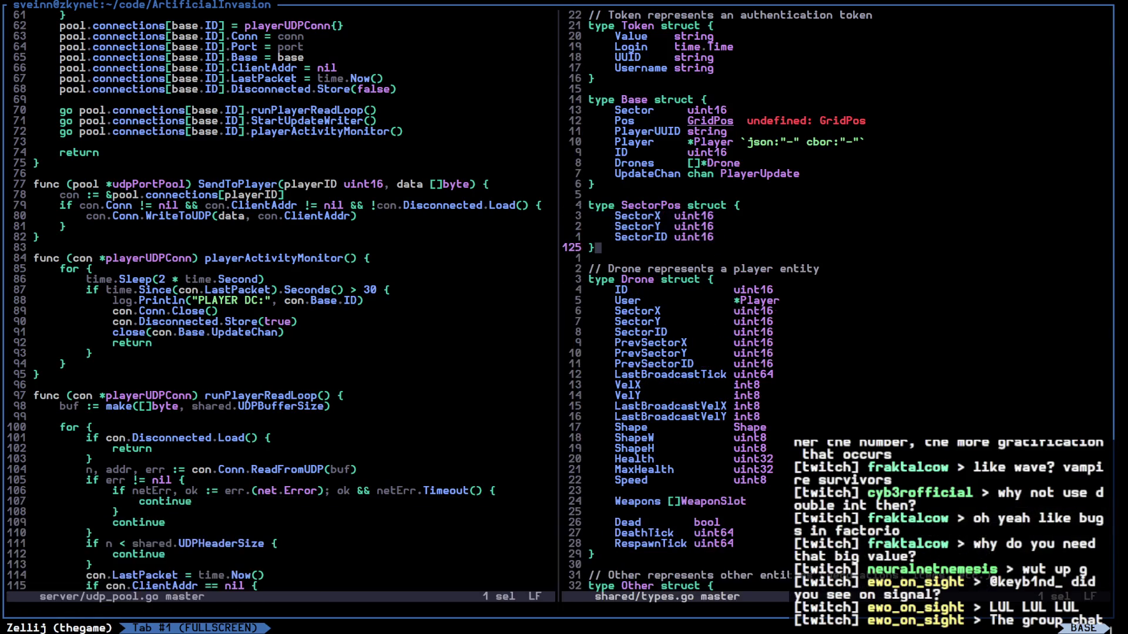
Replace Drone's six sector fields with Pos and PrevPos fields of type SectorPos
key("j")
key("x")
key("x")
key("x")
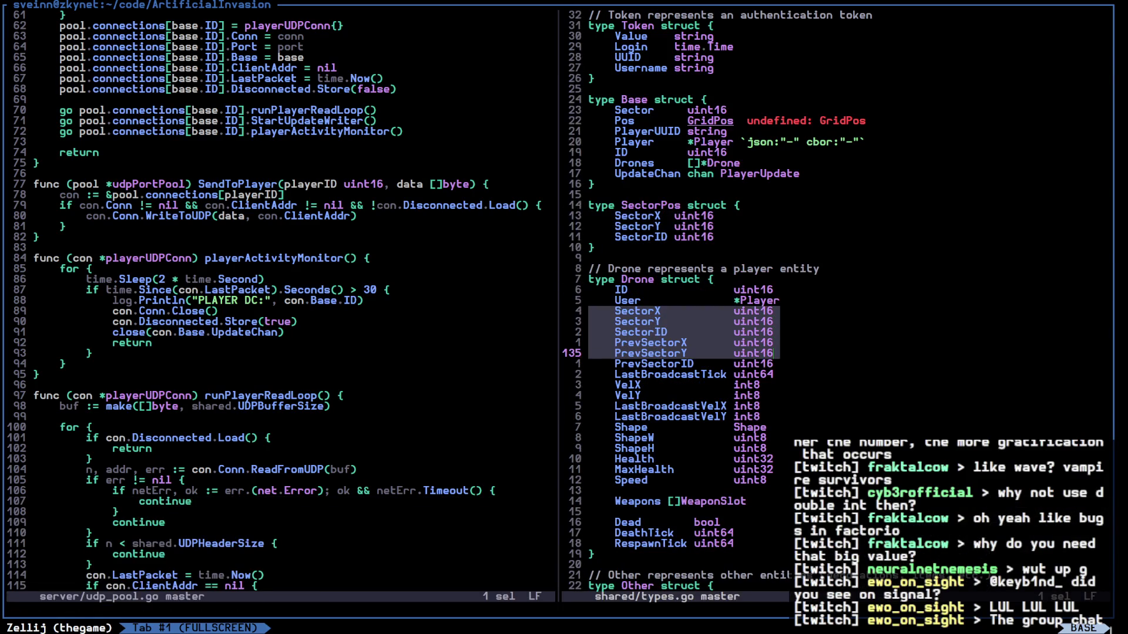
type("cPos")
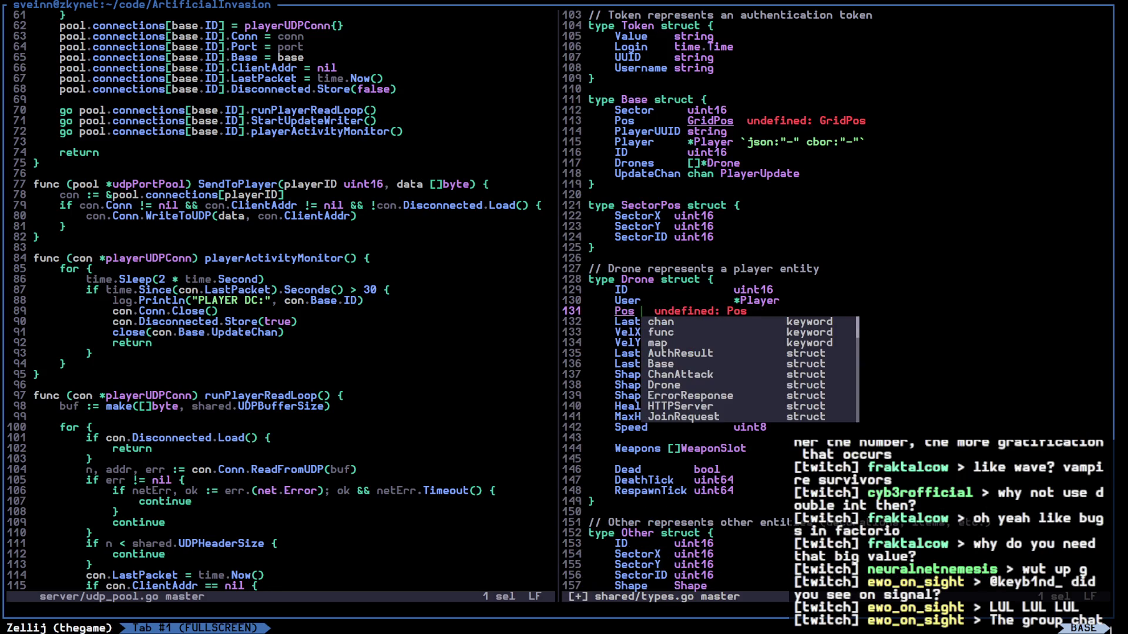
type(" Se")
key("Tab")
key("Tab")
key("Tab")
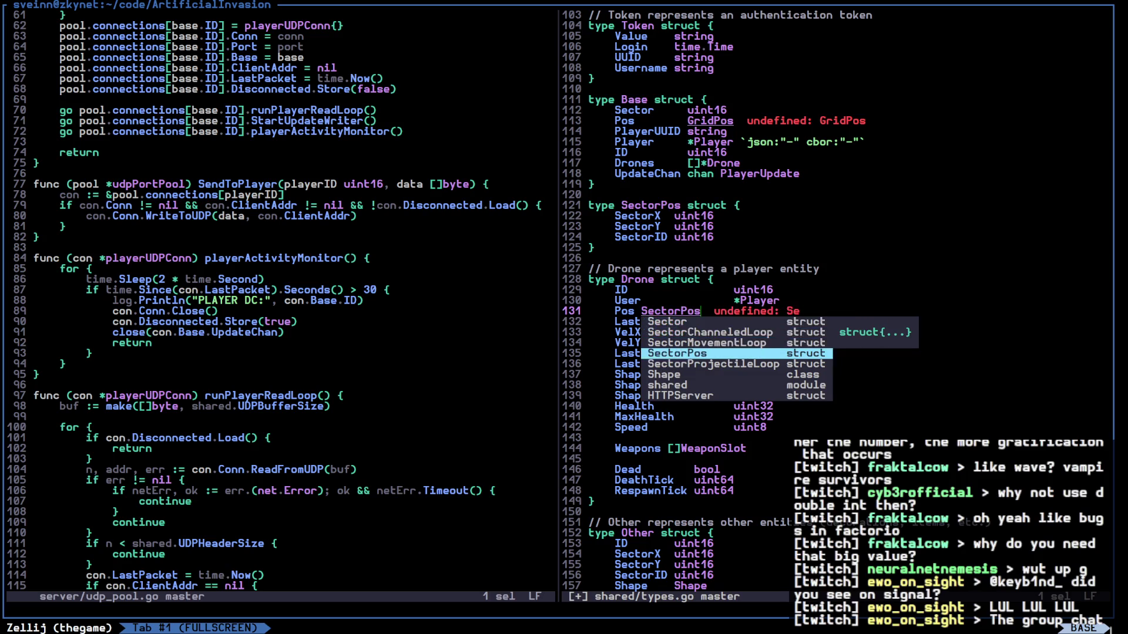
key("Escape")
key("x")
key("y")
key("p")
key("b")
key("b")
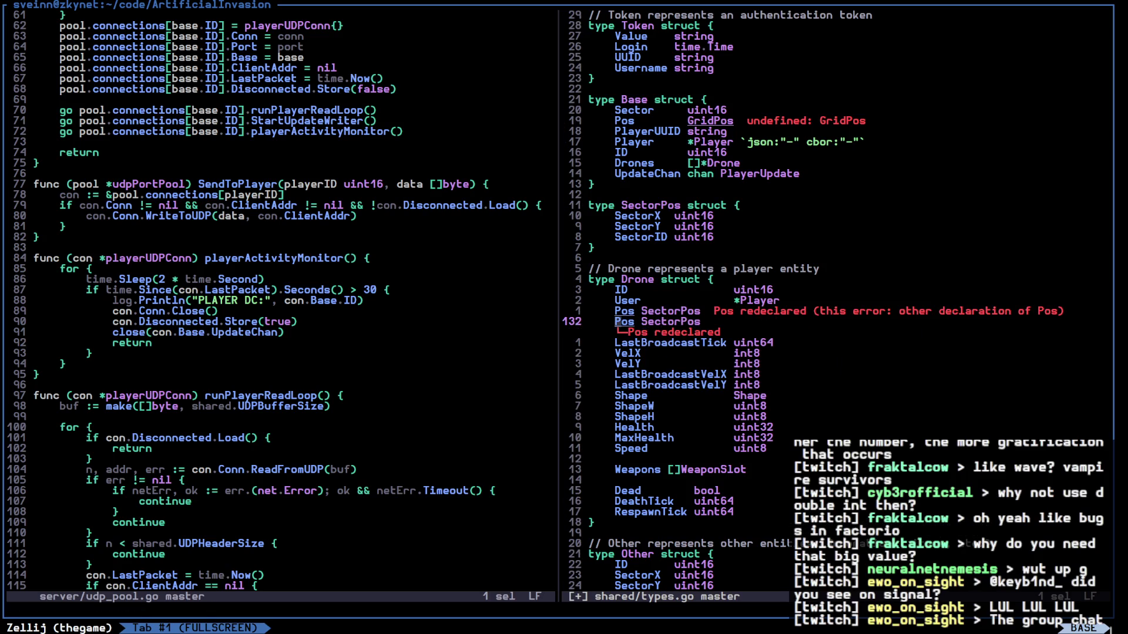
type("iPrev")
key("Escape")
Add VelY and VelX uint8 fields to SectorPos and save
type(":w")
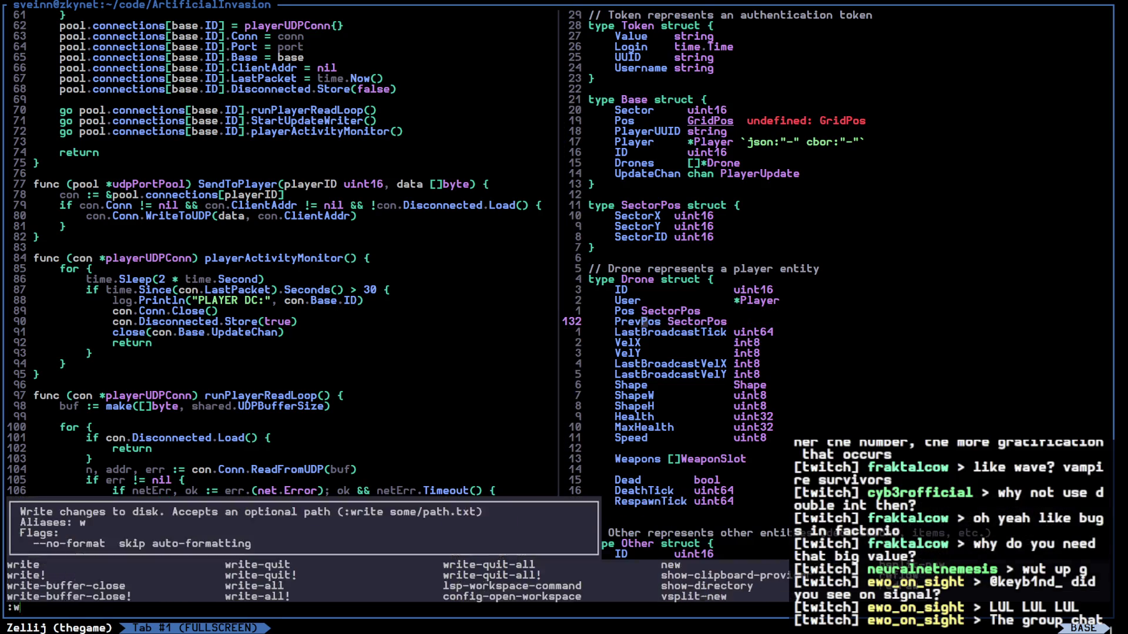
key("Return")
key("k")
key("k")
key("k")
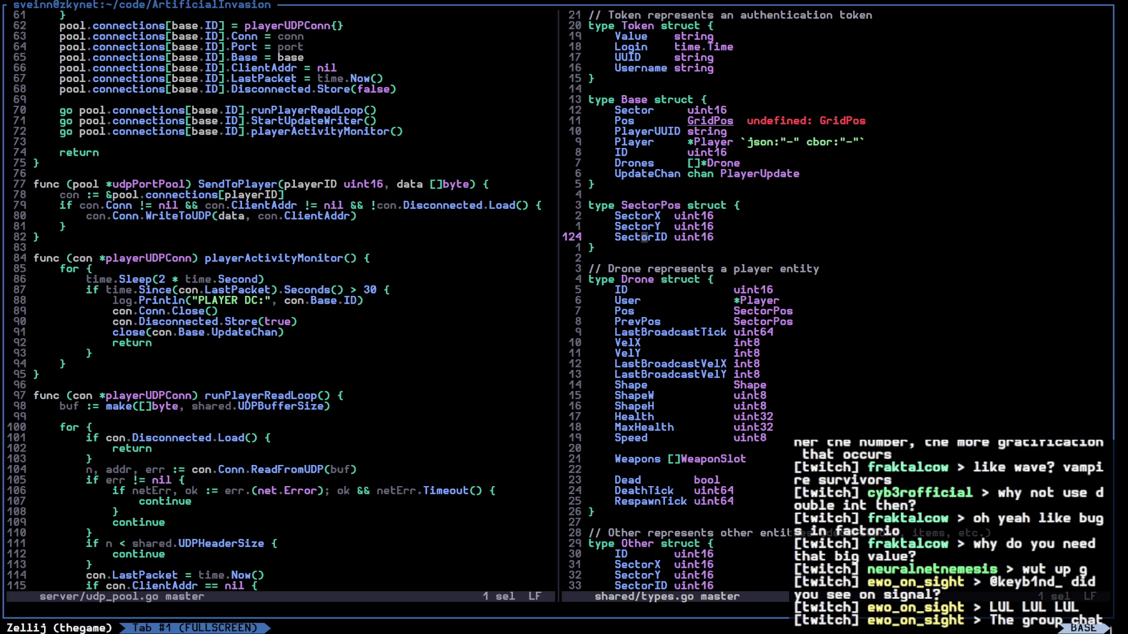
type("OVel")
type("Y")
type(" uint16")
key("Escape")
type("hc8")
key("Escape")
key("x")
key("y")
key("p")
type("FYcX")
key("Escape")
type(":w")
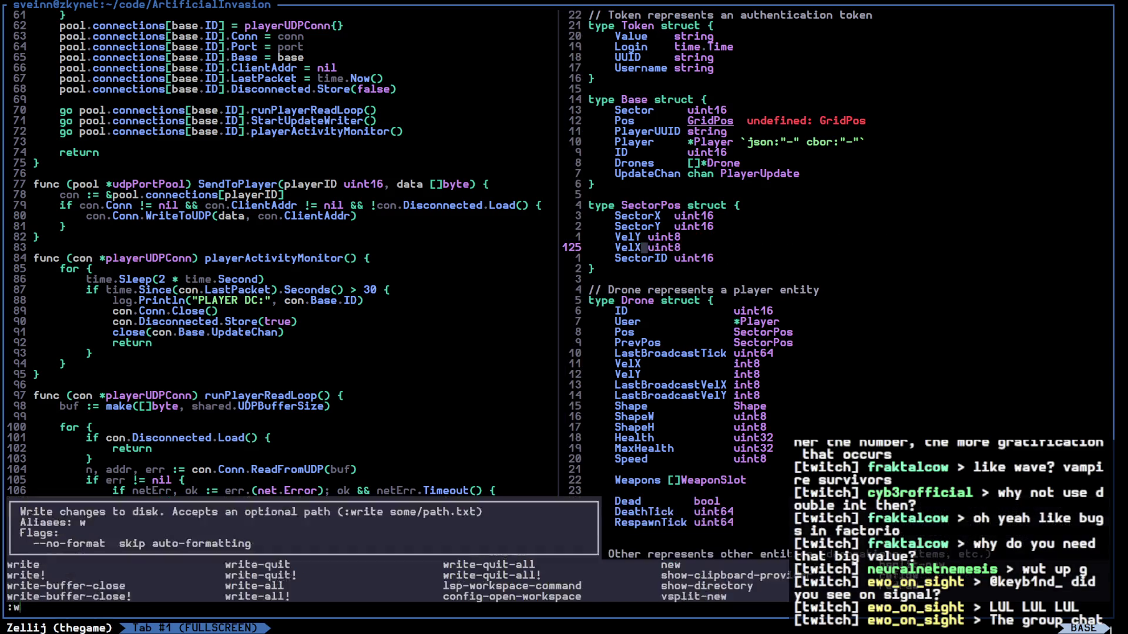
key("Return")
Delete Drone's VelX, VelY and LastBroadcastVel fields and save types.go
key("k")
key("j")
key("j")
key("j")
key("j")
key("j")
key("j")
key("x")
key("x")
key("x")
key("x")
type("d:w")
key("Return")
key("k")
key("k")
key("k")
key("k")
key("k")
key("k")
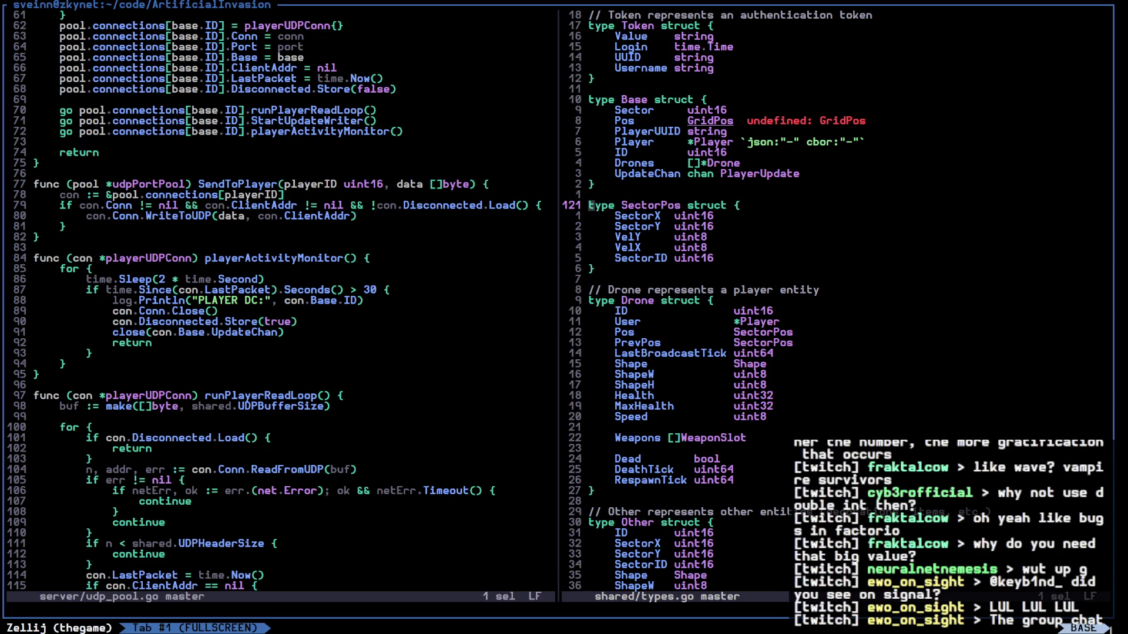
Rename the SectorPos type to SectorPosAndVel with the LSP rename
key("l")
key("l")
key("l")
key("space")
key("r")
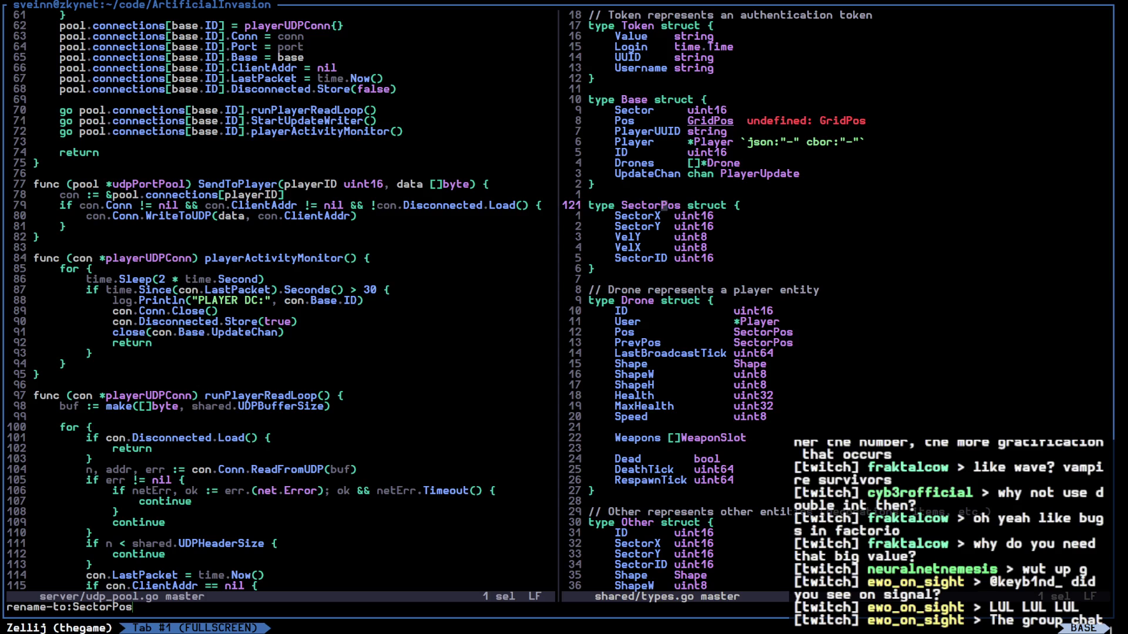
type("AndVel")
key("Return")
View the Shape type's definition in a split, then close that split
key("j")
key("j")
key("j")
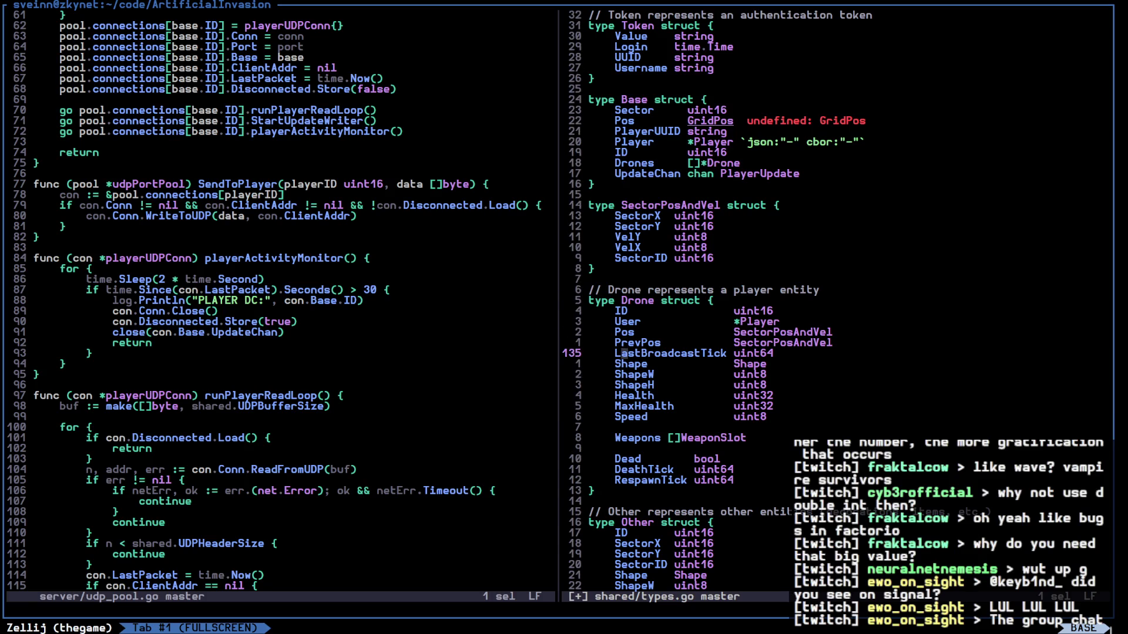
key("j")
key("j")
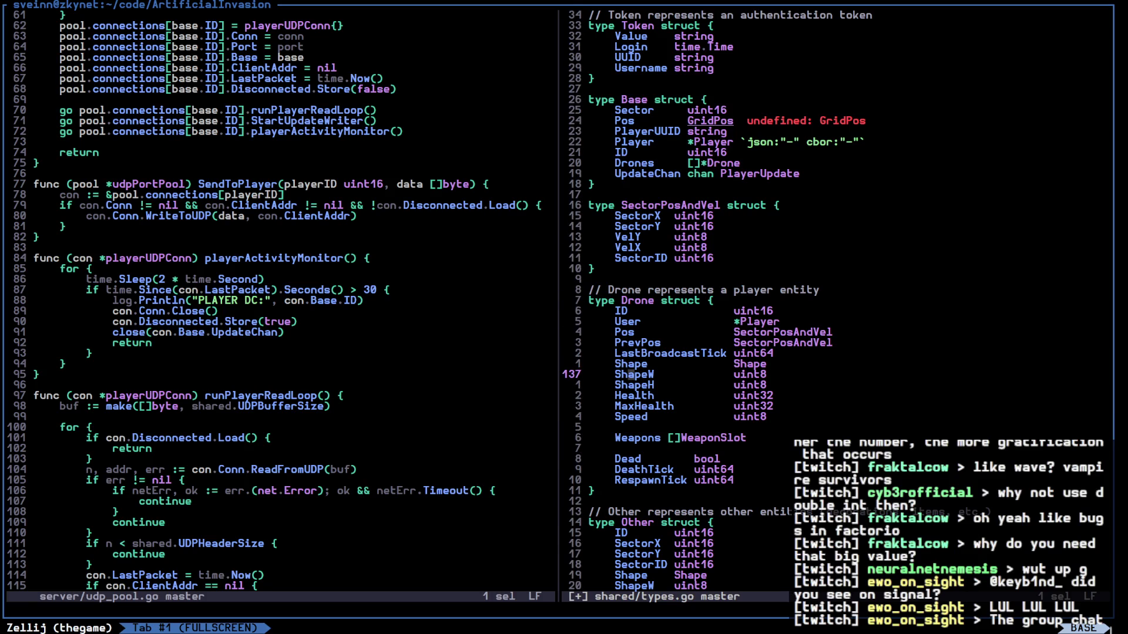
key("k")
key("w")
key("w")
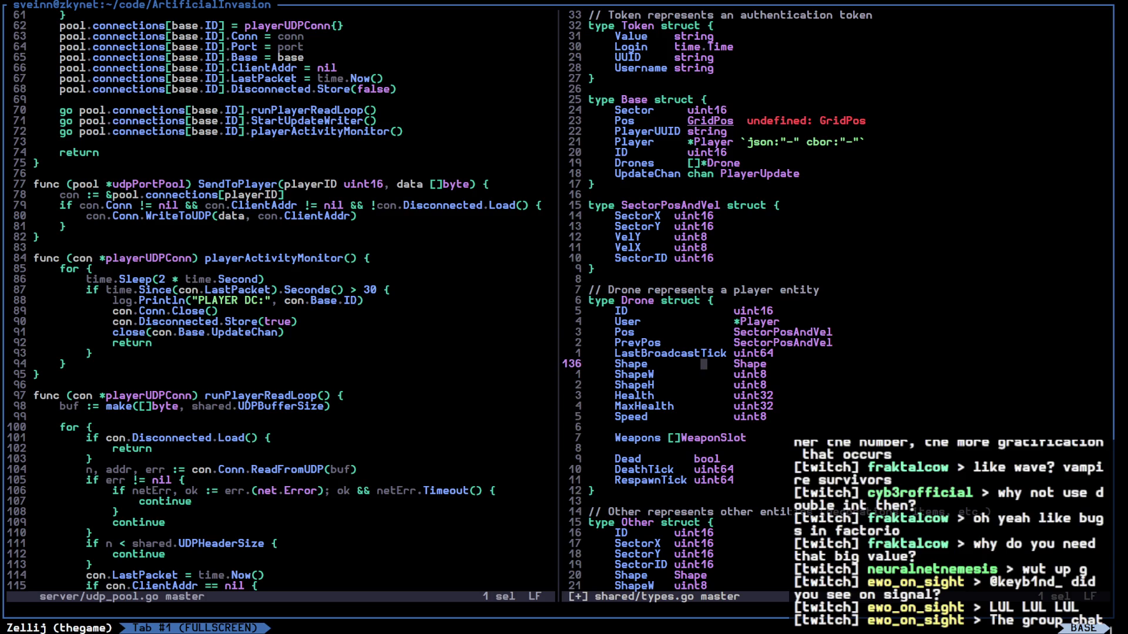
key("w")
key("ctrl+w")
type("vgdj:q")
key("Return")
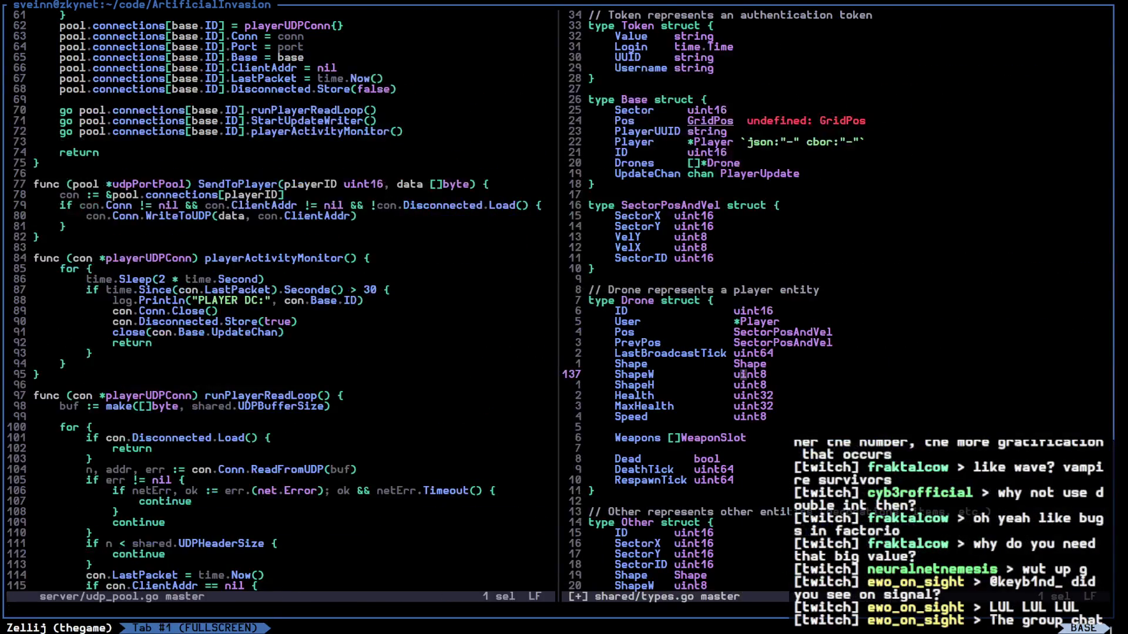
key("space")
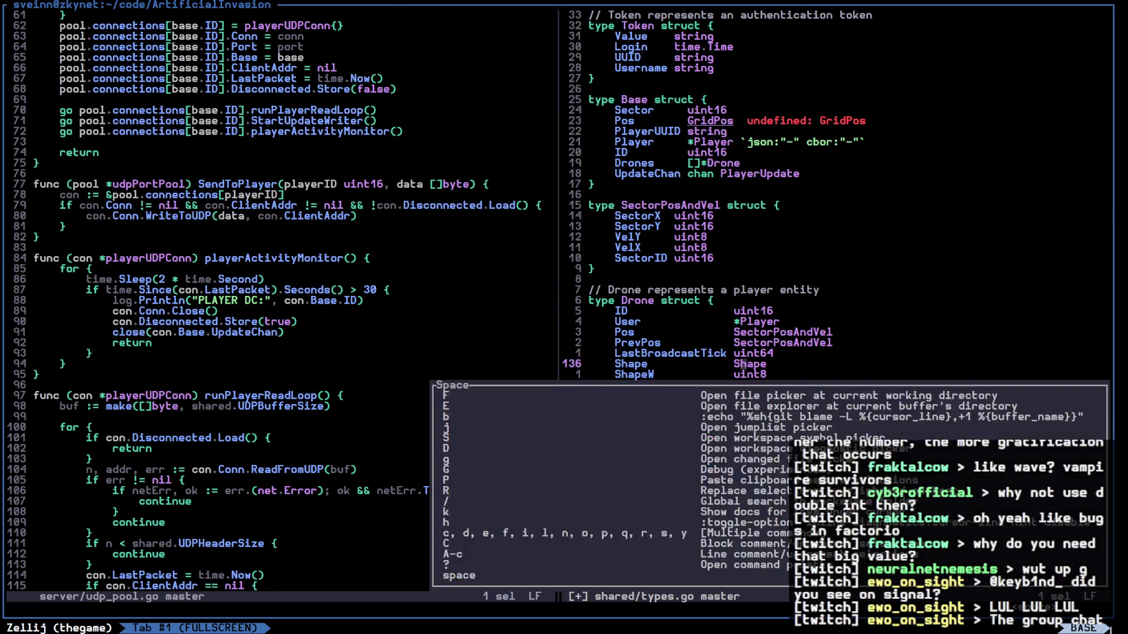
key("w")
key("v")
key("k")
key("k")
key("k")
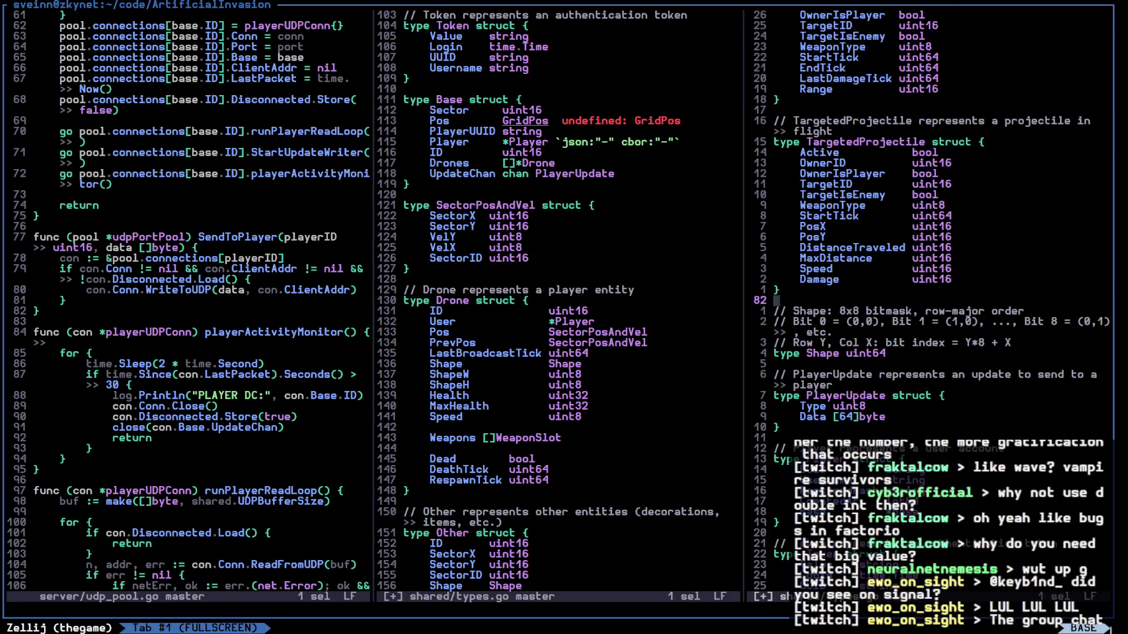
type("k:q")
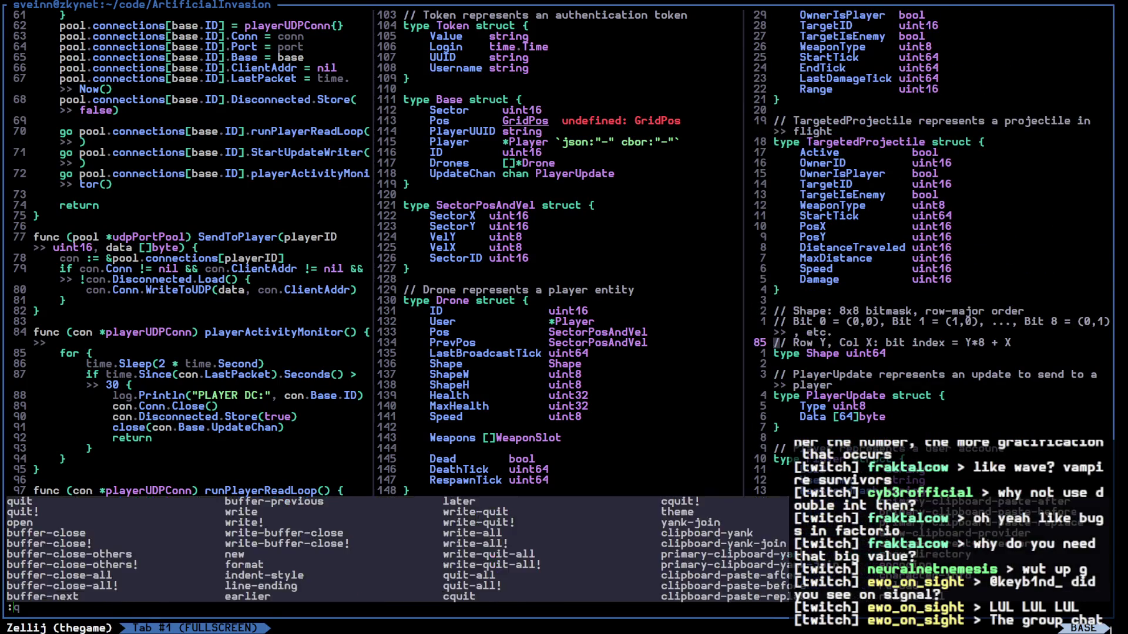
key("Return")
key("j")
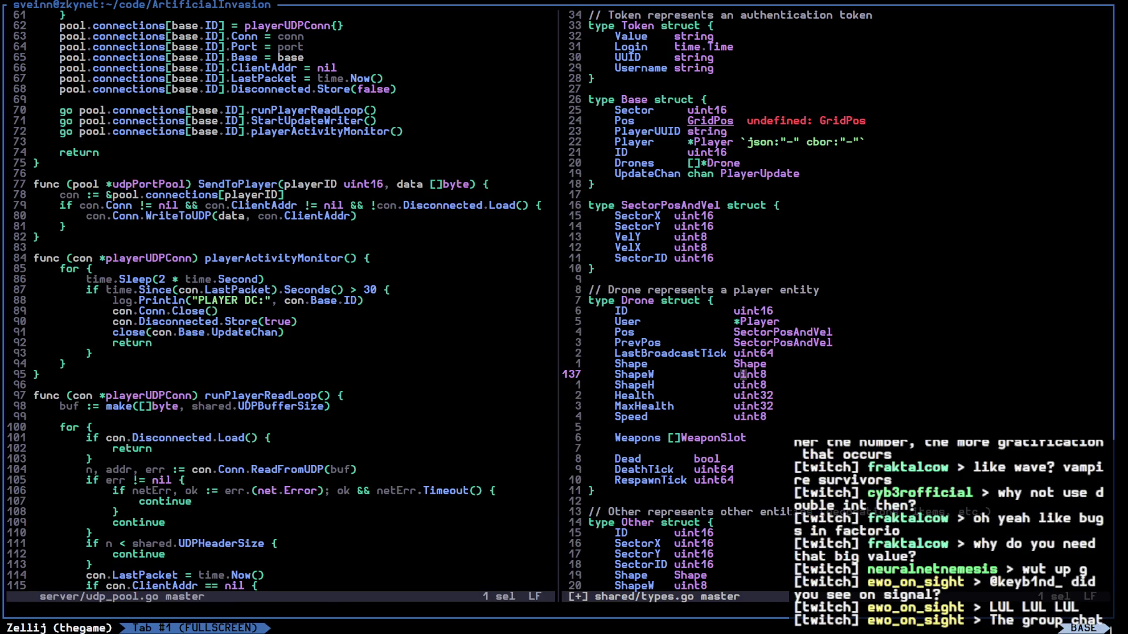
key("b")
key("b")
key("z")
key("z")
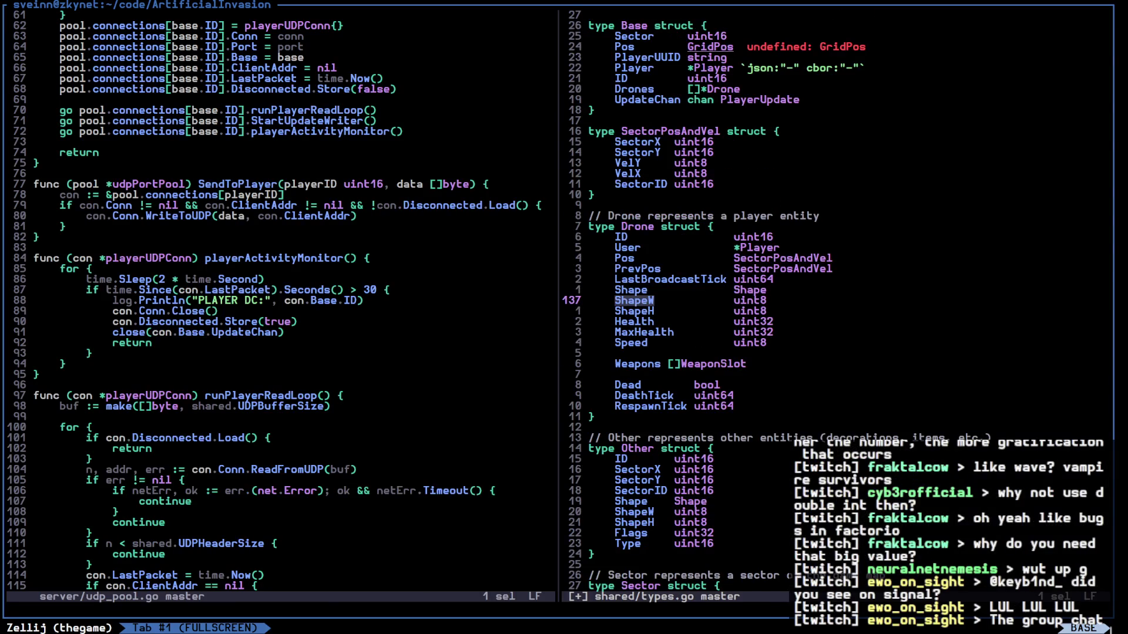
Delete the ShapeW and ShapeH lines and save types.go
key("x")
key("x")
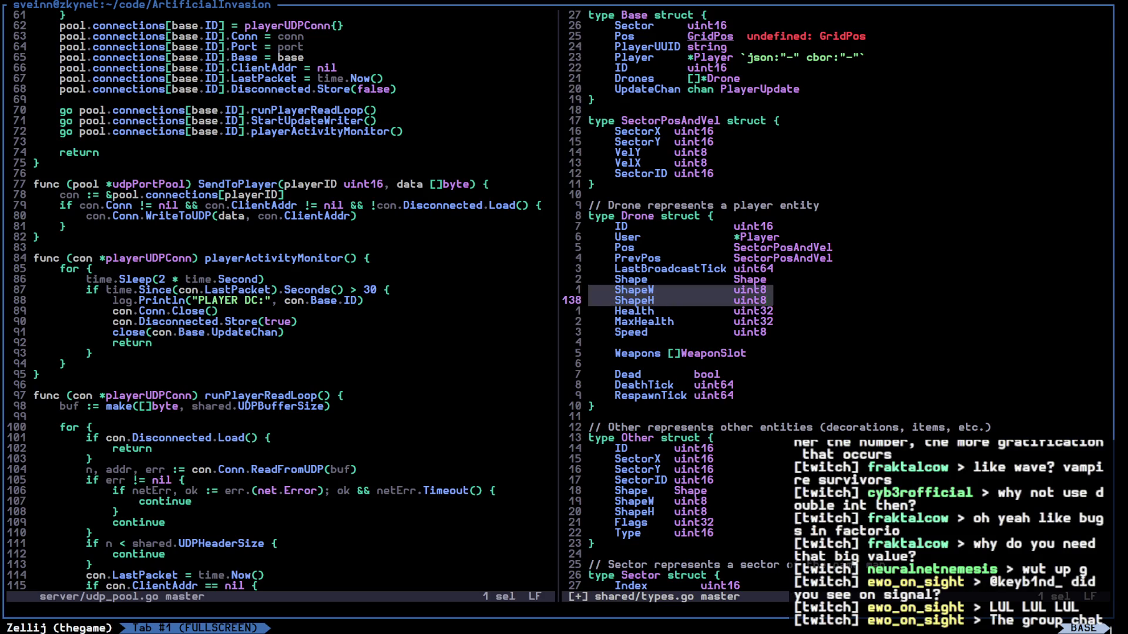
type("d:w")
key("Return")
Replace GridPos in Base's Pos field with SectorPosAndVel and save
key("k")
key("k")
key("k")
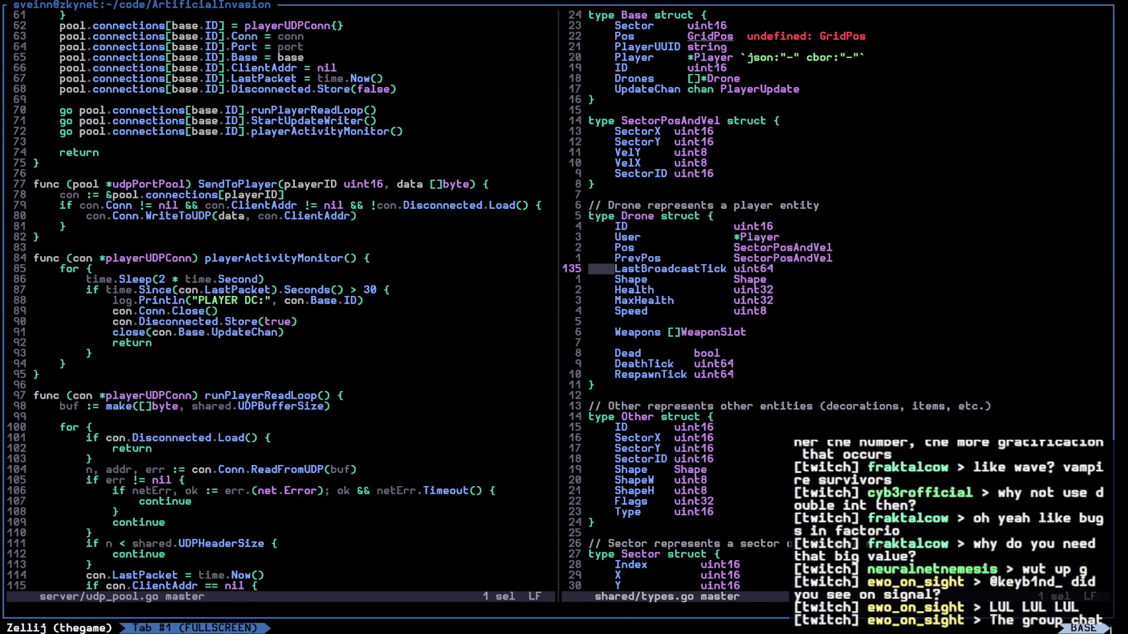
scroll(782, 299, "up", 5)
key("k")
key("k")
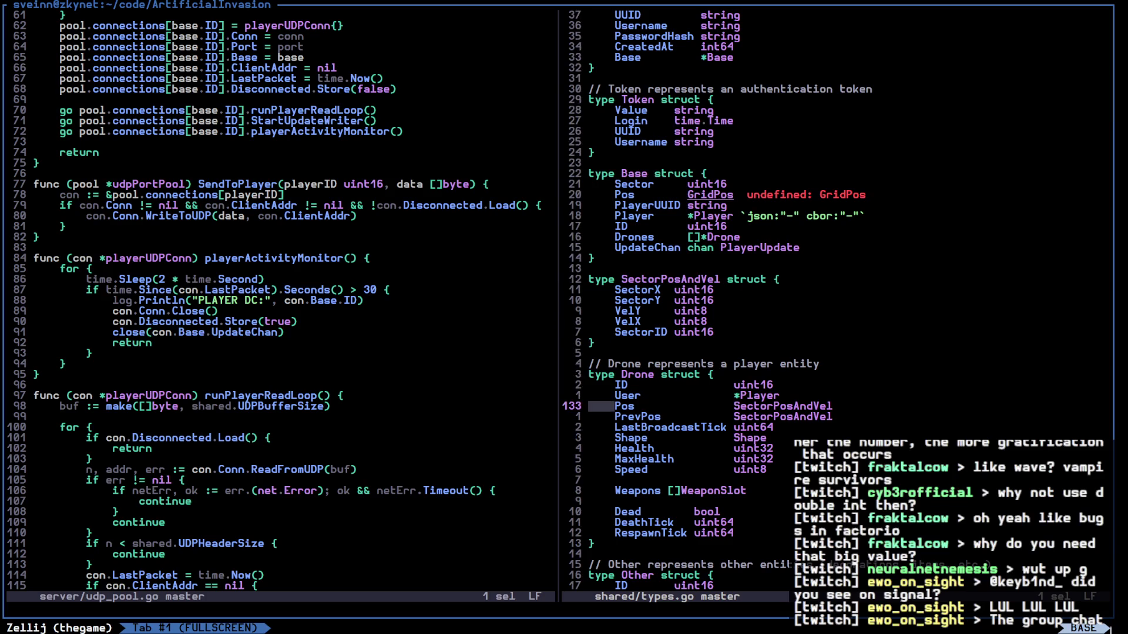
key("k")
key("k")
key("k")
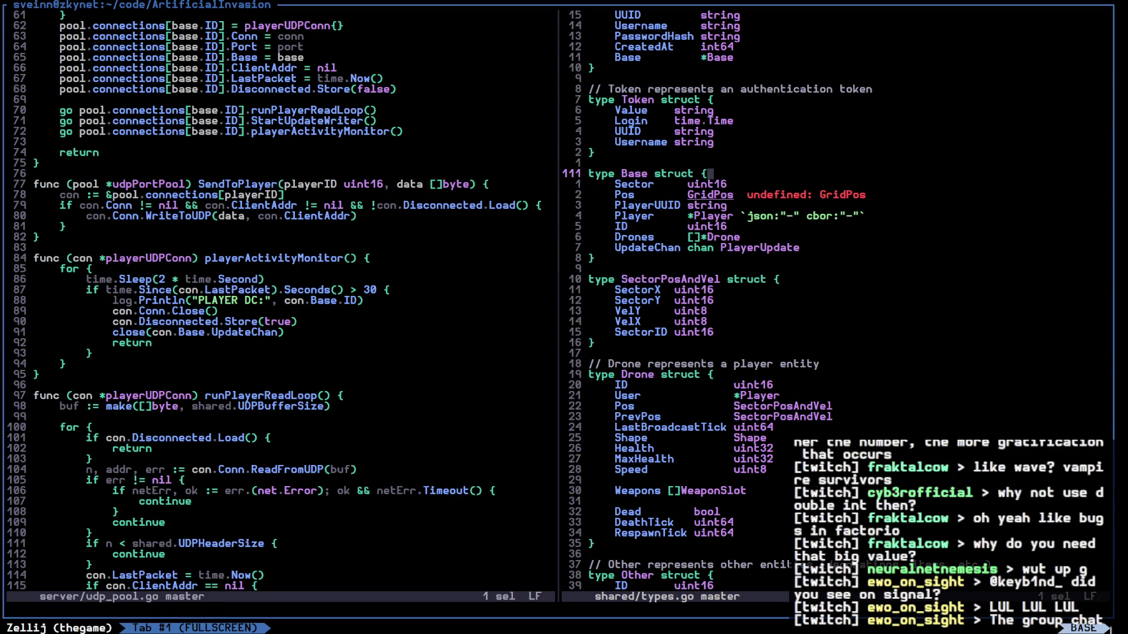
key("j")
key("j")
type("bR")
type("j:w")
key("Return")
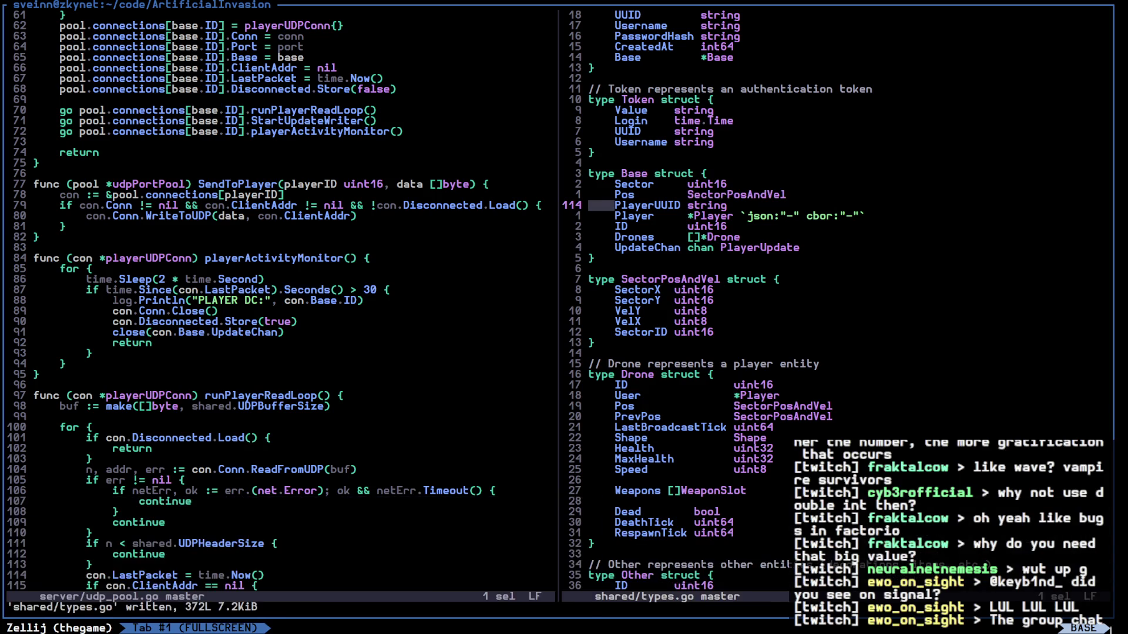
Move along the Player field's json tag and select the ShapeH line
key("k")
key("x")
key("j")
key("j")
key("f")
key("-")
Paste a SectorPosAndVel Pos field into the Other struct below its ID field
key("z")
key("z")
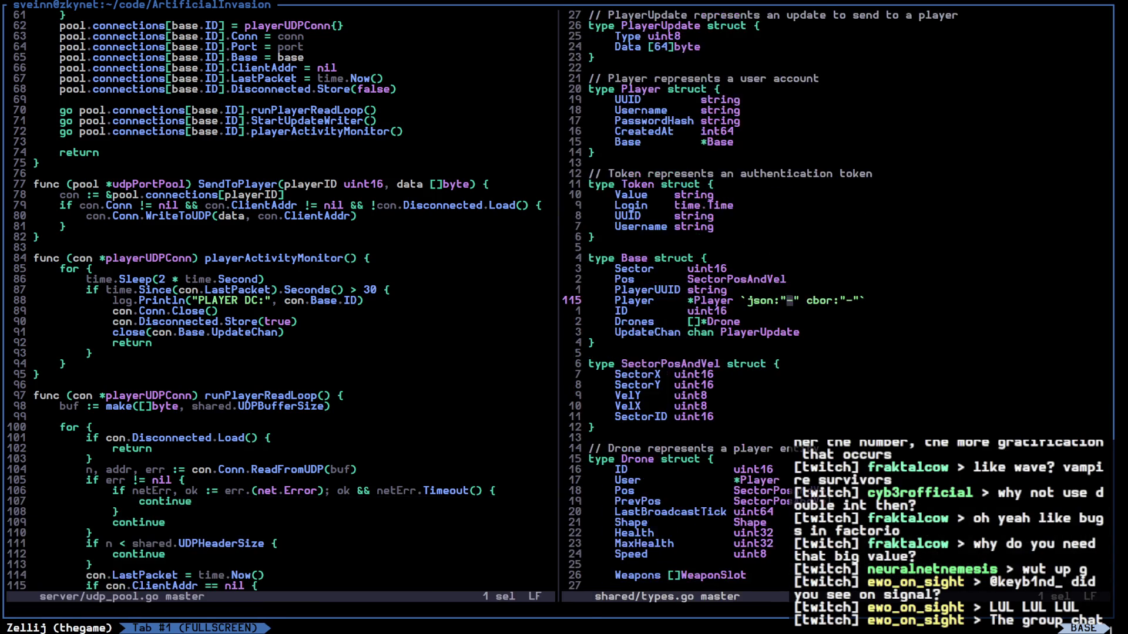
key("1")
key("0")
key("k")
key("z")
key("z")
key("j")
key("j")
key("j")
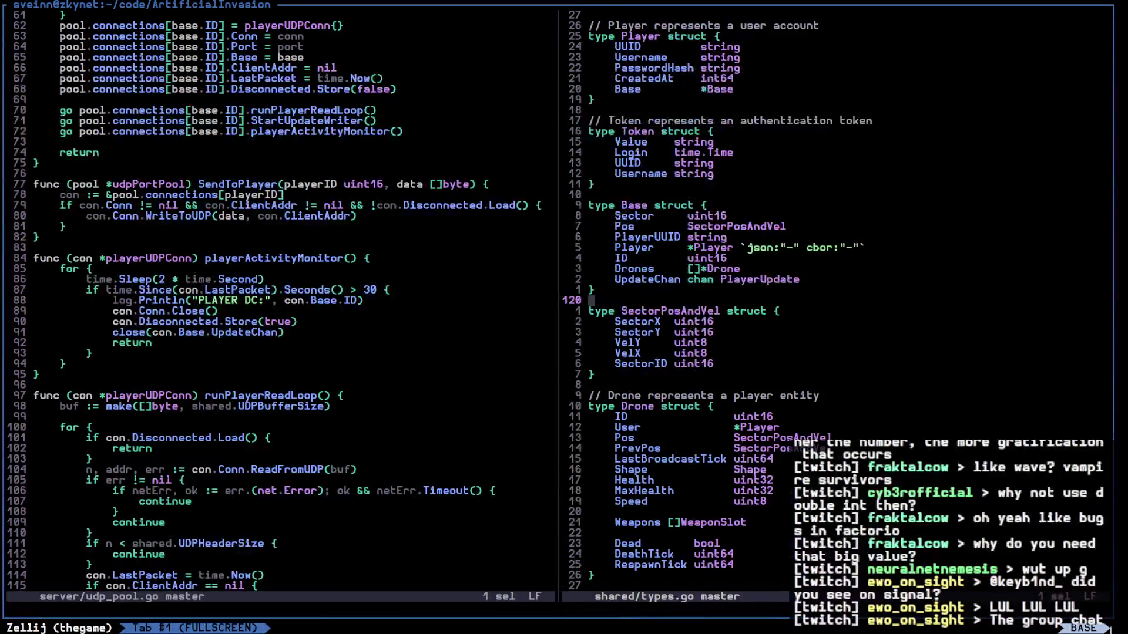
key("j")
key("j")
key("j")
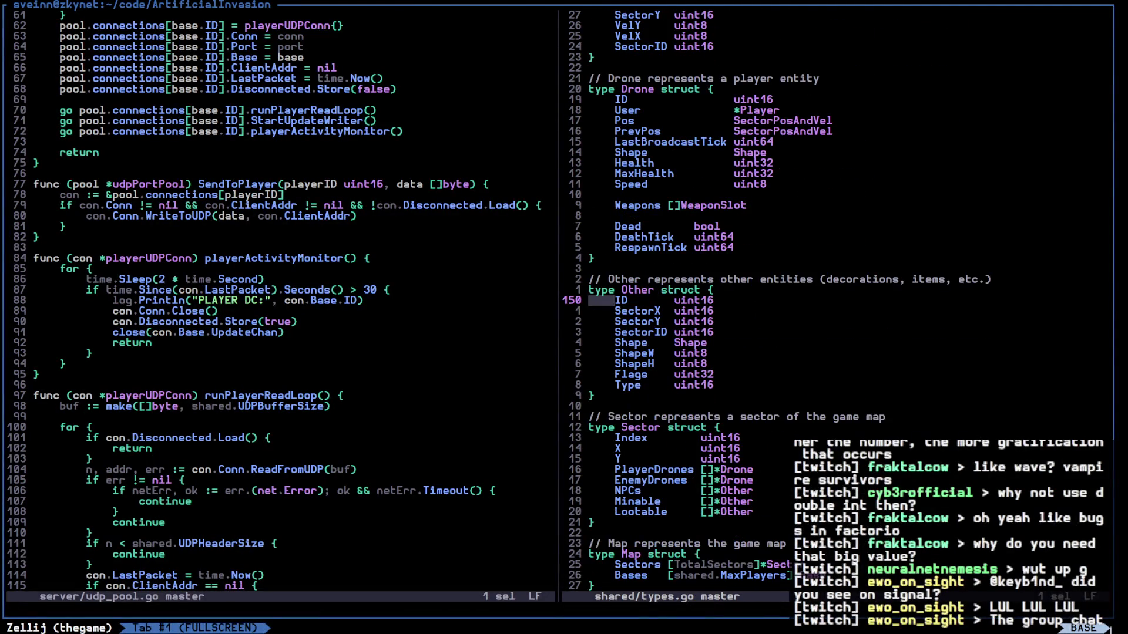
key("p")
Delete Other's SectorX through SectorID fields and save all files
key("j")
key("x")
key("x")
key("x")
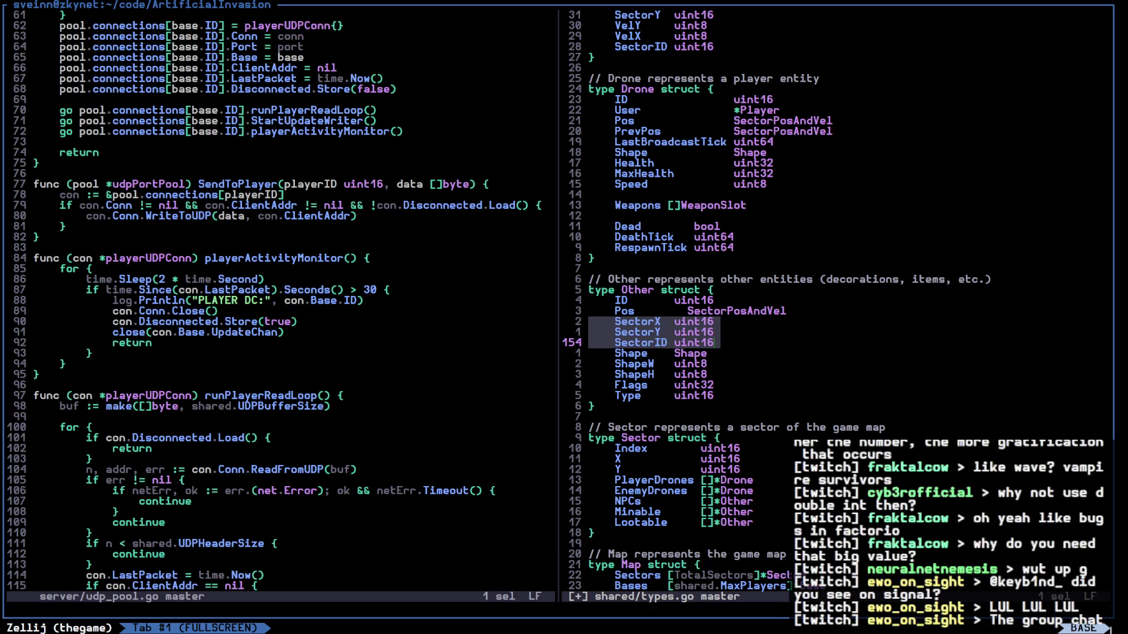
key("d")
key("j")
key("x")
key("x")
type("d:wa")
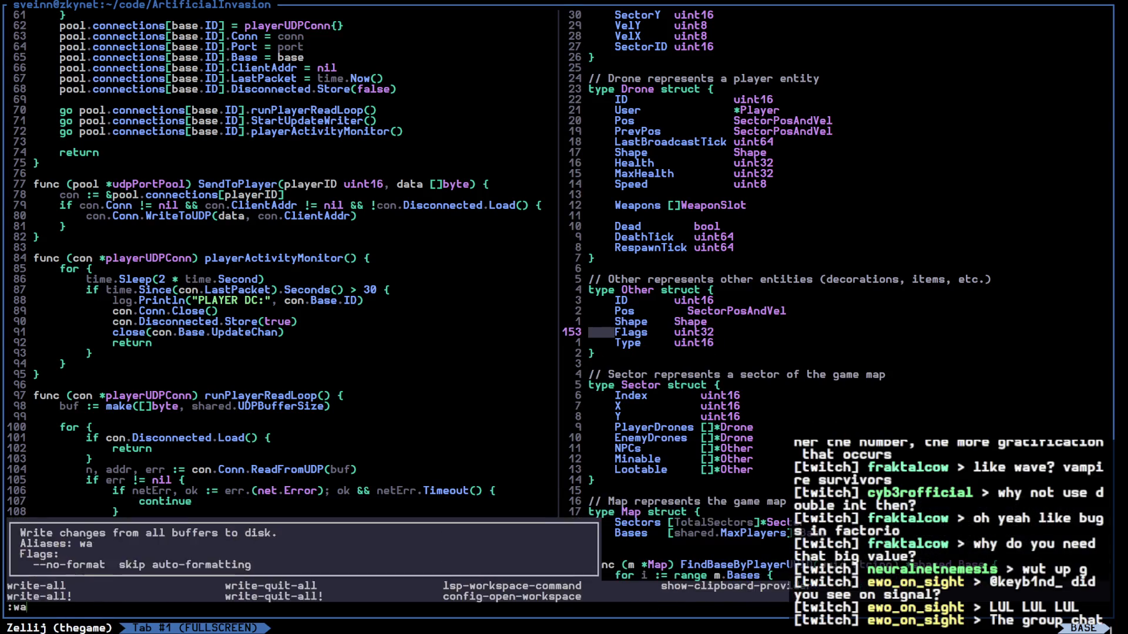
key("Return")
Remove the Flags field from types.go and write all buffers with :wa
type("xd:w")
key("Return")
key("l")
key("l")
key("l")
key("l")
key("l")
key("l")
key("x")
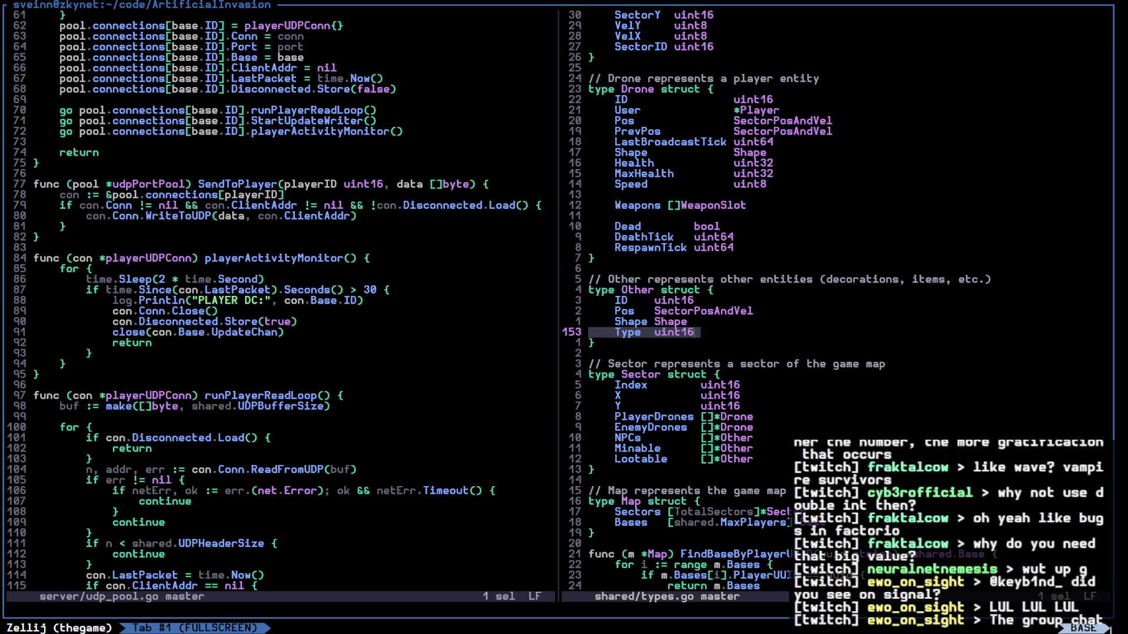
key("semicolon")
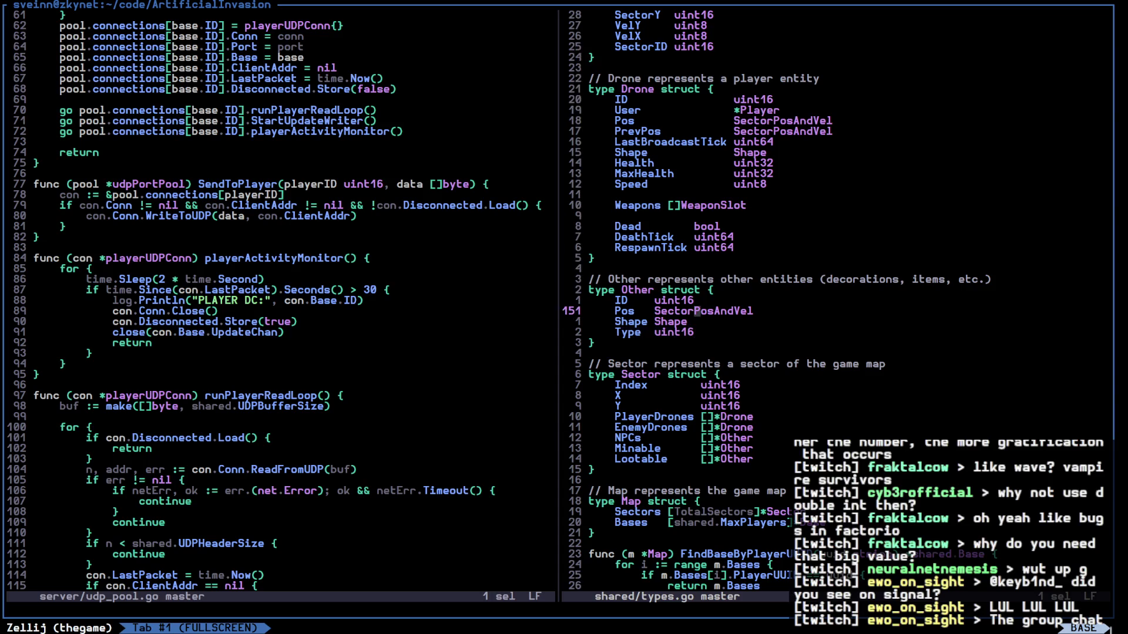
key("j")
key("j")
key("j")
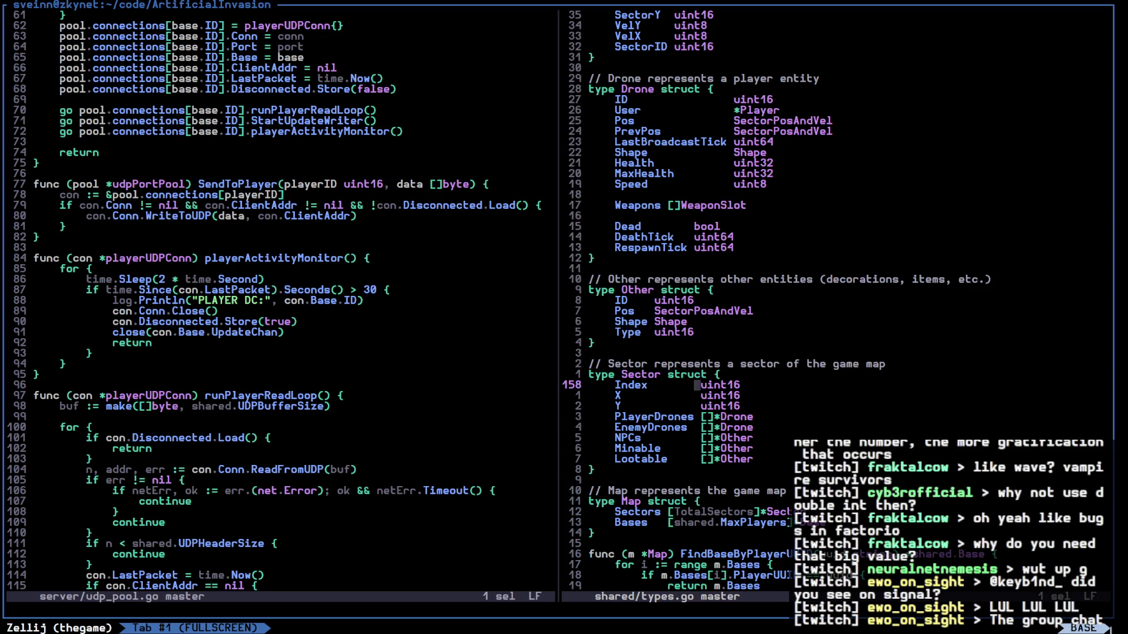
type(":wa")
key("Return")
Show the workspace-wide list of compiler errors
key("j")
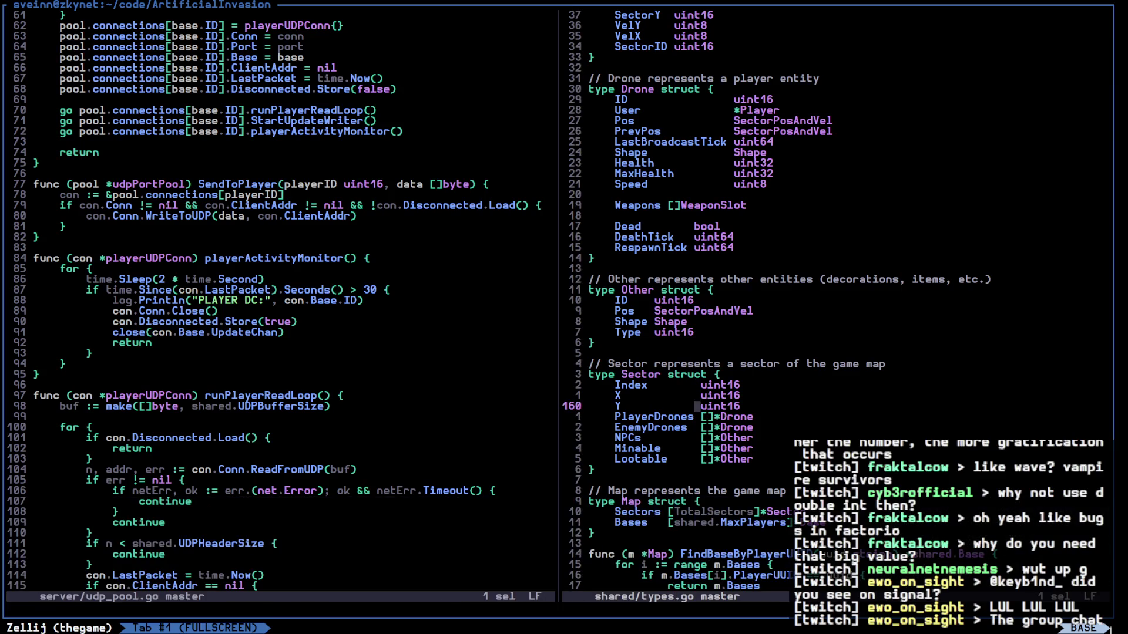
key("space")
key("shift+d")
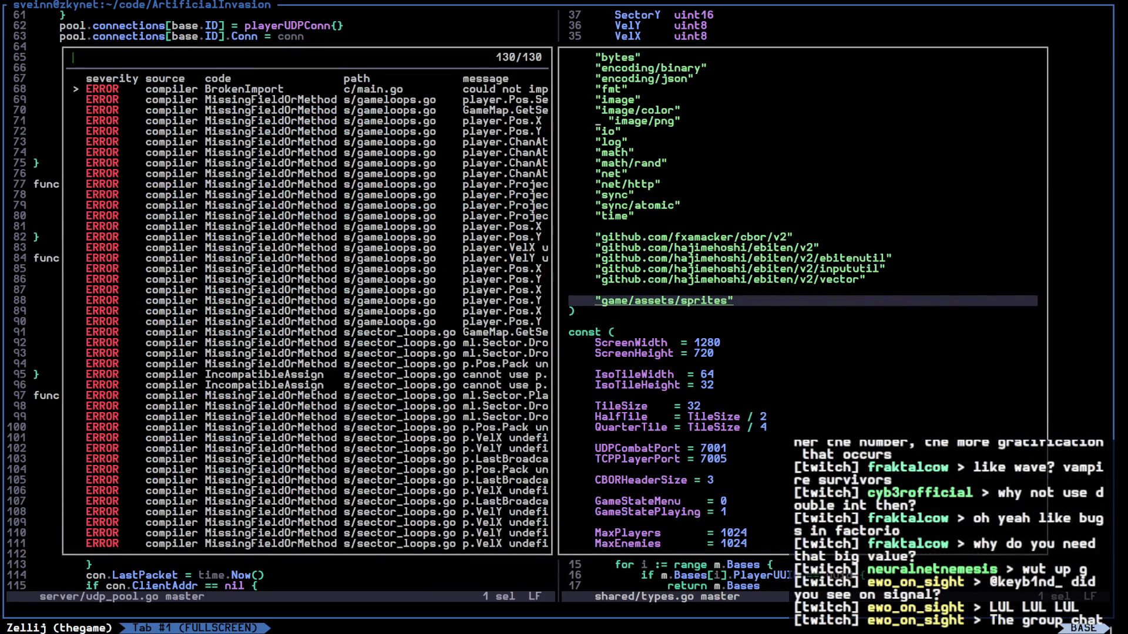
Step through sector_loops.go errors, including BroadcastVelocity and ProcessChanneledAttacks, then close the list
key("Down")
key("Down")
key("Down")
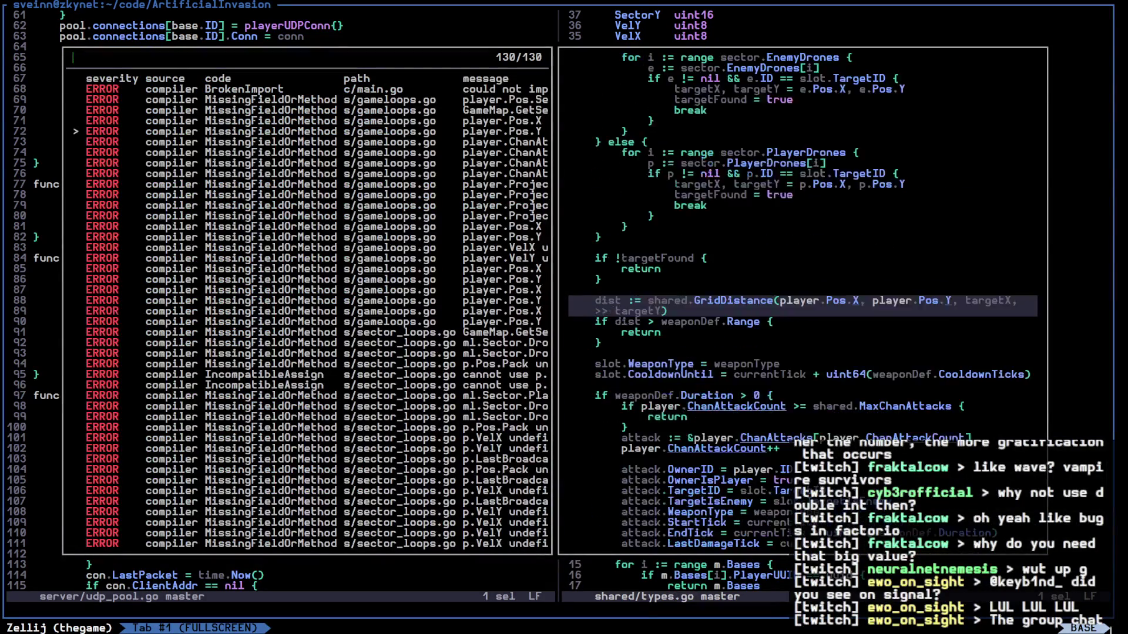
key("Down")
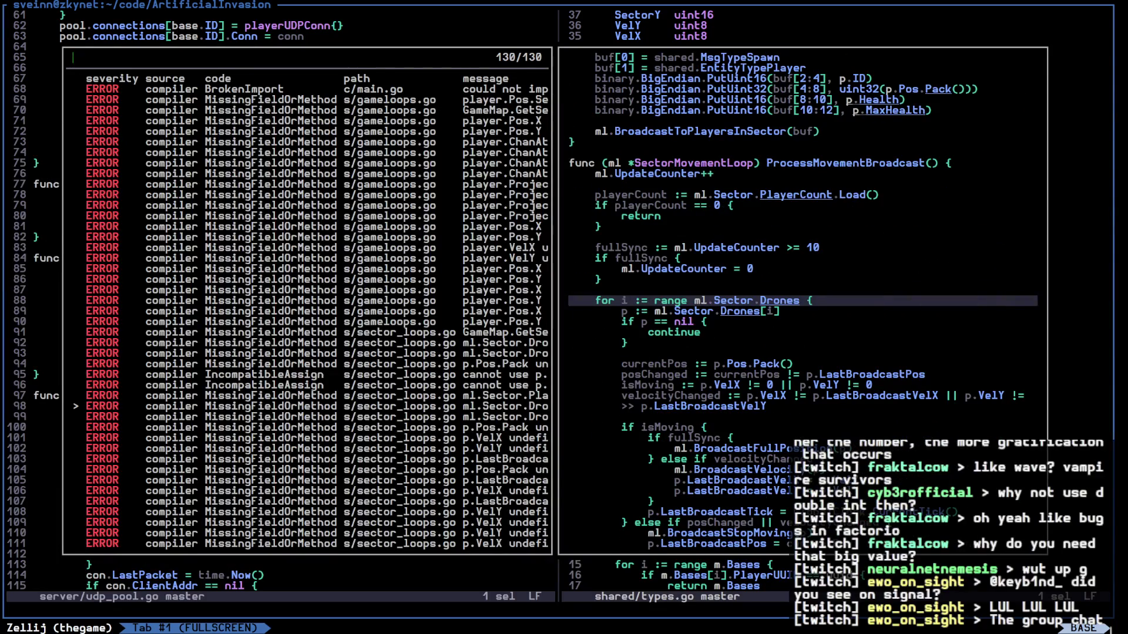
key("Down")
key("Down")
key("Down")
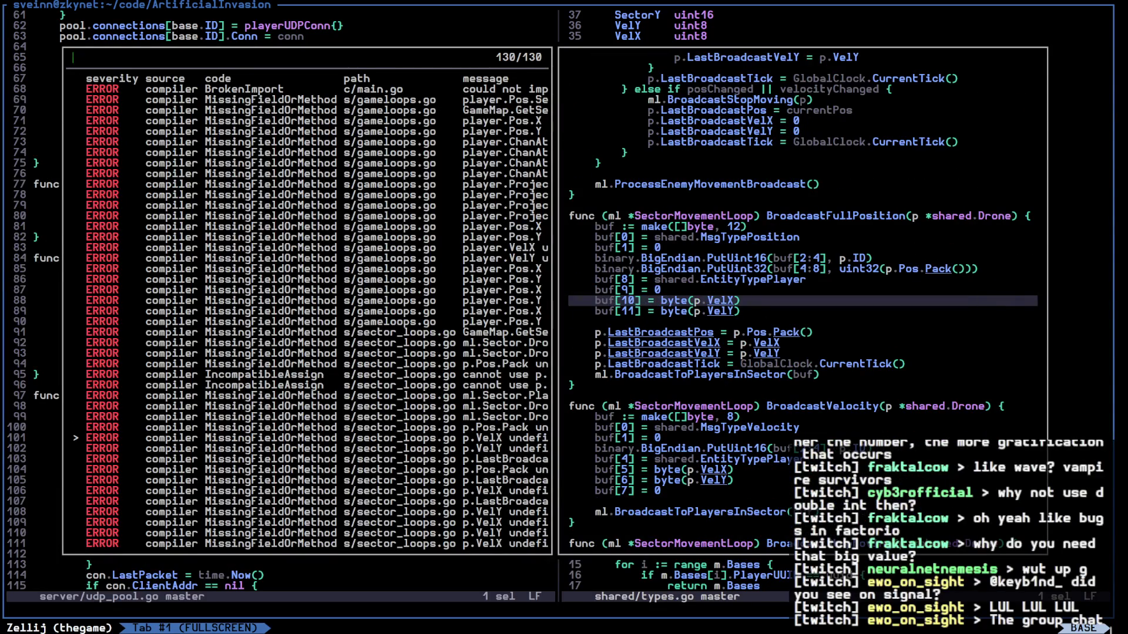
key("Down")
key("Down")
key("Down")
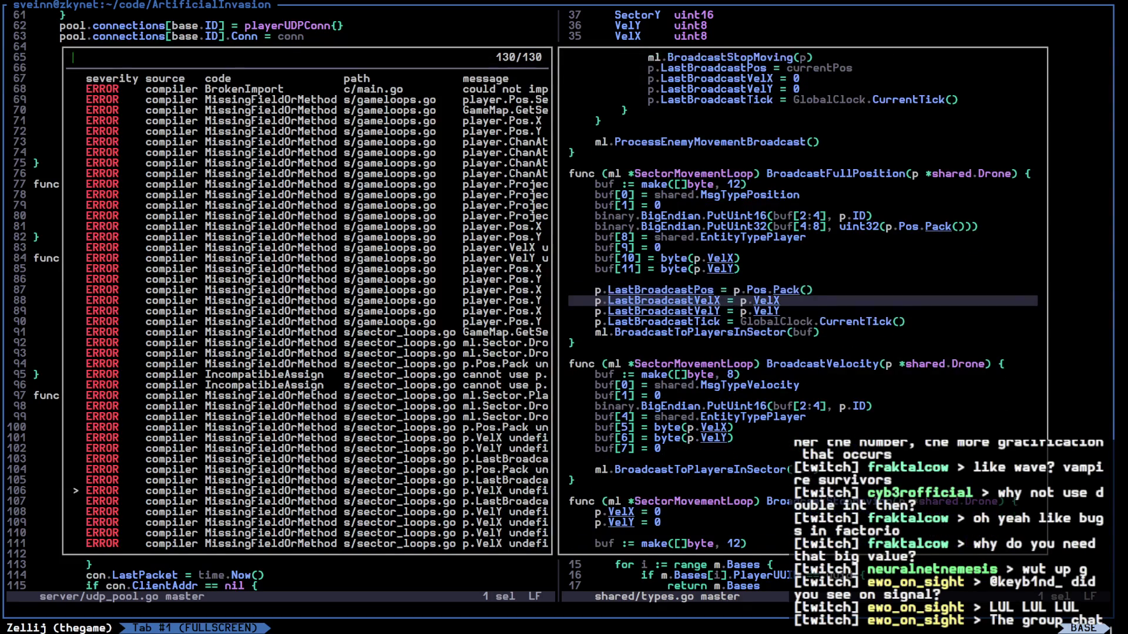
key("Down")
key("Down")
key("Down")
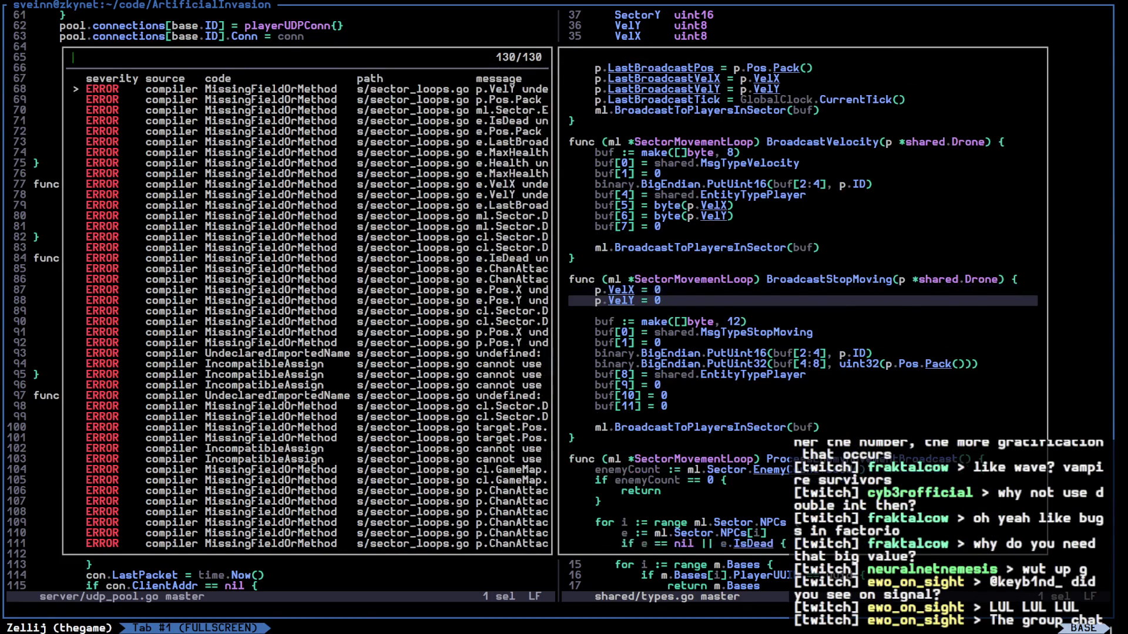
key("Down")
key("Down")
key("Down")
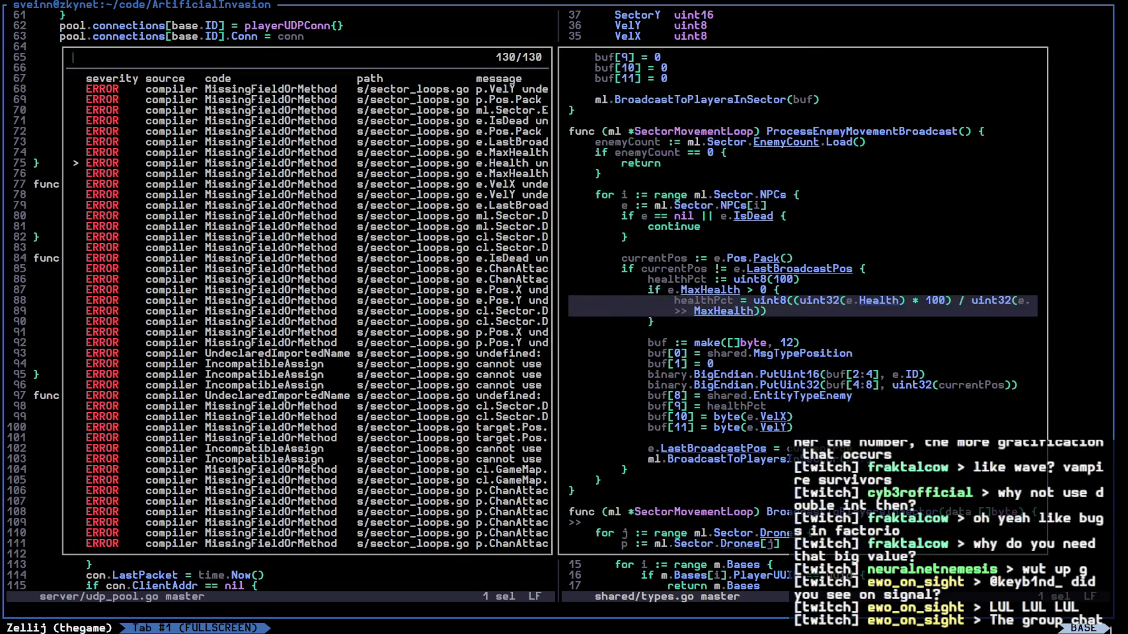
key("Down")
key("Down")
key("Down")
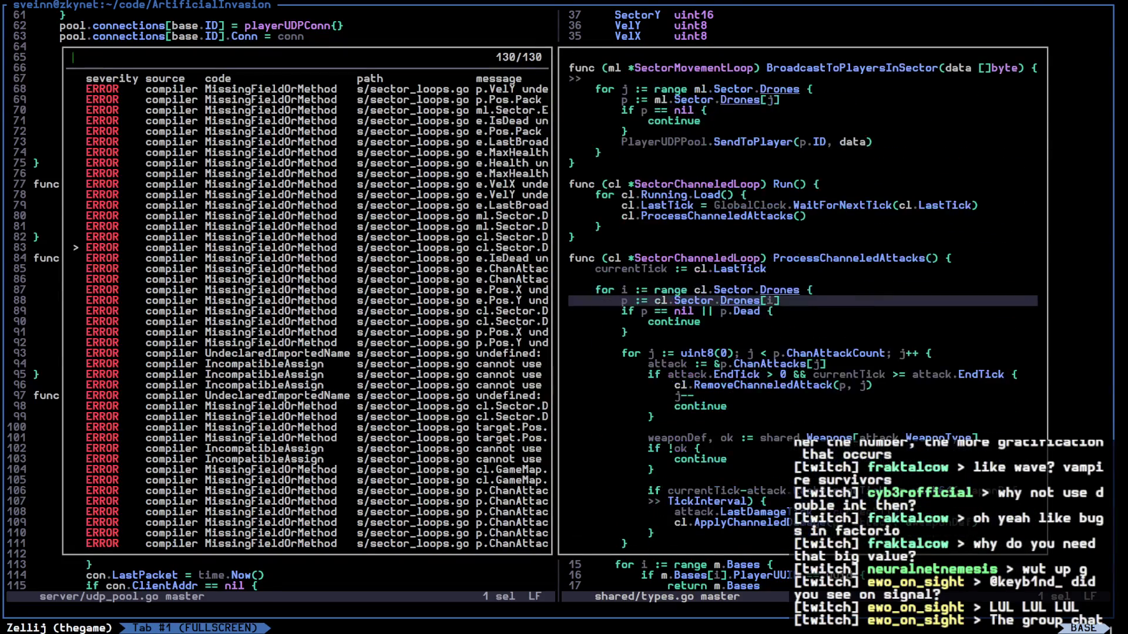
key("Escape")
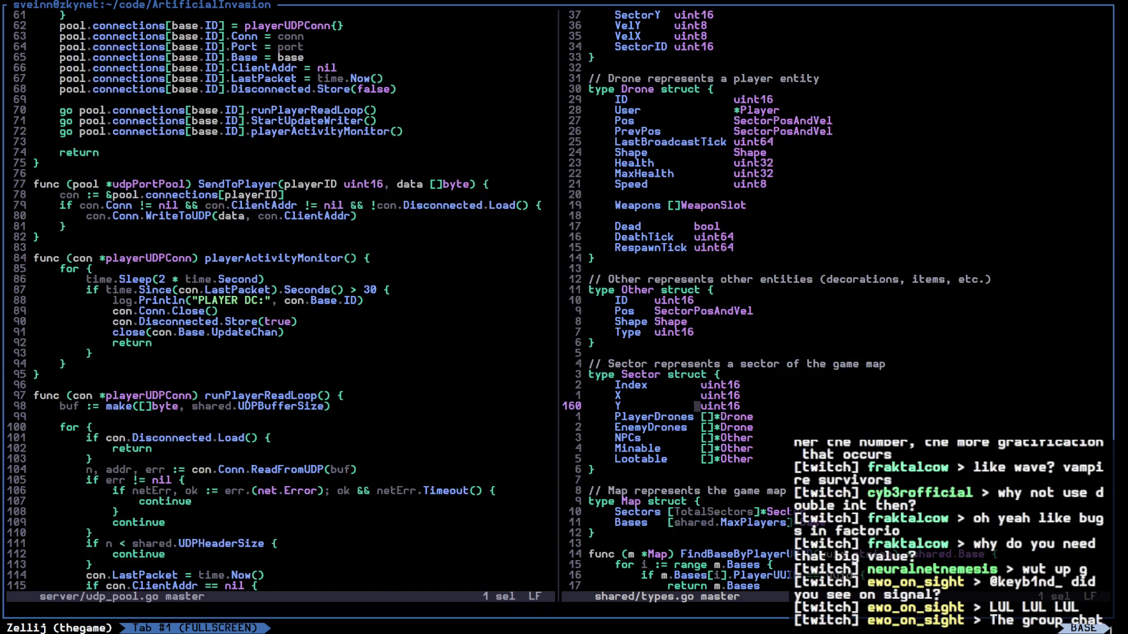
key("ctrl+w")
Close the types.go split, then bring up the browser's GitHub Actions run tab
key("o")
key("j")
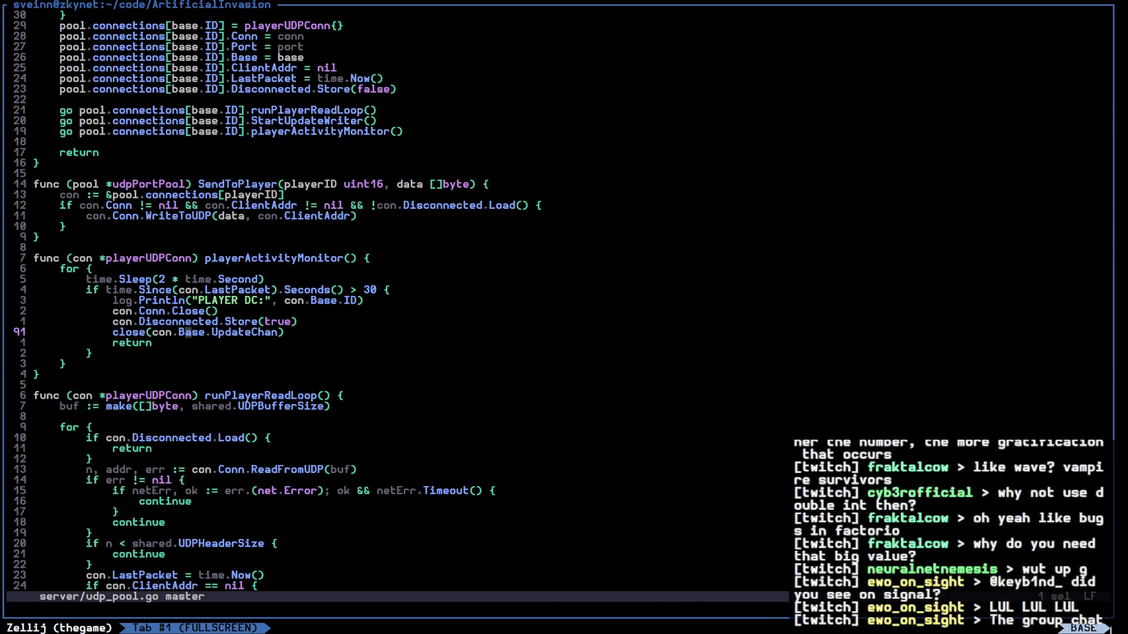
key("alt+Tab")
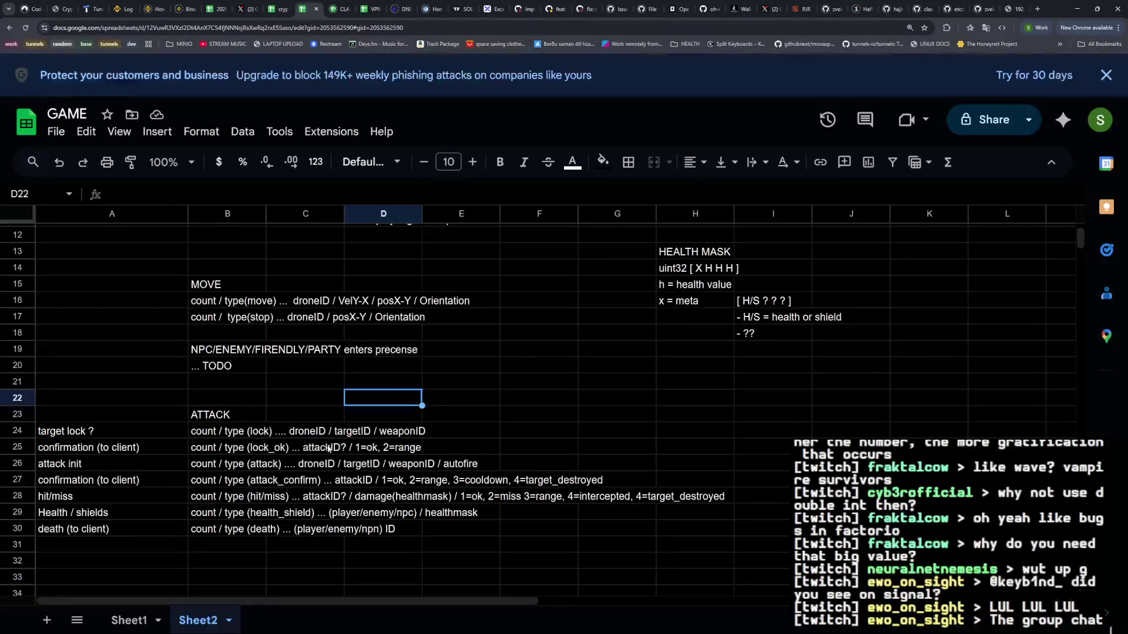
left_click(557, 12)
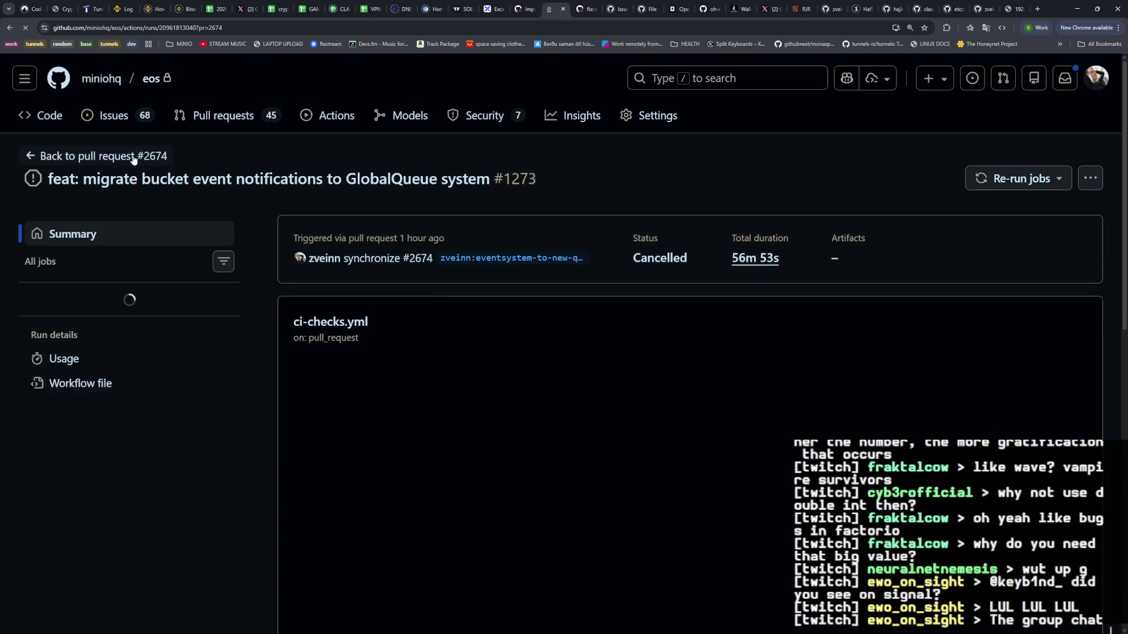
Go back to pull request #2674 and scroll through its queued and in-progress checks
left_click(134, 157)
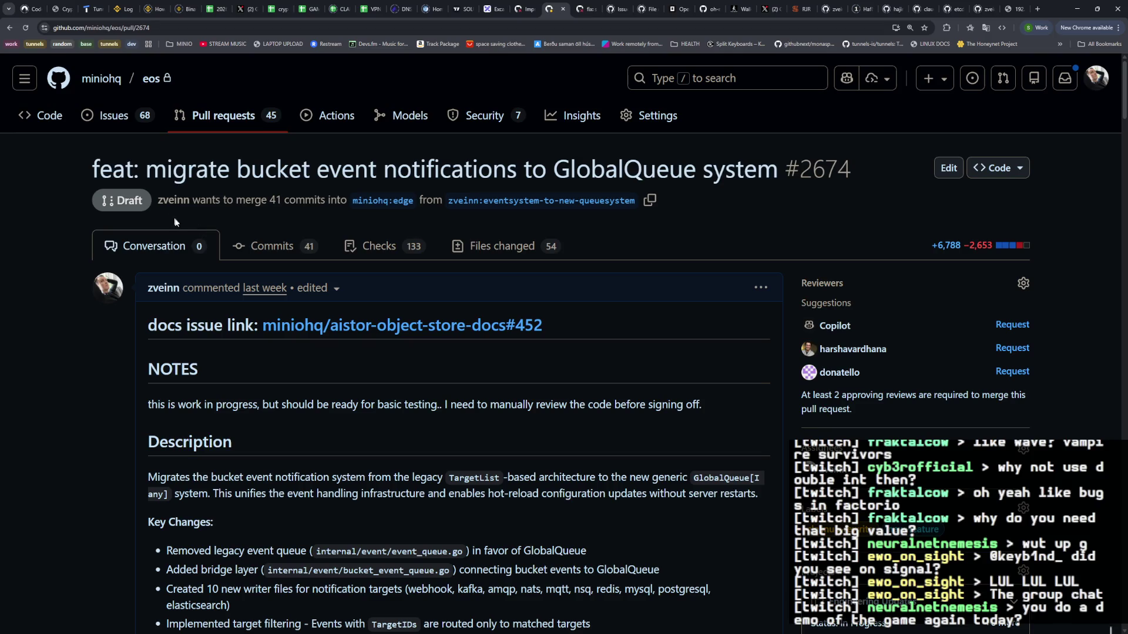
scroll(341, 331, "down", 10)
scroll(340, 332, "down", 20)
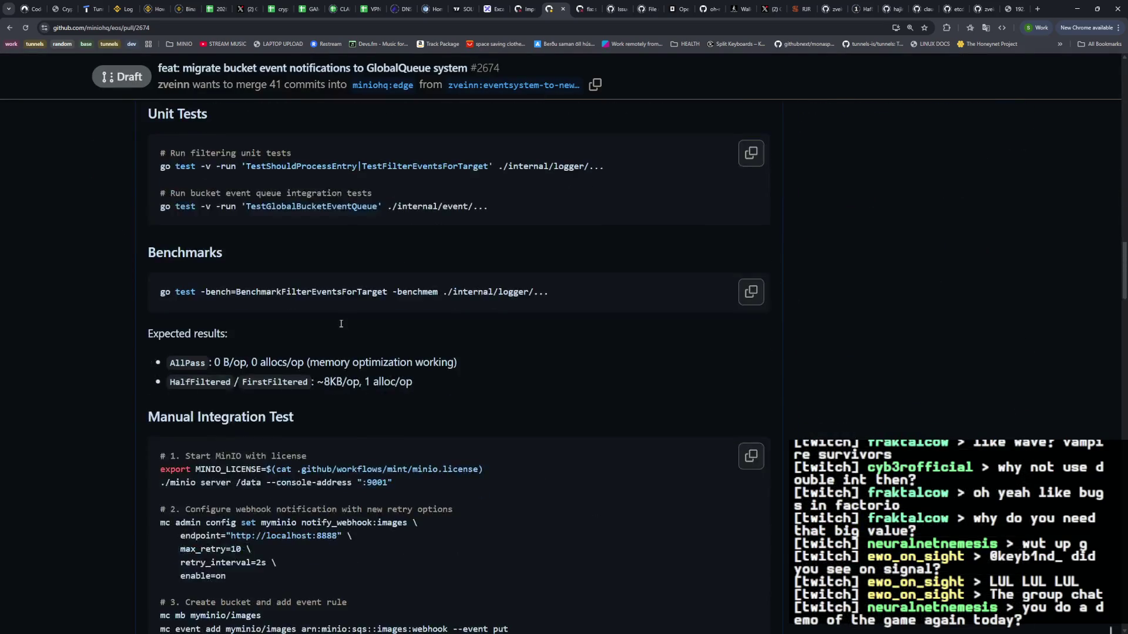
scroll(340, 325, "down", 20)
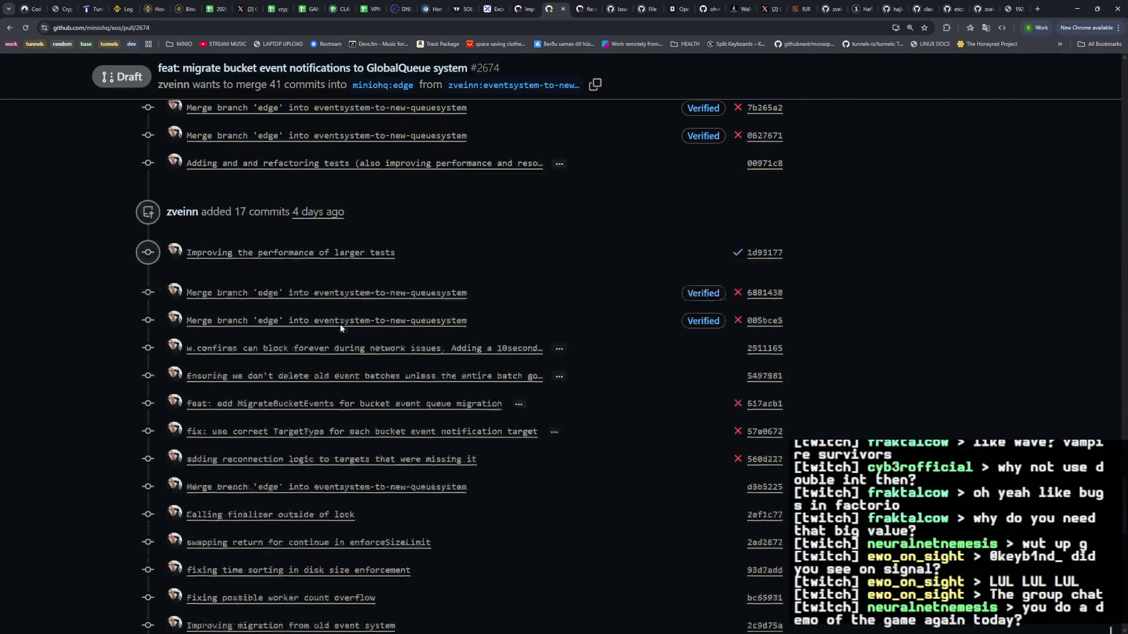
scroll(339, 327, "up", 2)
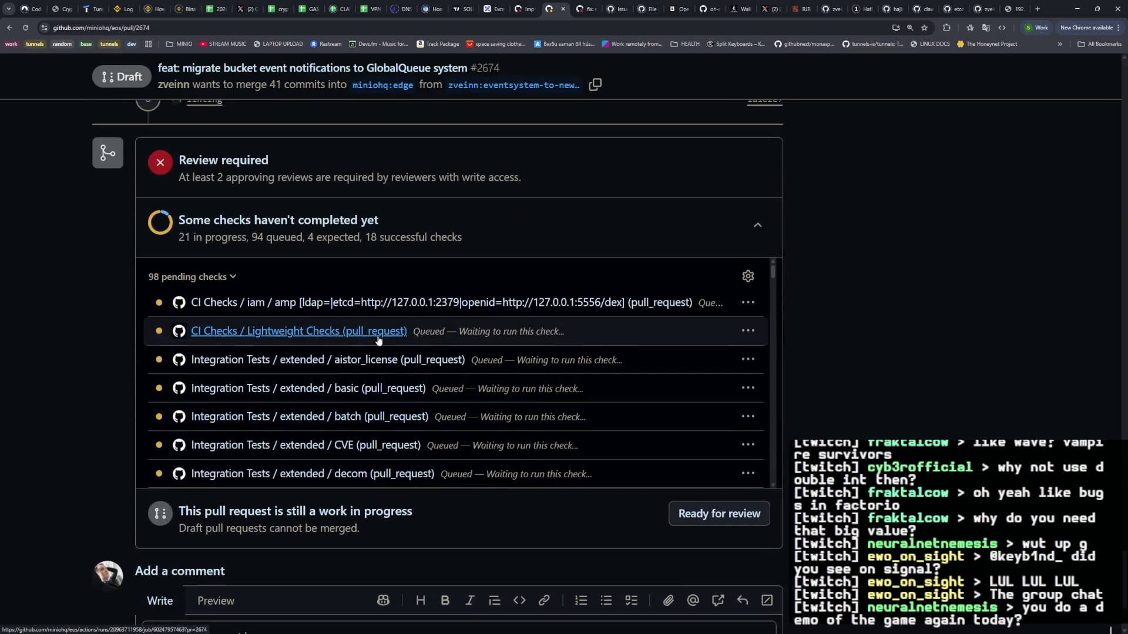
scroll(352, 335, "down", 6)
scroll(371, 344, "down", 15)
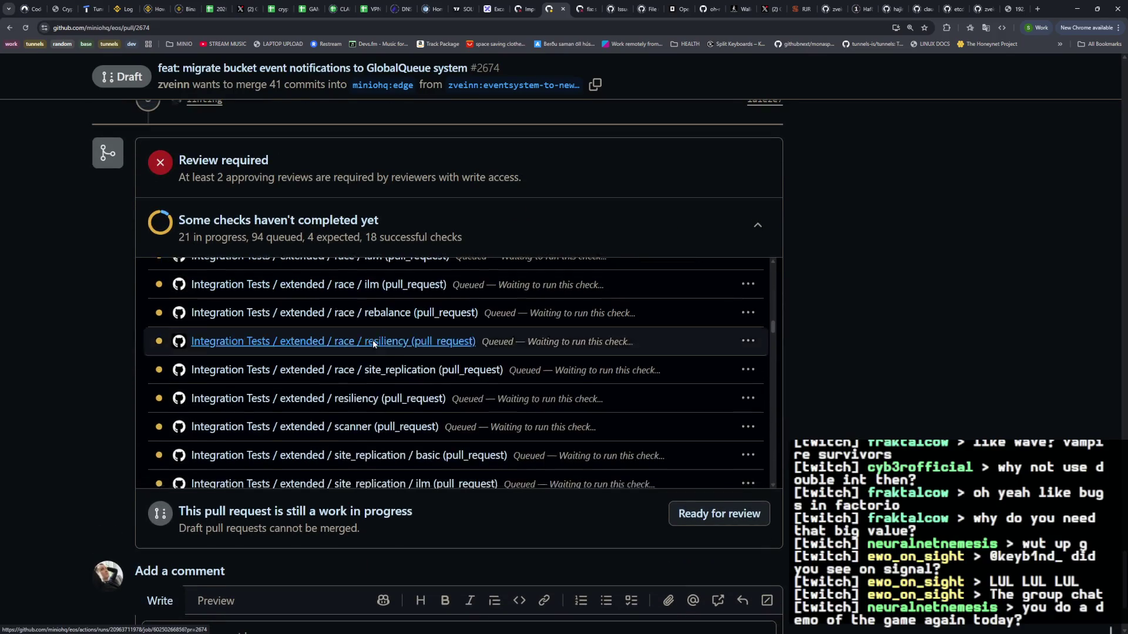
scroll(374, 344, "down", 20)
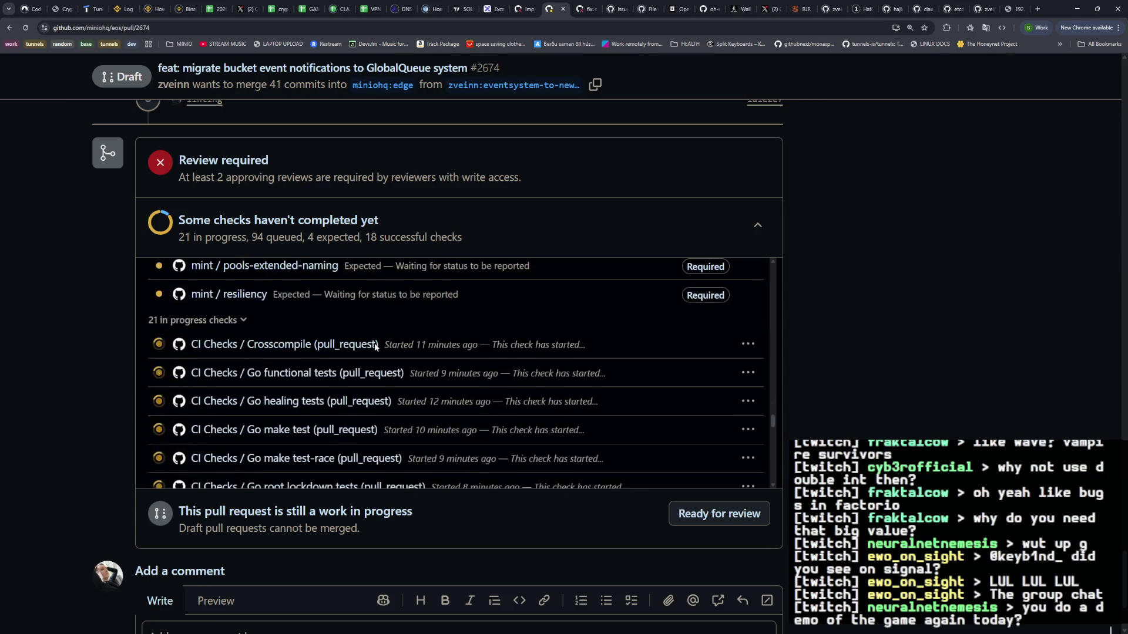
scroll(376, 348, "up", 5)
scroll(376, 347, "up", 3)
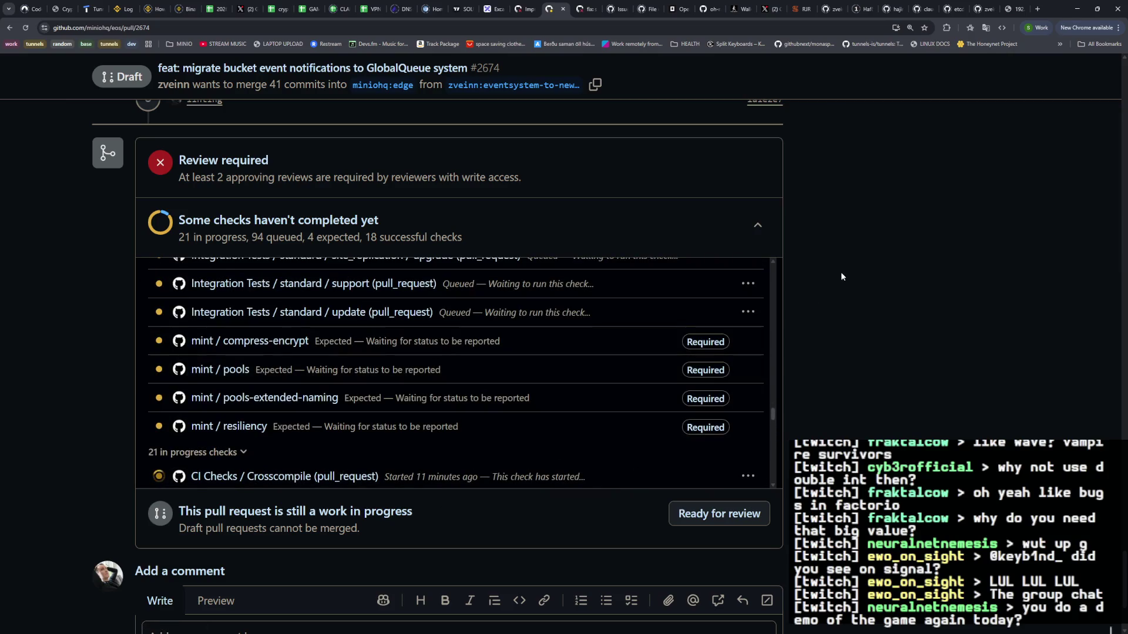
key("alt+Tab")
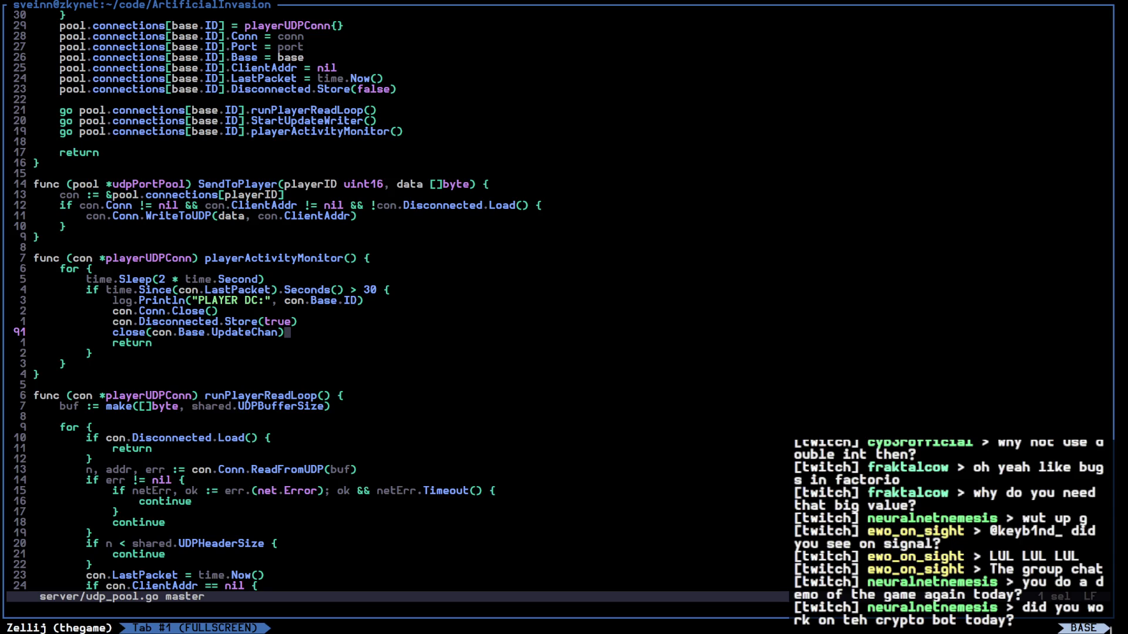
Leave udp_pool.go and switch to the trading bot dashboard in the browser
left_click(447, 376)
key("alt+Tab")
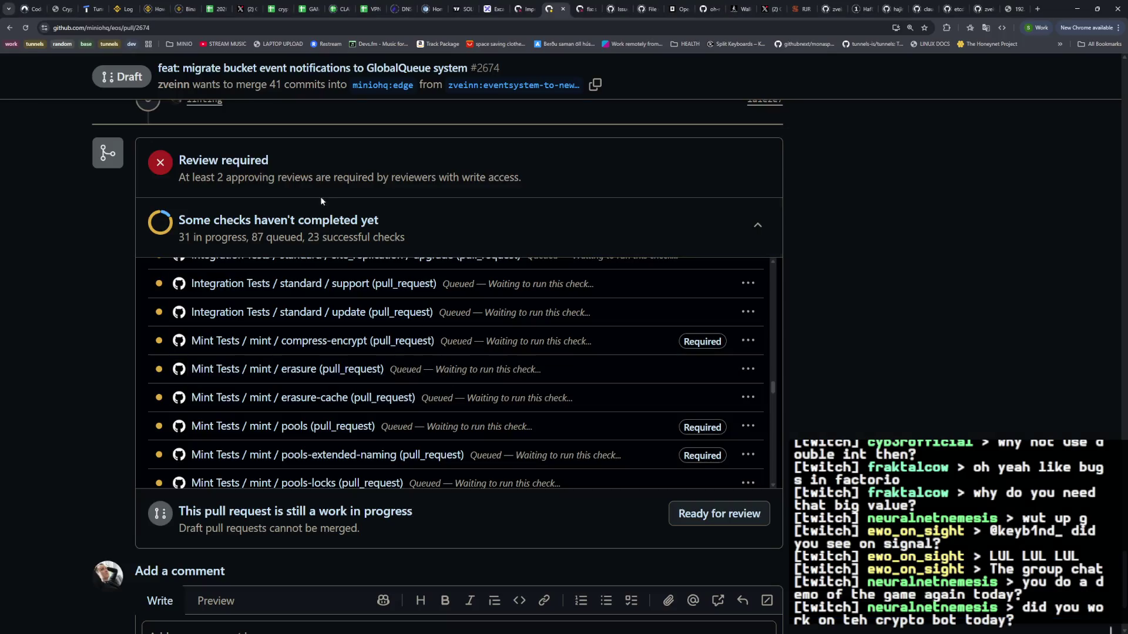
left_click(56, 8)
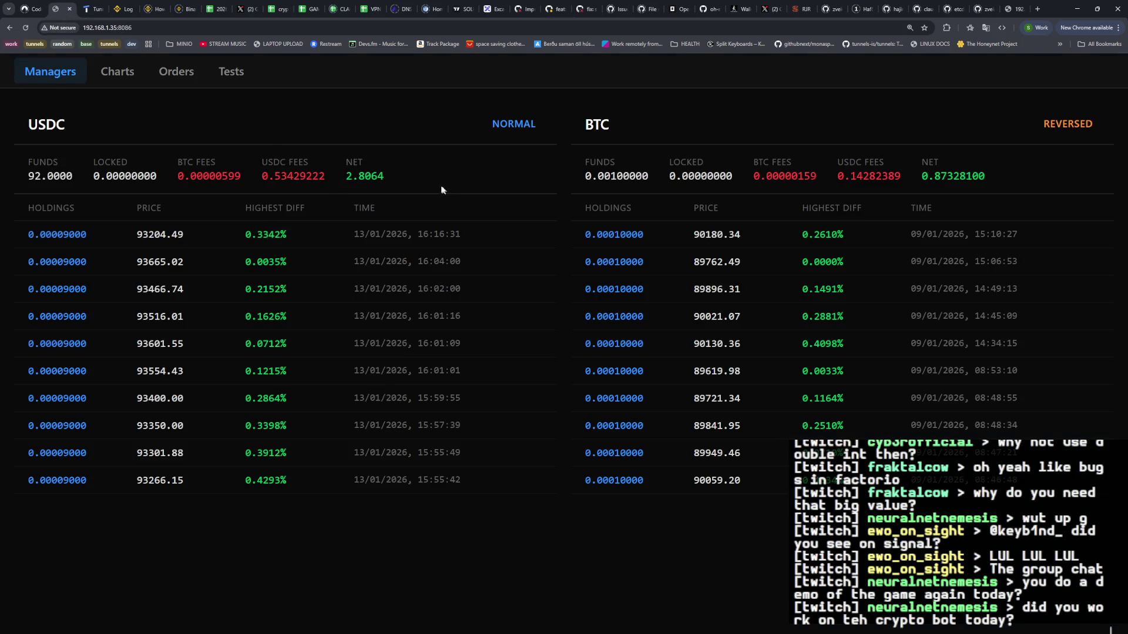
Highlight the USDC manager's NET value 2.8064 a few times, then deselect it
left_click_drag(346, 176, 416, 189)
left_click(434, 186)
left_click_drag(346, 176, 406, 179)
left_click(358, 178)
left_click(405, 187)
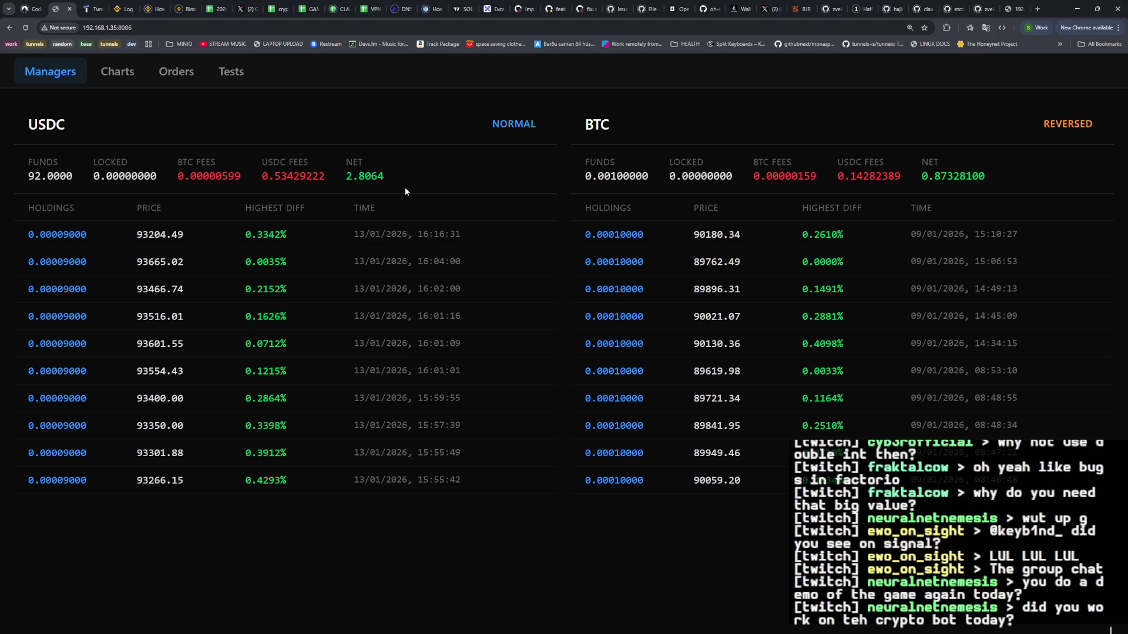